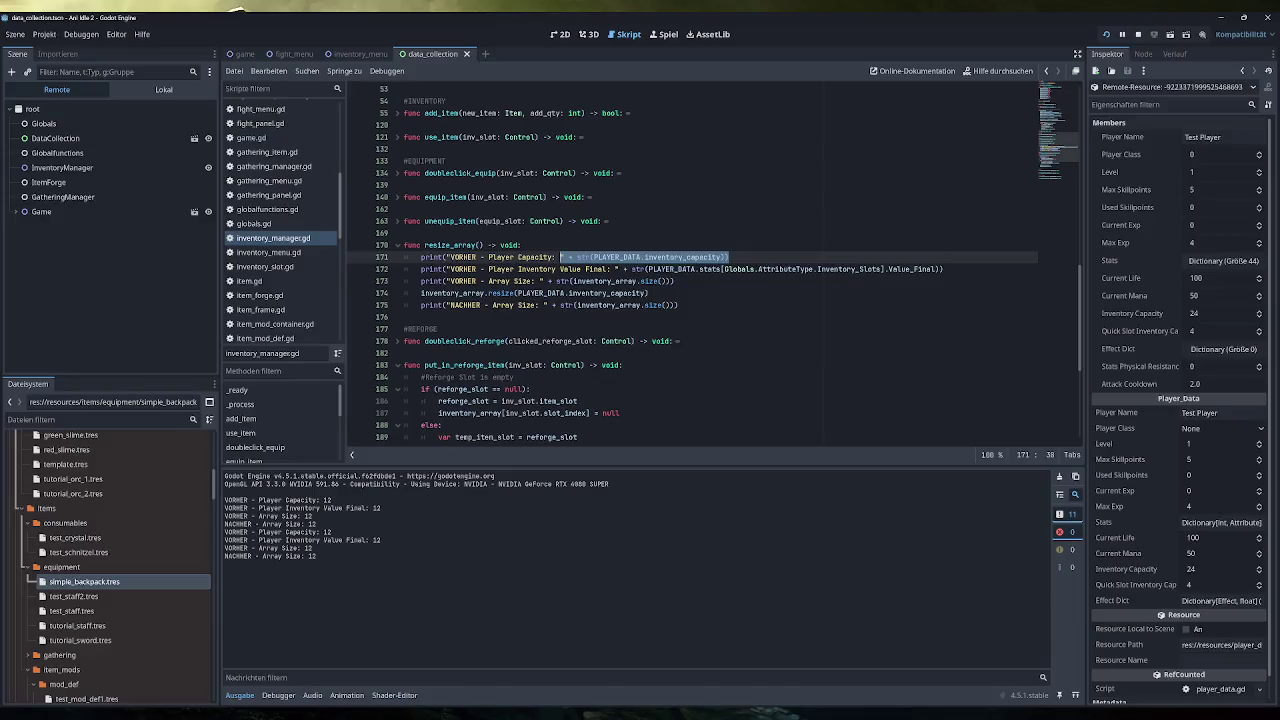
# Step: Select the PLAYER_DATA constant on line 3 and start a text search for it in inventory_manager.gd
pyautogui.moveTo(680, 269)
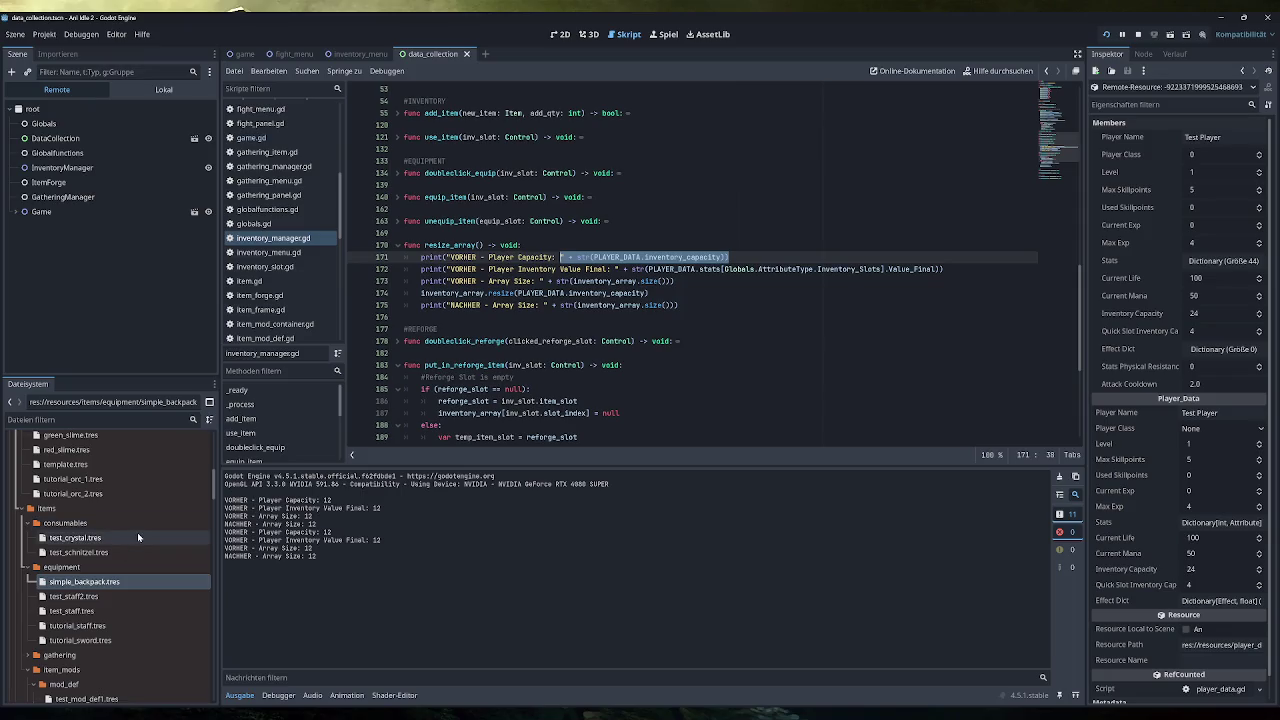
pyautogui.moveTo(130, 537)
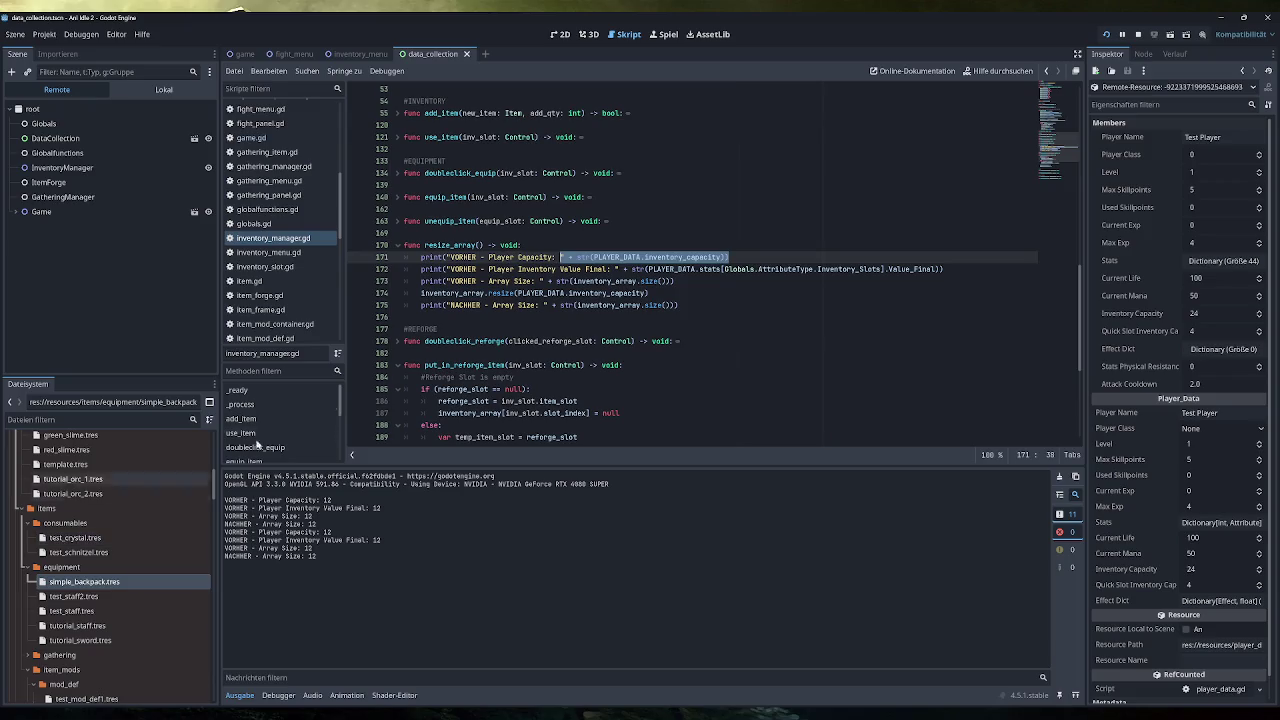
pyautogui.scroll(10, 700, 270)
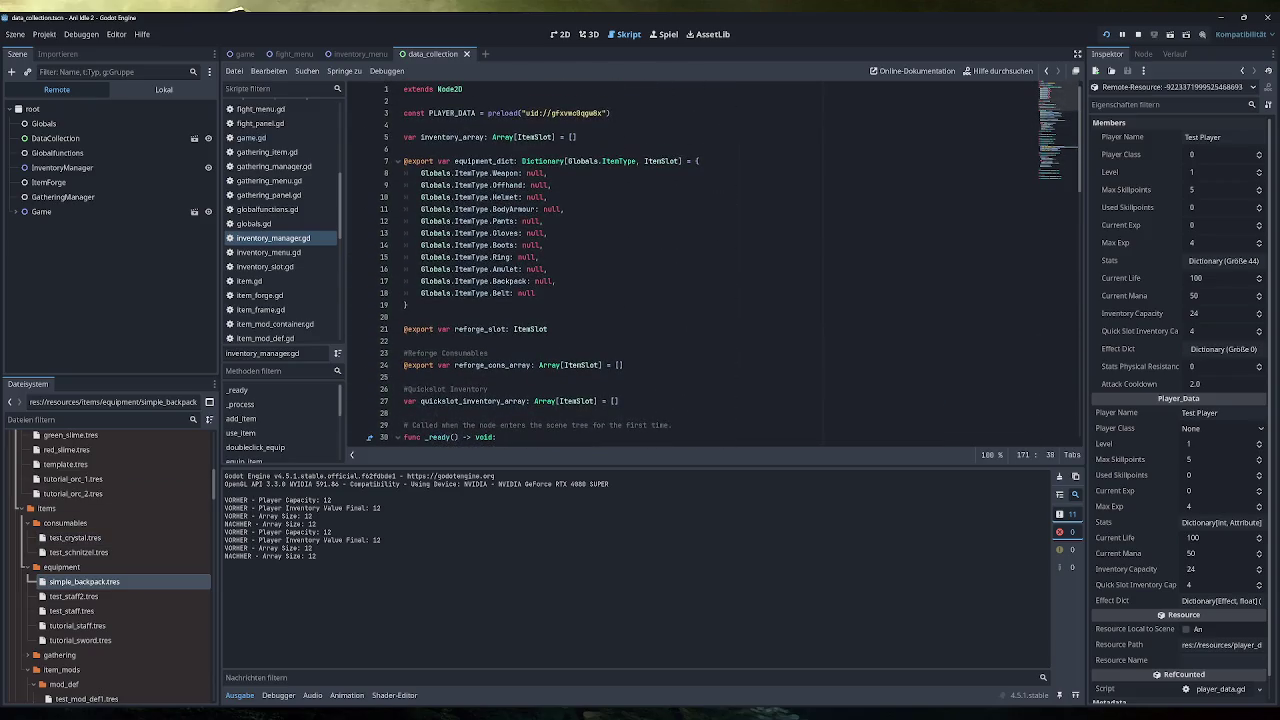
pyautogui.moveTo(610, 113); pyautogui.dragTo(403, 113)
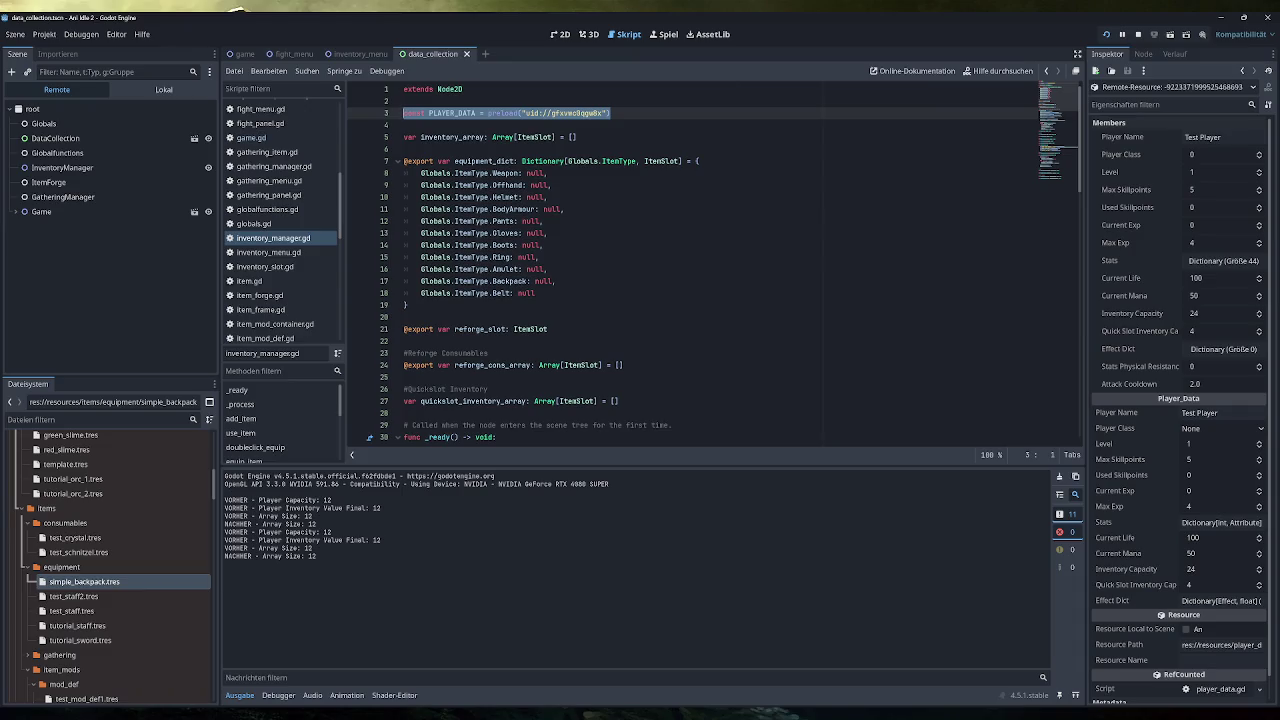
pyautogui.scroll(-3, 713, 264)
pyautogui.scroll(-3, 724, 262)
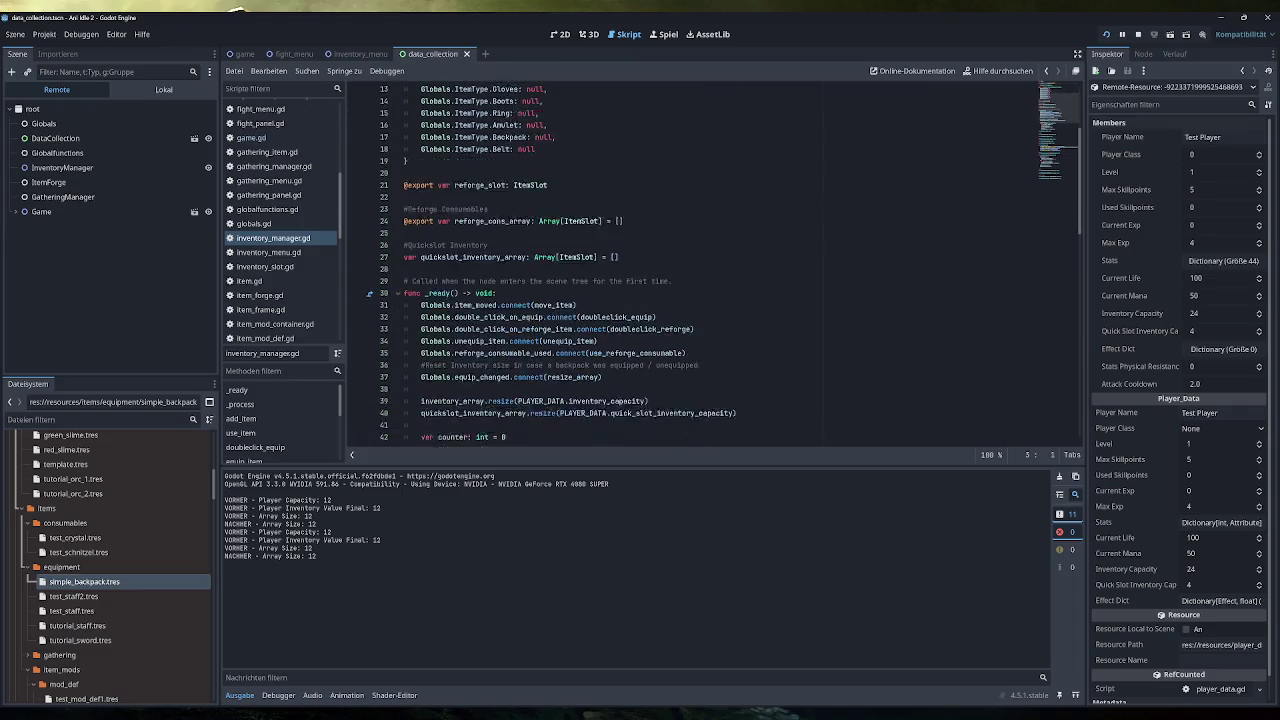
pyautogui.scroll(-3, 731, 263)
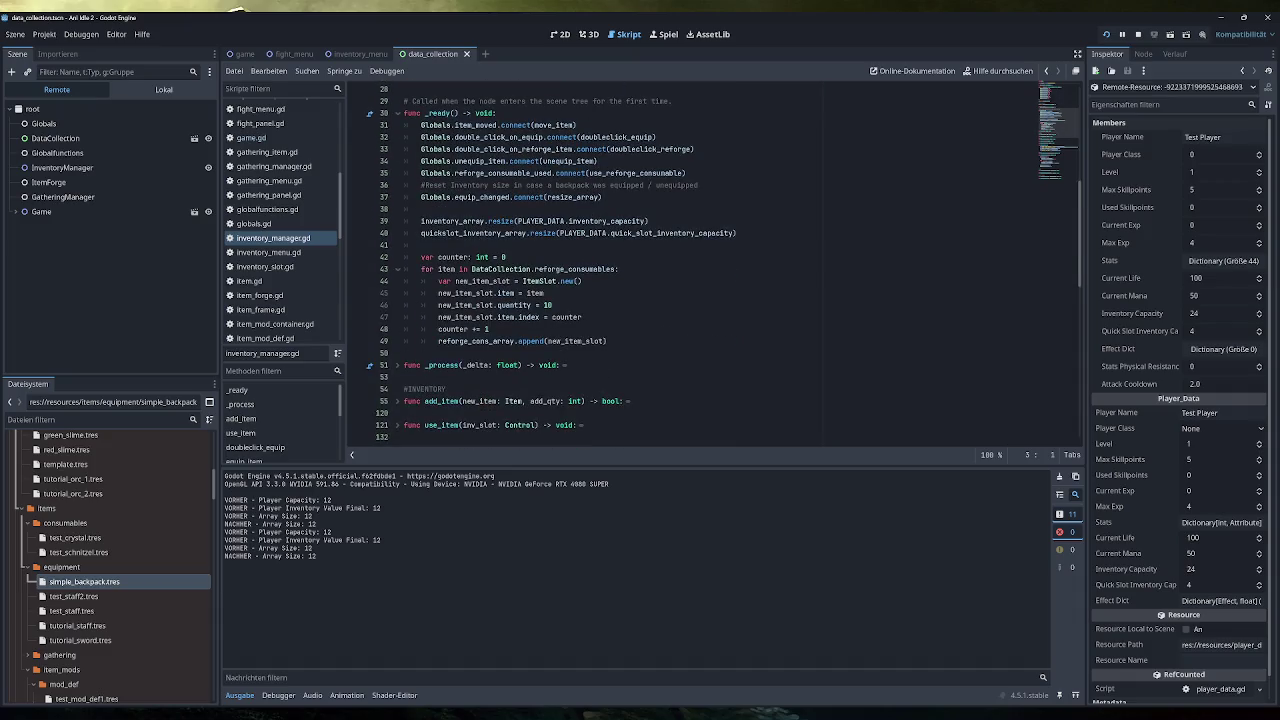
pyautogui.scroll(-8, 713, 264)
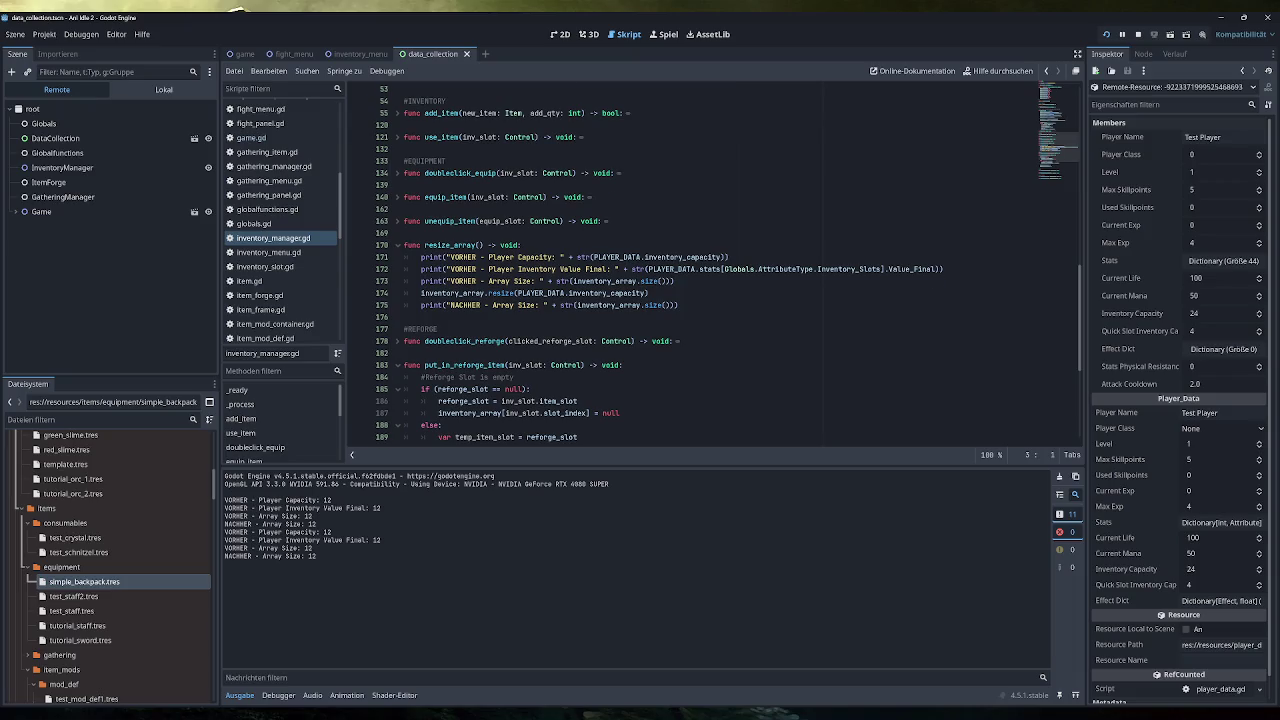
pyautogui.scroll(12, 713, 264)
pyautogui.scroll(5, 713, 264)
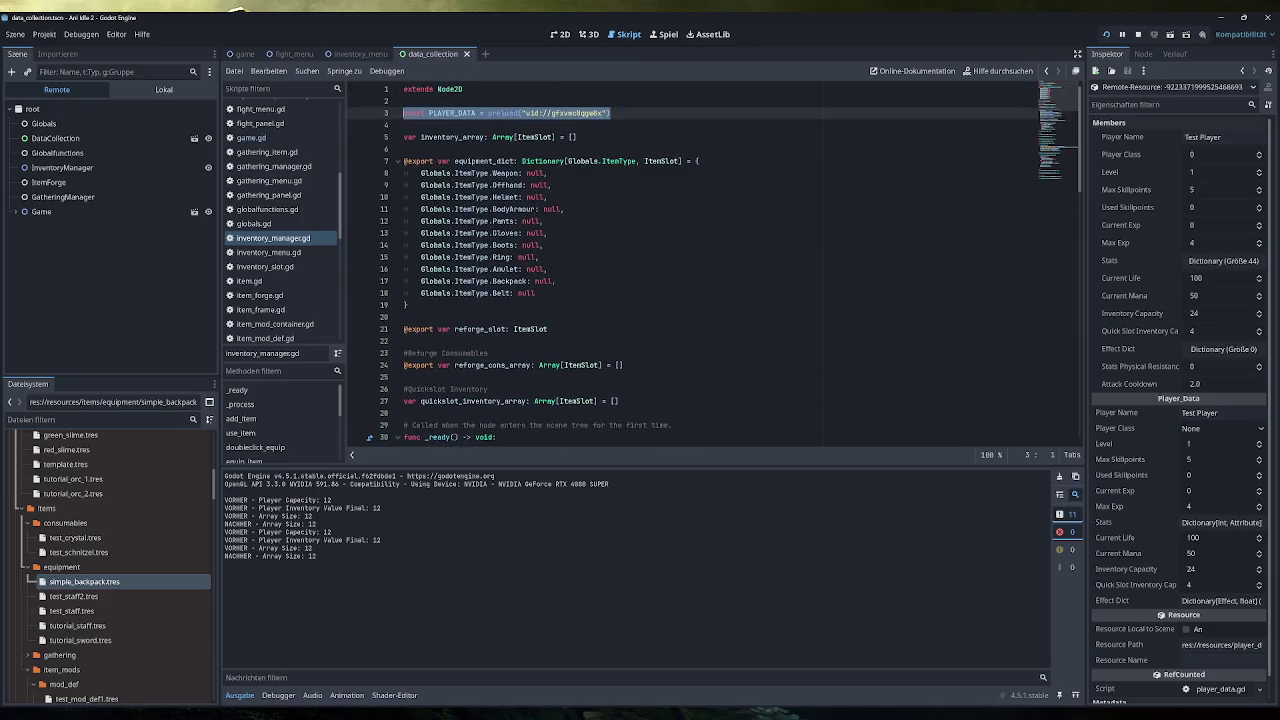
pyautogui.hotkey('ctrl', 'f')
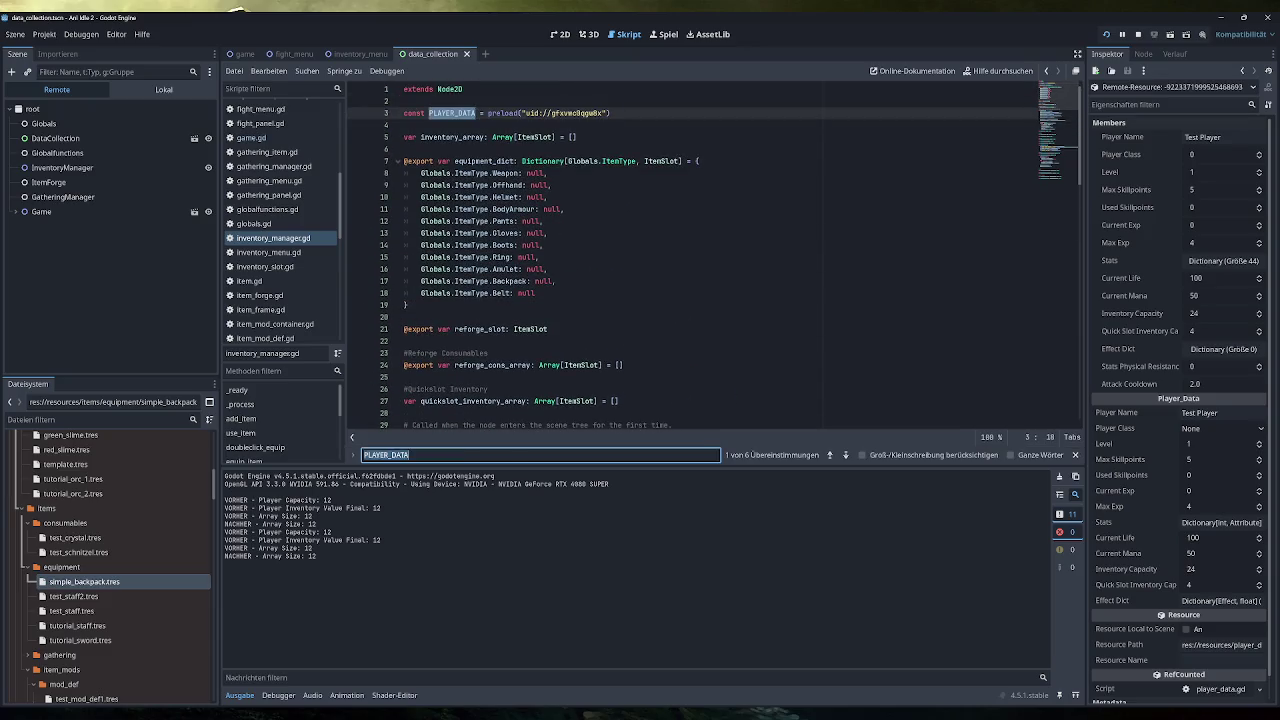
# Step: Search inventory_manager.gd for PLAYER_DATA, starting from its declaration on line 3
pyautogui.write('print("VORHER - Player Capacity: " + str(PLAYER_DATA.inventory_capacity))')
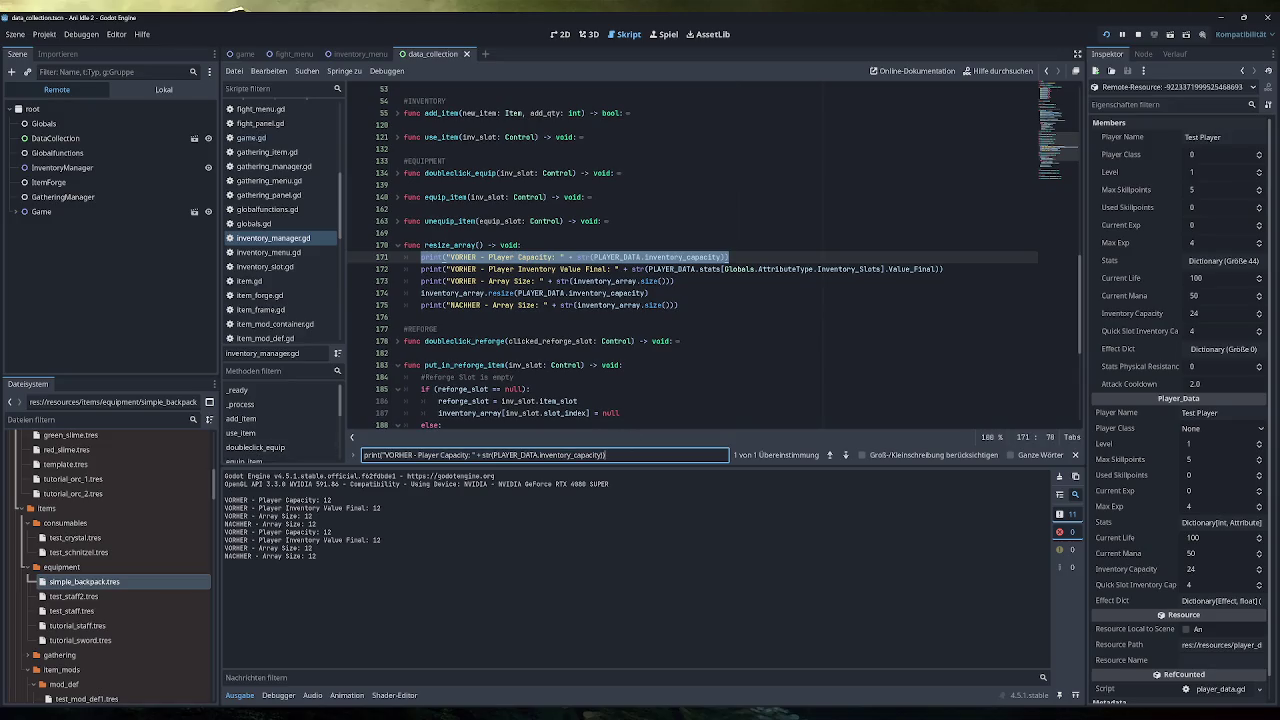
pyautogui.click(1058, 101)
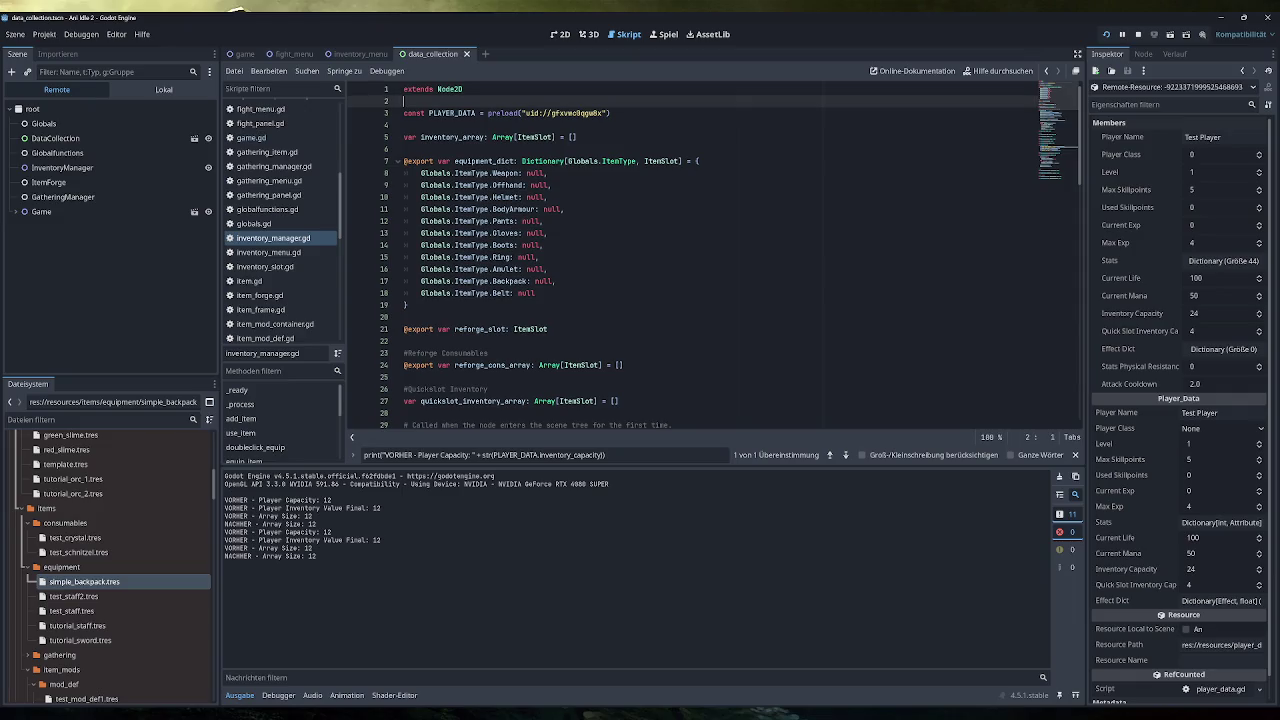
pyautogui.doubleClick(452, 113)
pyautogui.hotkey('ctrl', 'f')
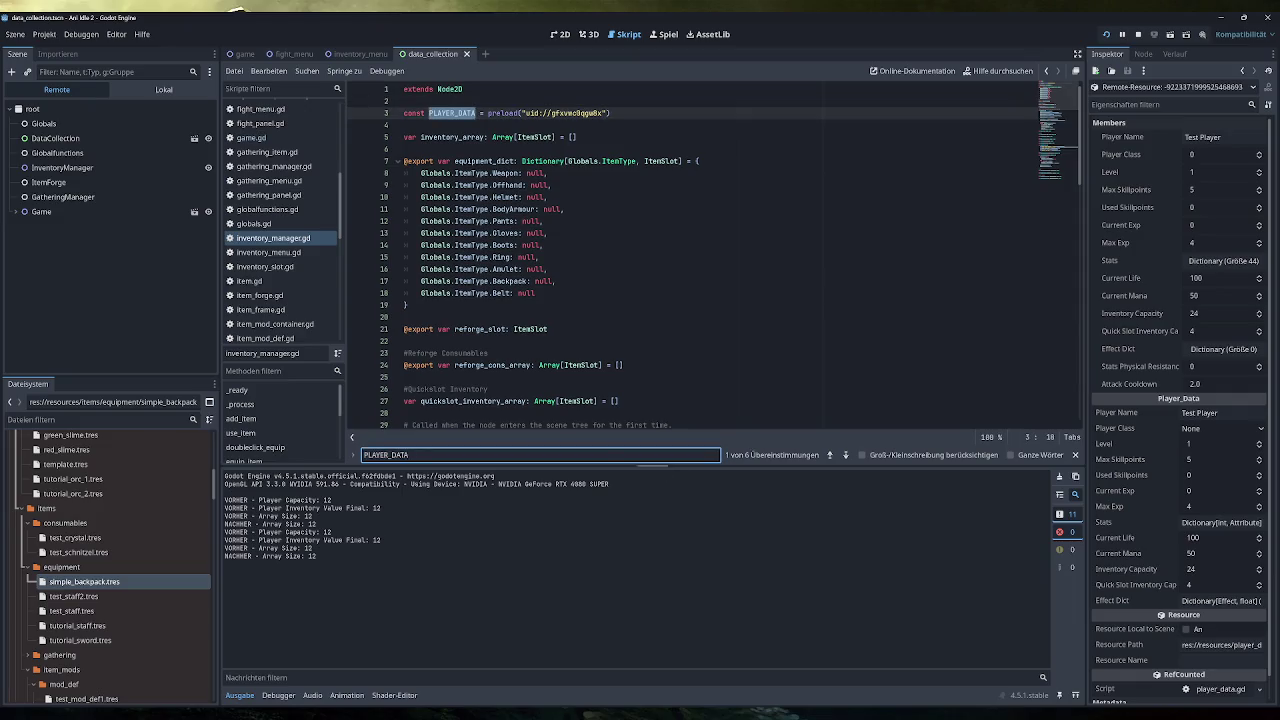
# Step: Step through the PLAYER_DATA matches to match 4 of 6 on line 171 in resize_array
pyautogui.click(846, 455)
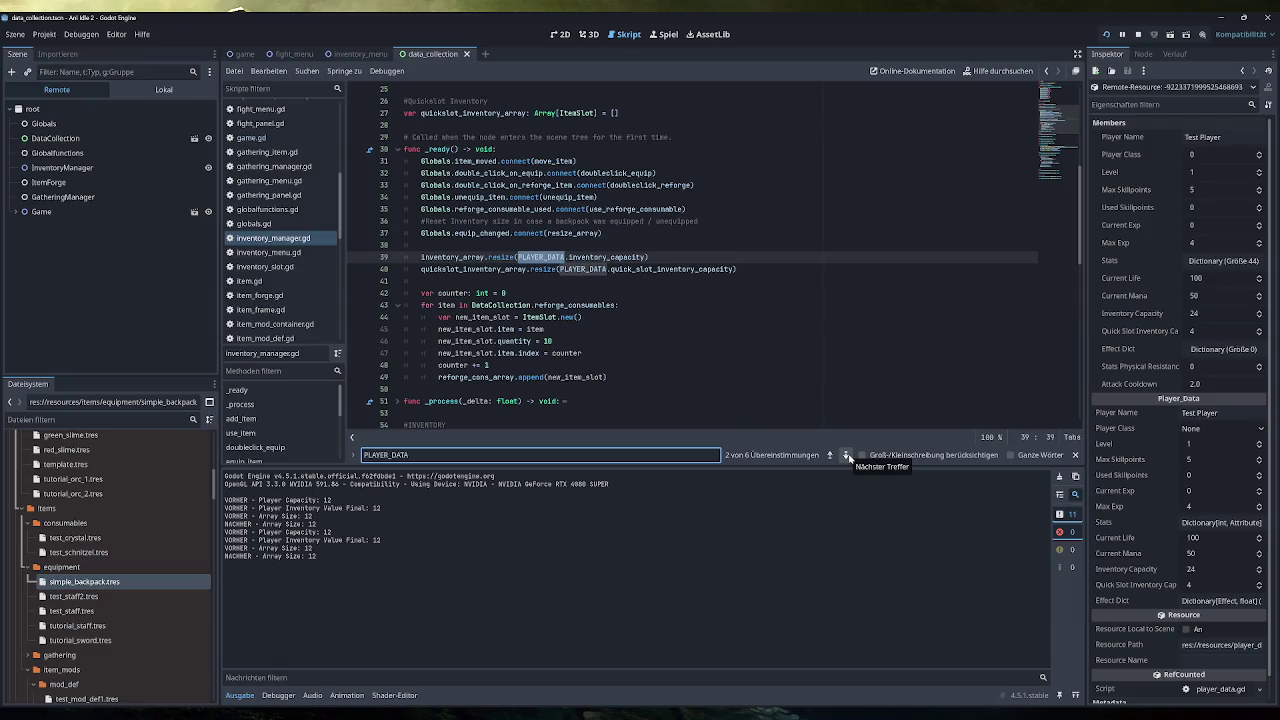
pyautogui.click(846, 455)
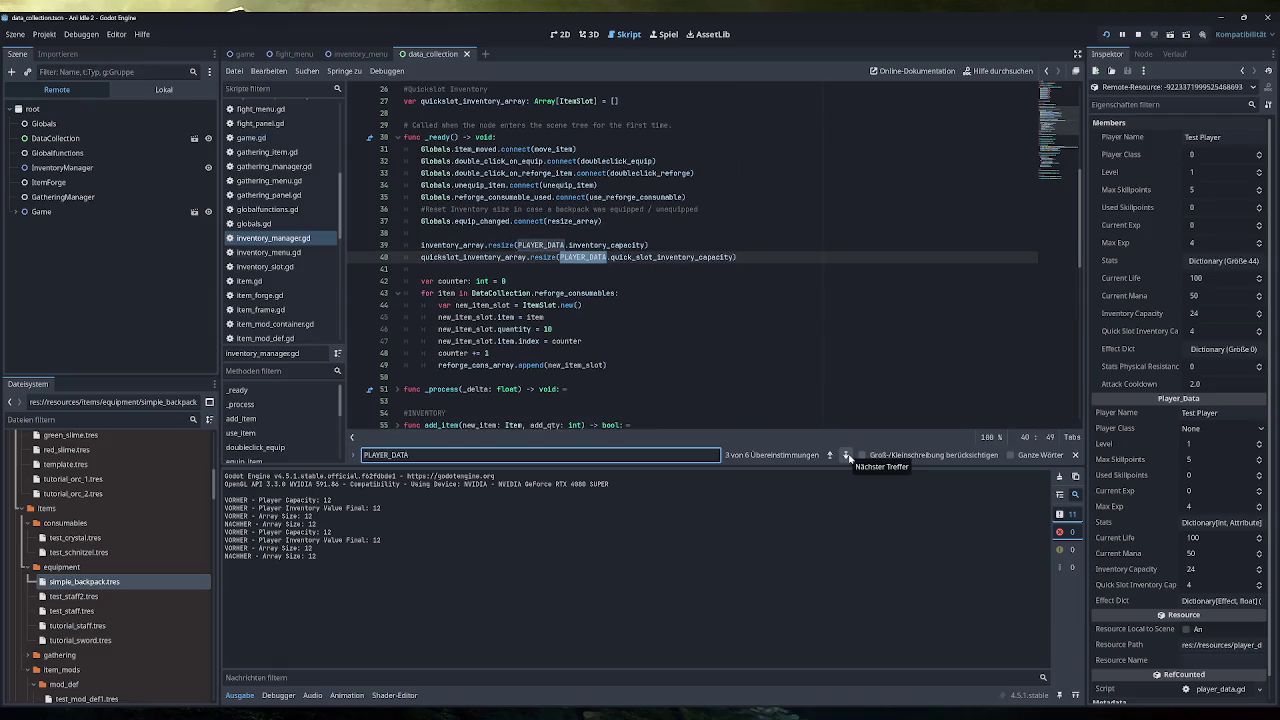
pyautogui.click(847, 456)
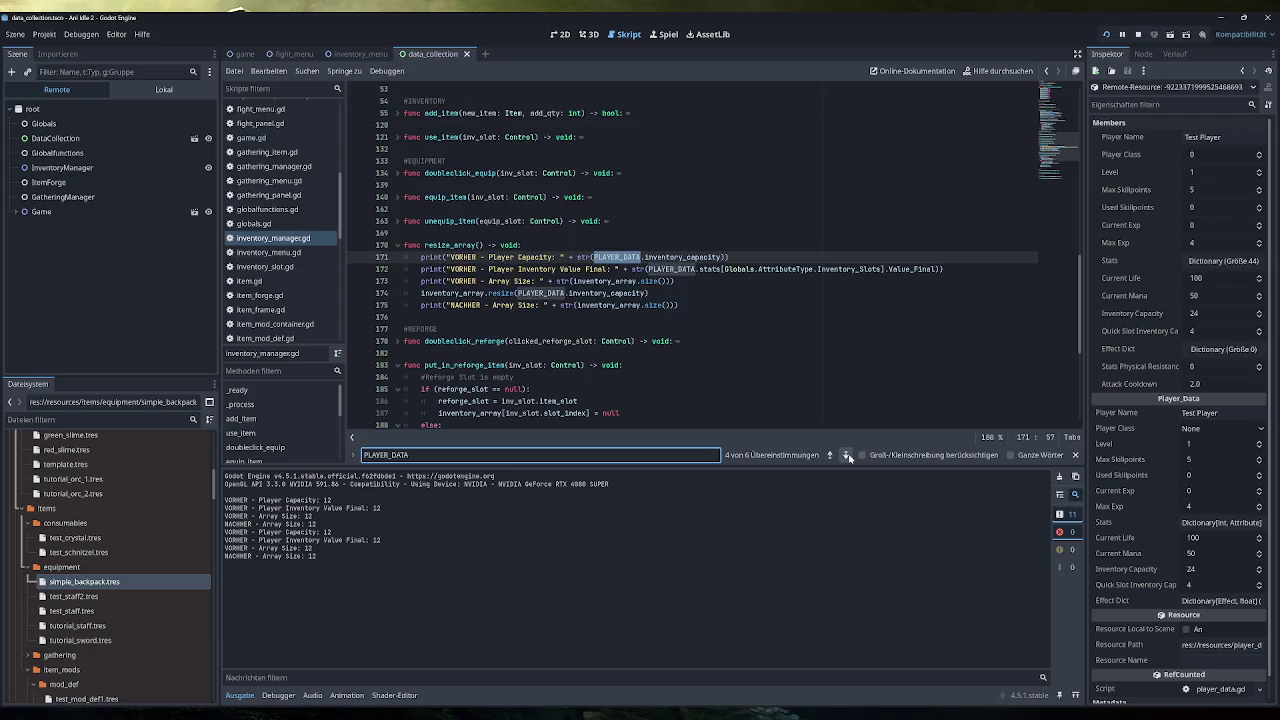
pyautogui.click(847, 456)
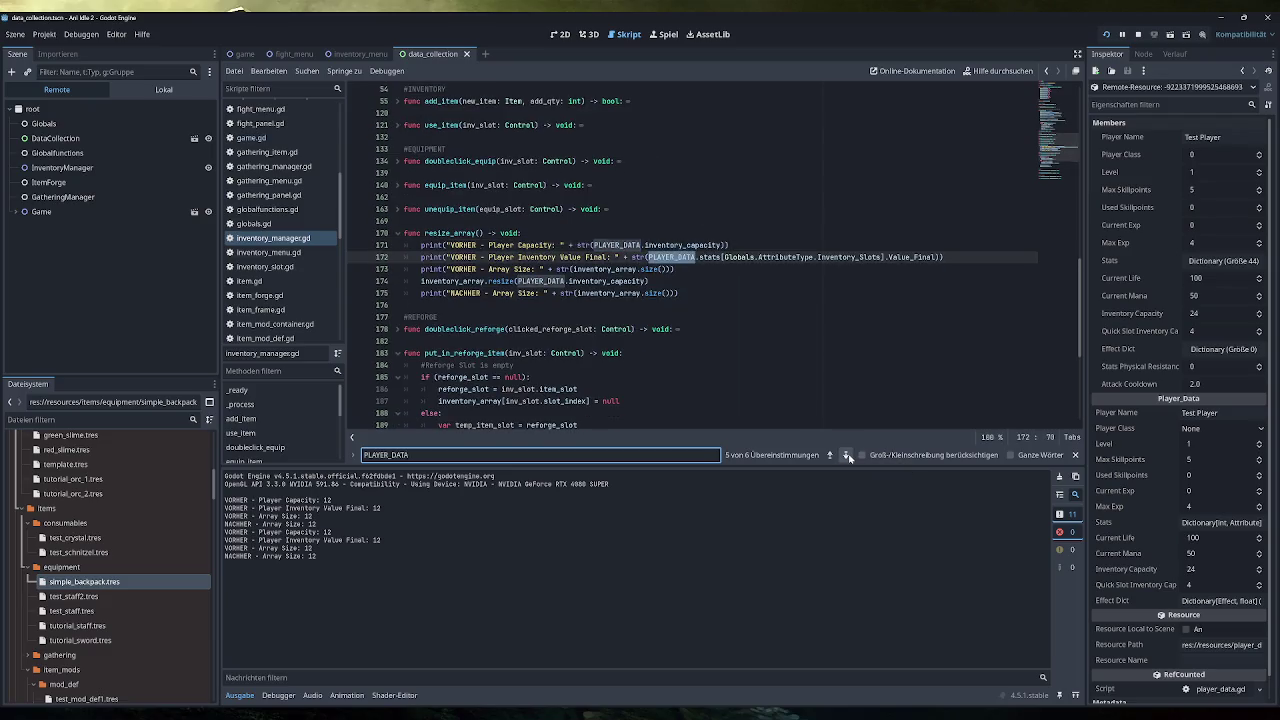
pyautogui.click(847, 456)
pyautogui.click(847, 456)
pyautogui.click(847, 456)
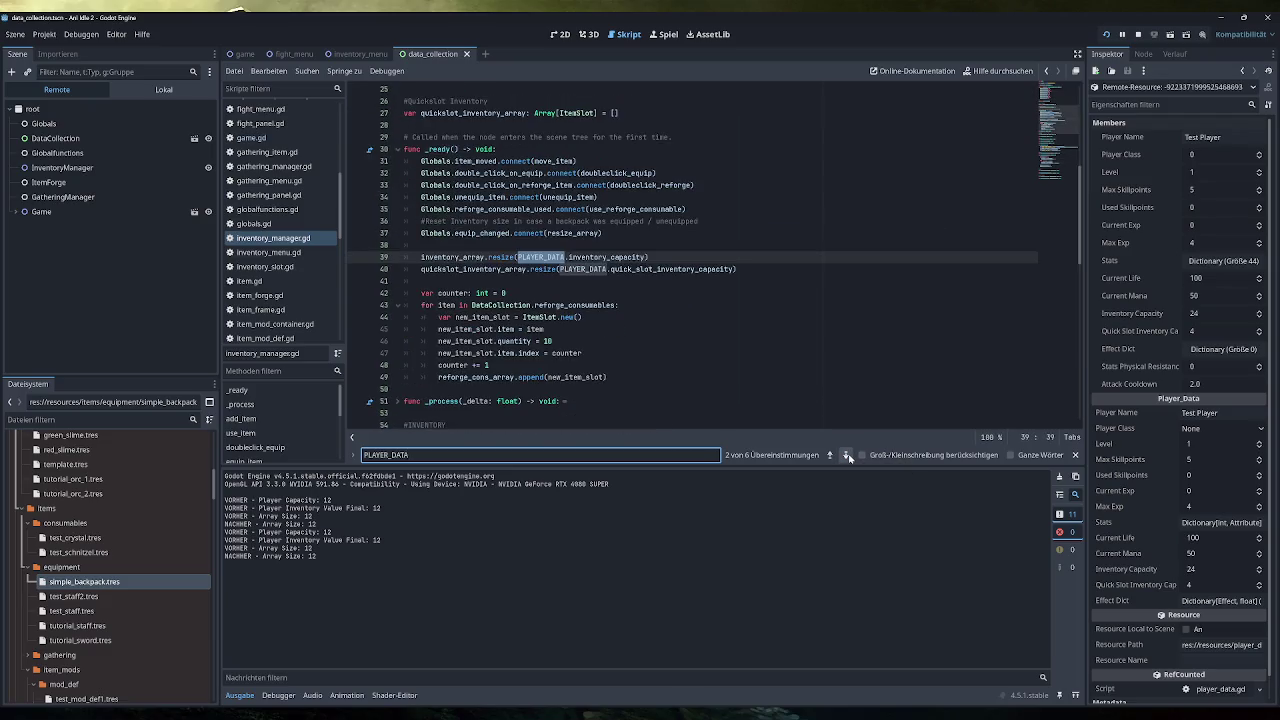
pyautogui.click(847, 456)
pyautogui.click(847, 456)
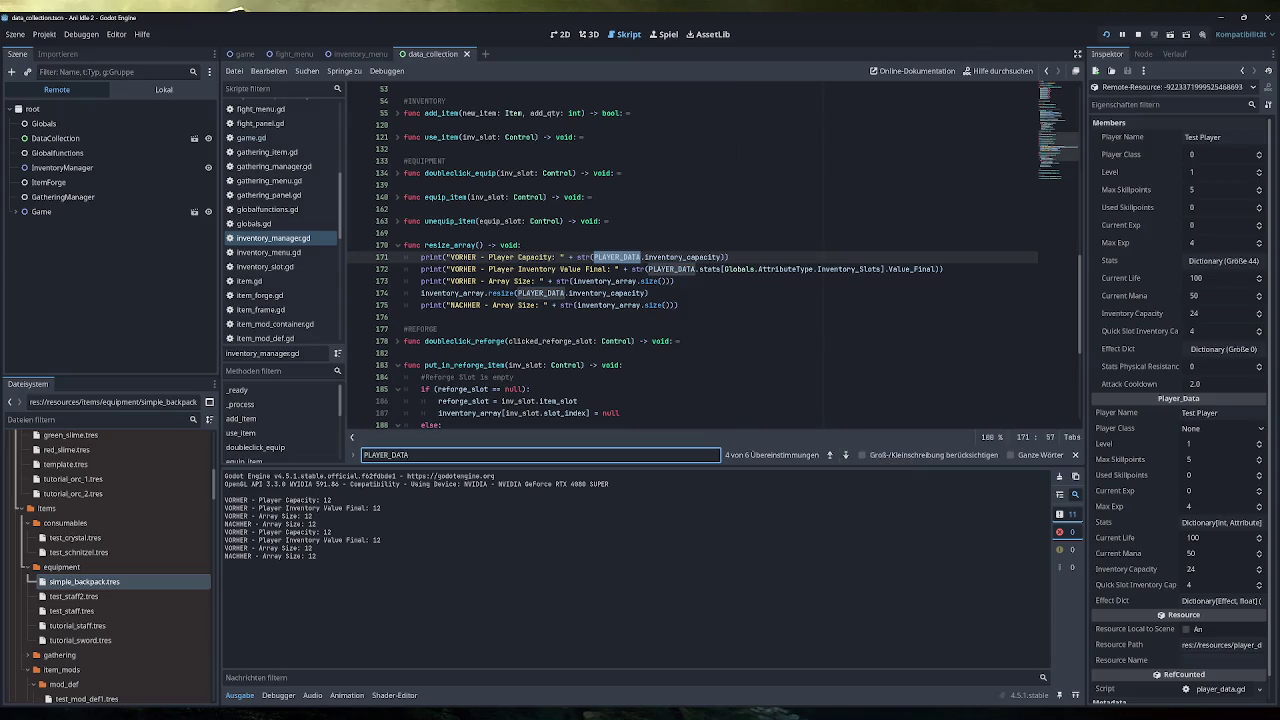
pyautogui.click(846, 455)
pyautogui.click(846, 455)
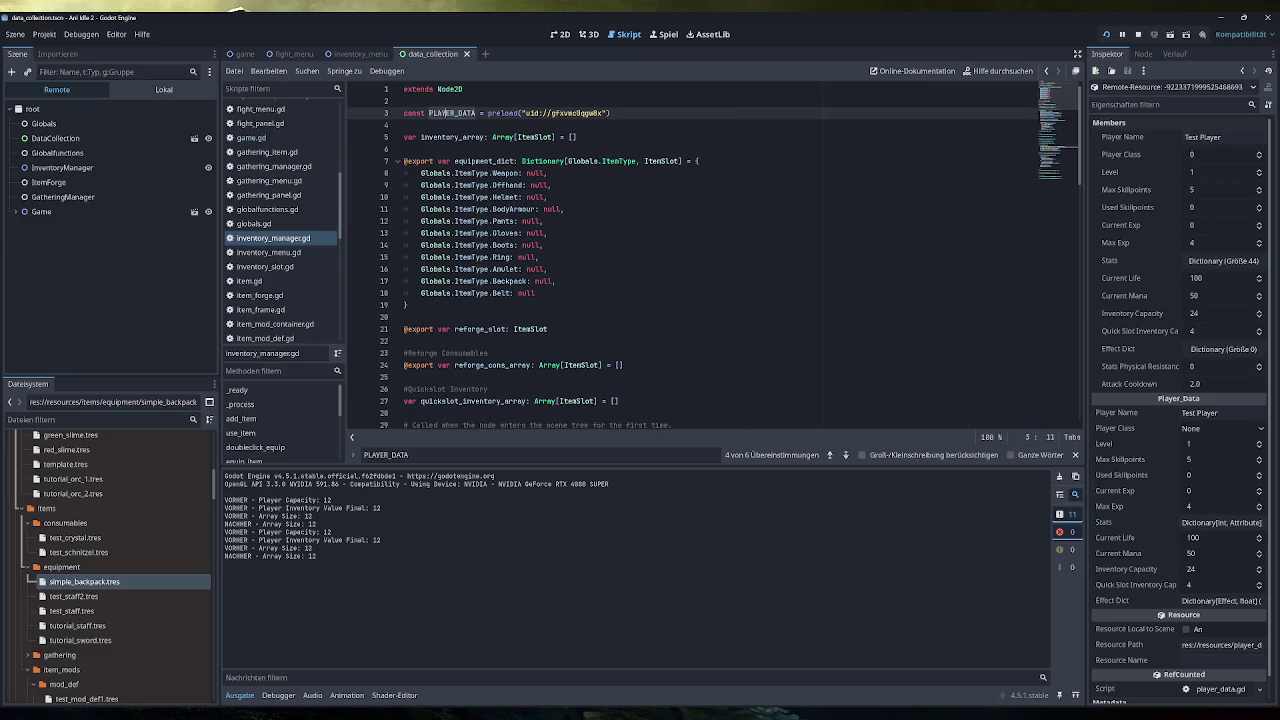
pyautogui.scroll(-6, 715, 257)
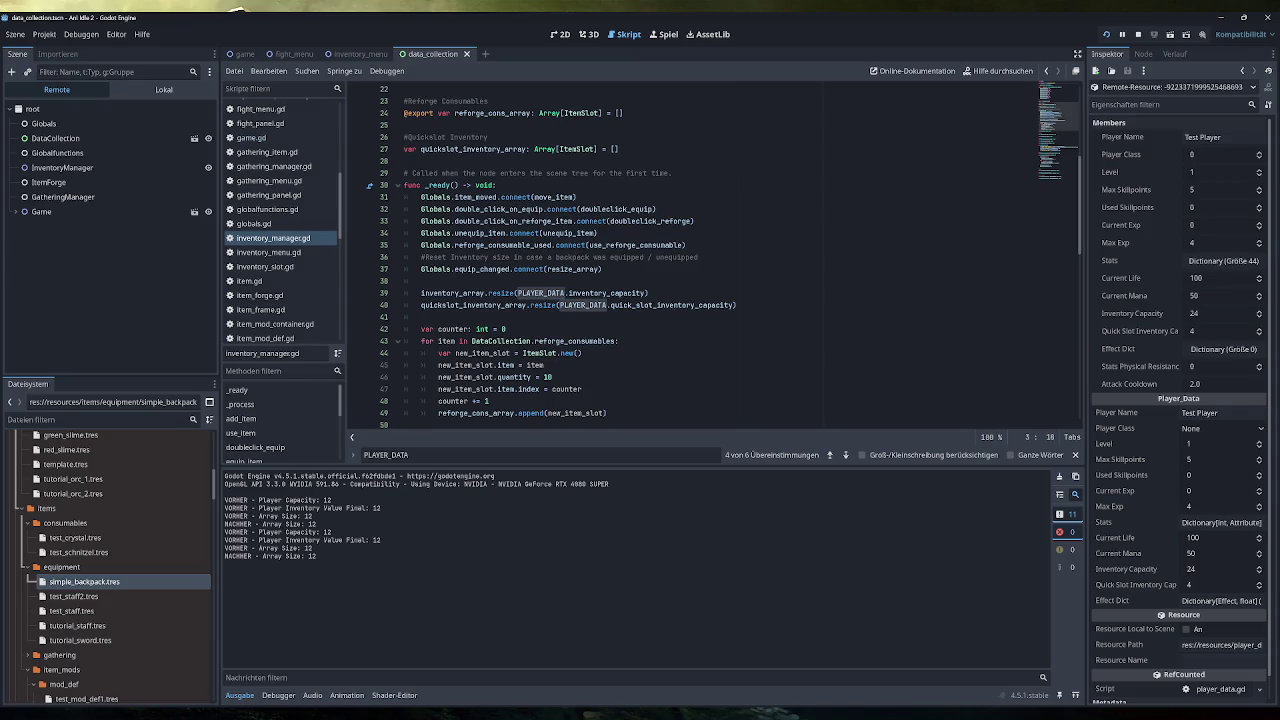
pyautogui.moveTo(420, 293); pyautogui.dragTo(650, 293)
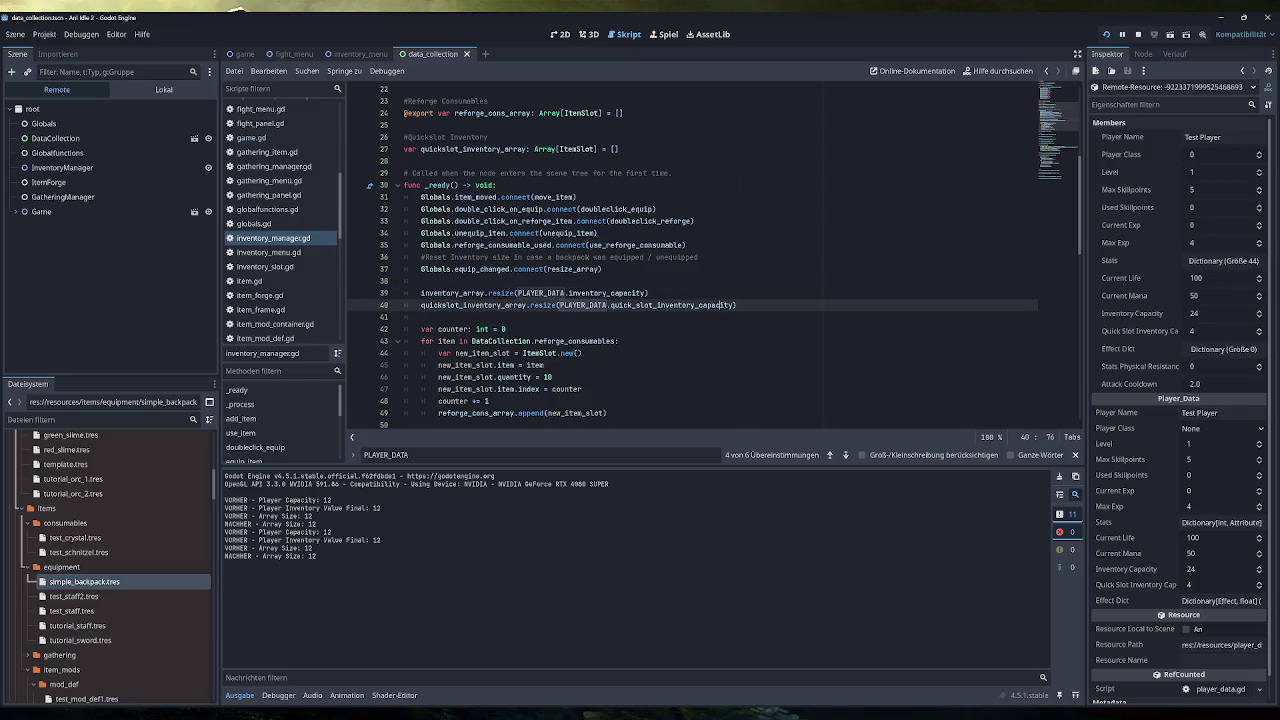
pyautogui.moveTo(737, 305); pyautogui.dragTo(420, 305)
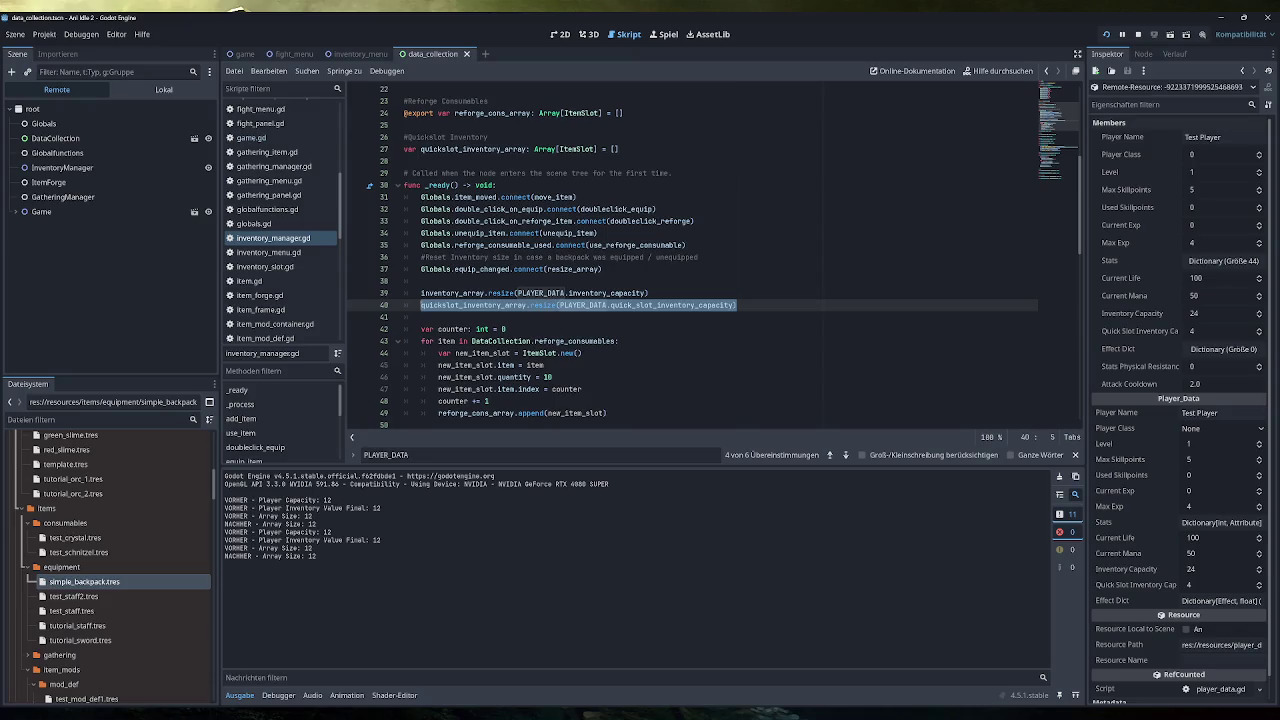
pyautogui.click(650, 293)
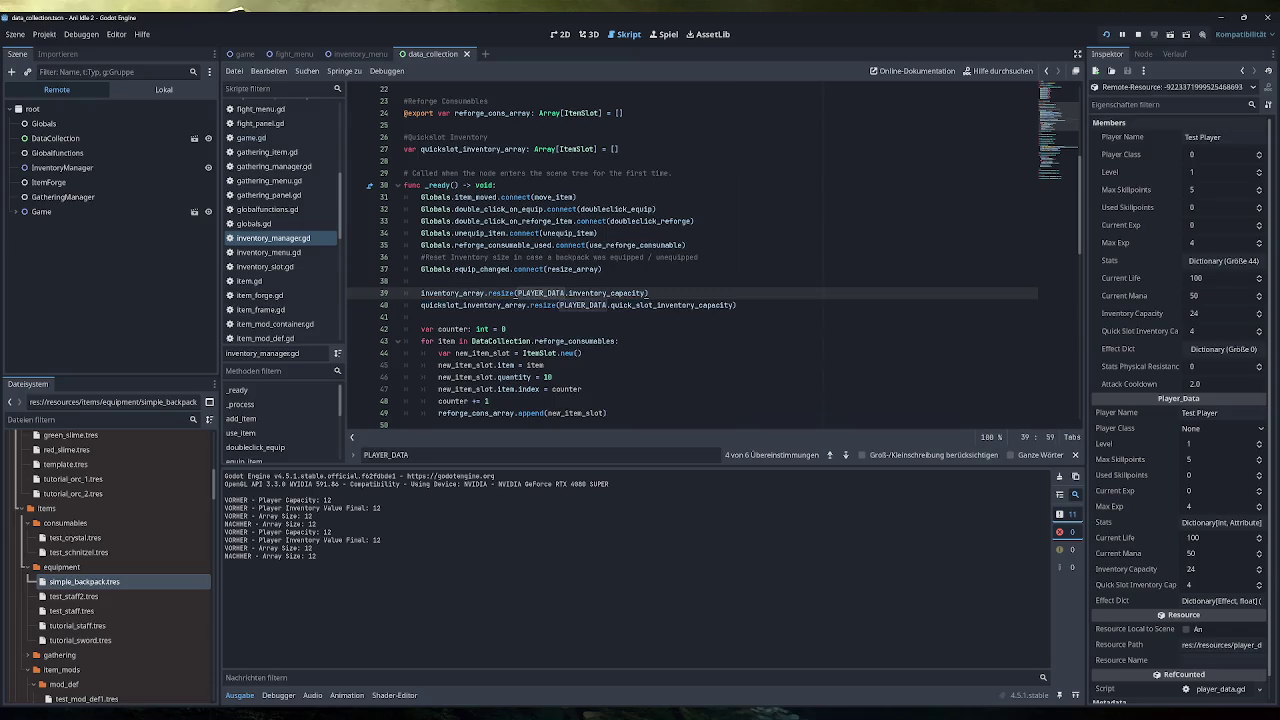
pyautogui.scroll(-4, 700, 260)
pyautogui.scroll(-3, 700, 260)
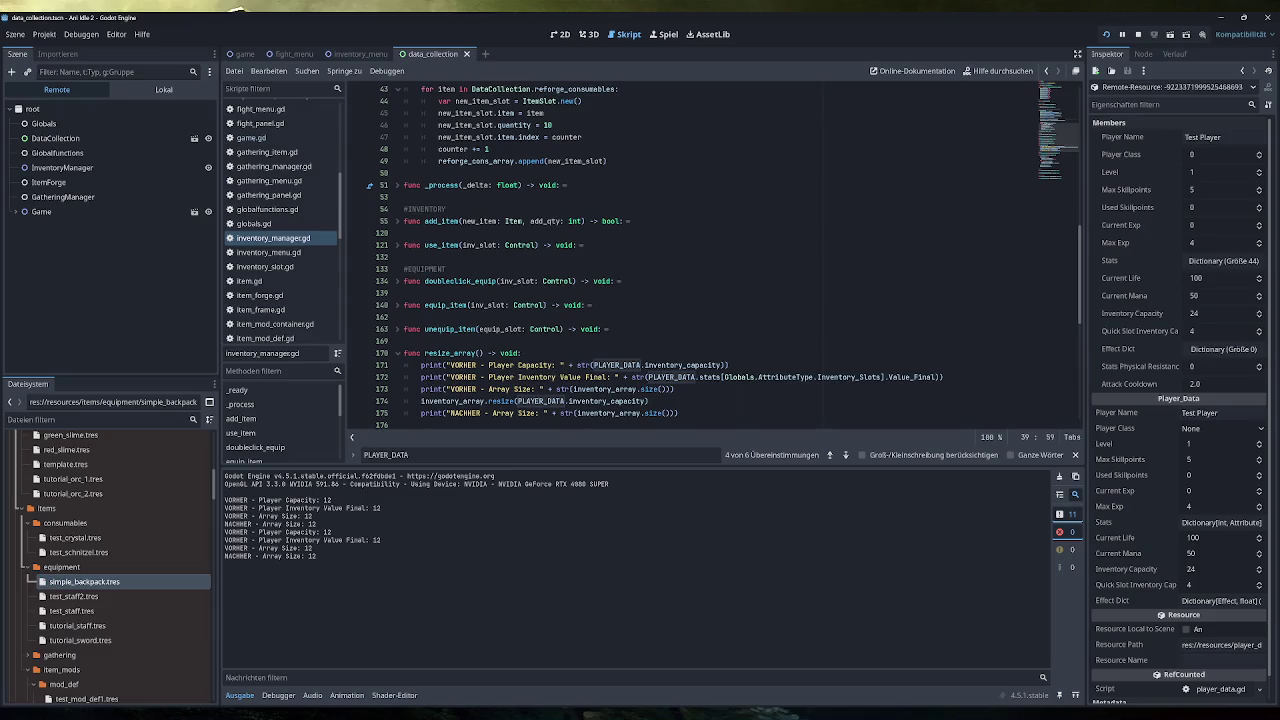
pyautogui.scroll(-1, 700, 260)
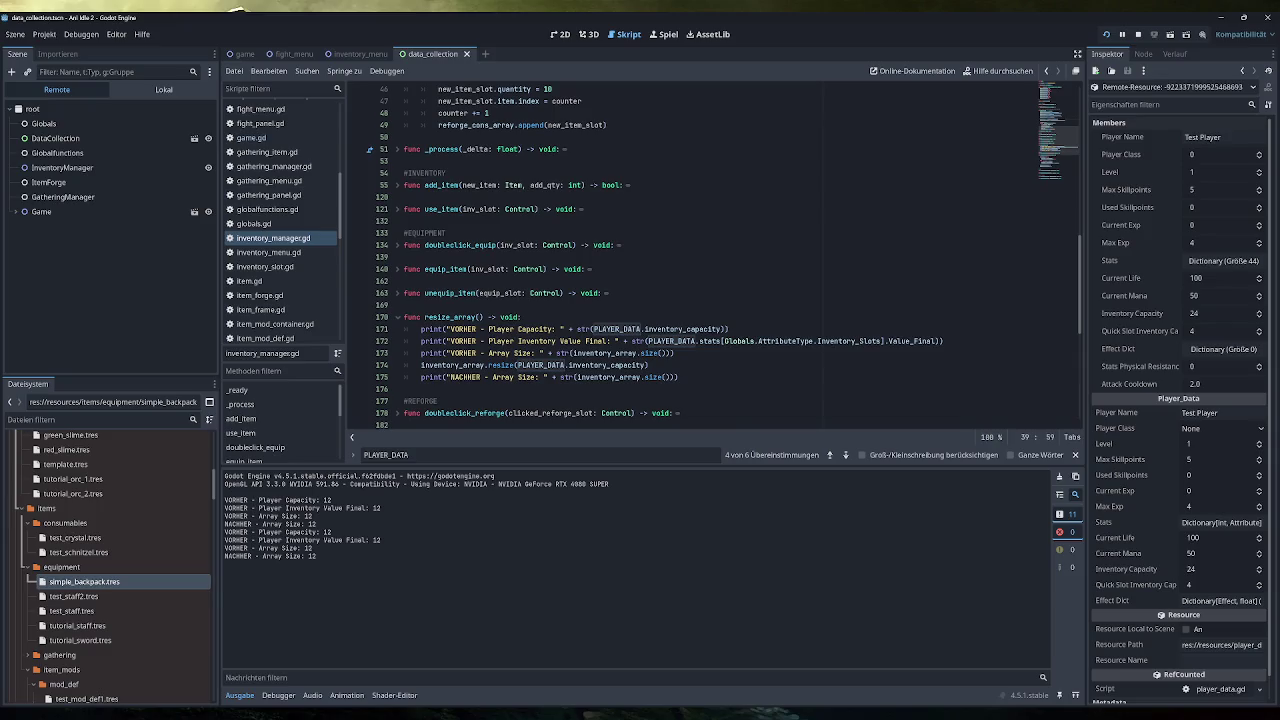
pyautogui.scroll(-6, 74, 590)
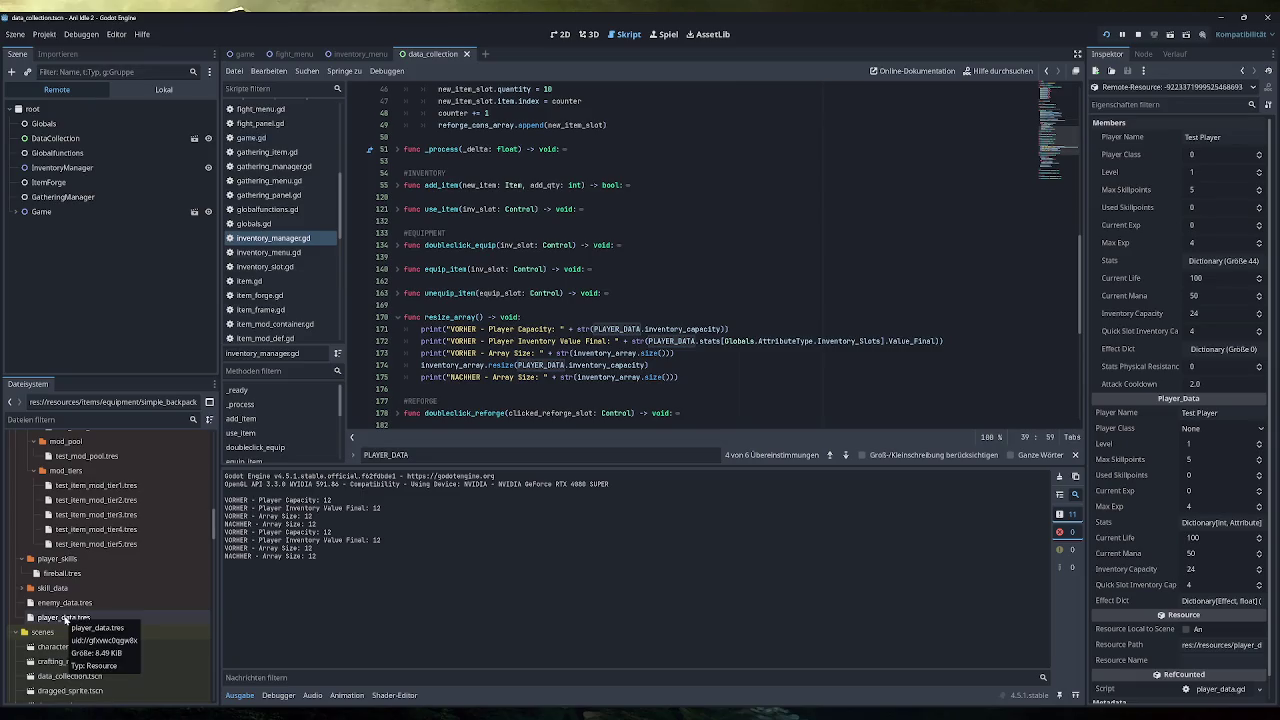
# Step: Inspect the running Player node's Player Data in the remote scene tree, collapsing the Stats dictionary
pyautogui.click(55, 92)
pyautogui.click(45, 211)
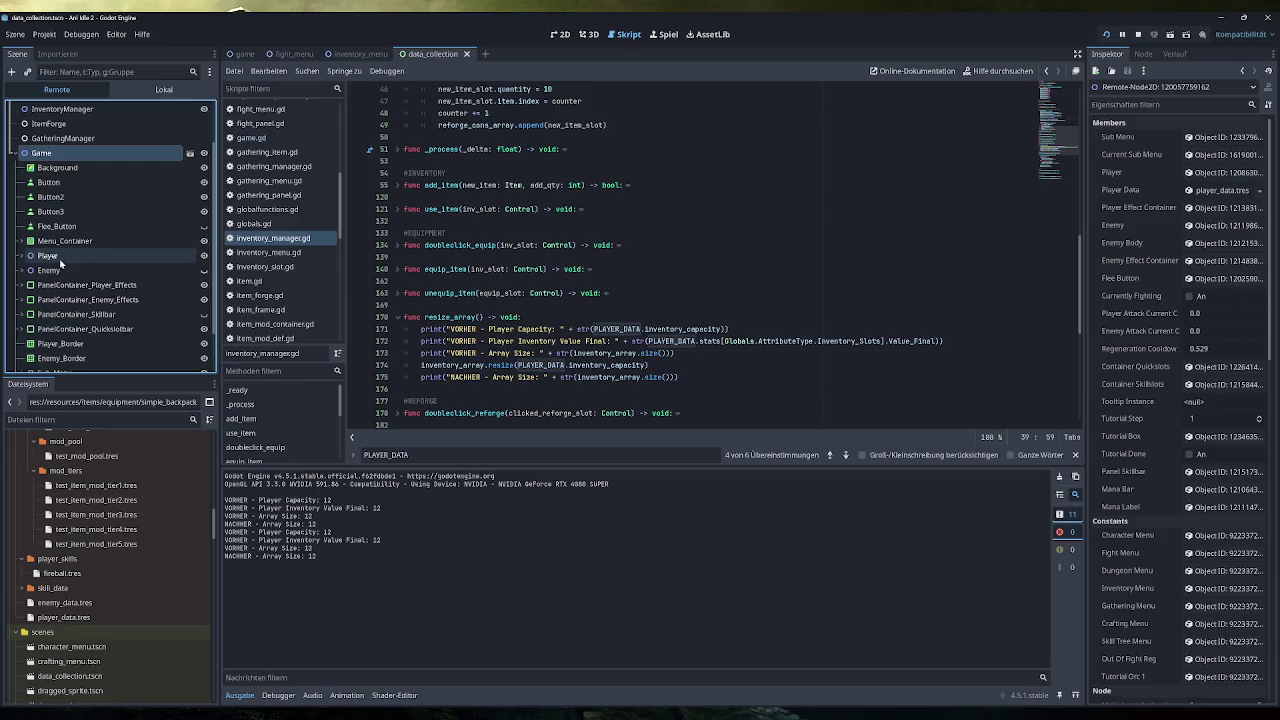
pyautogui.click(48, 257)
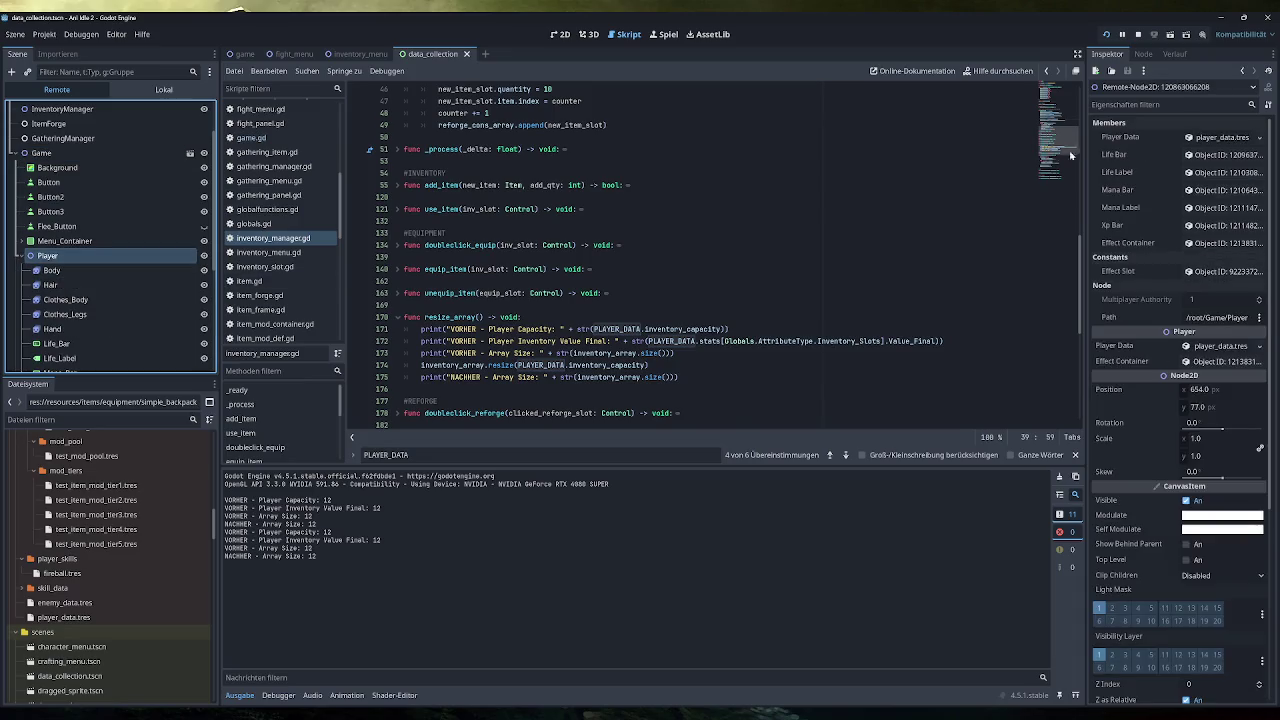
pyautogui.click(1215, 137)
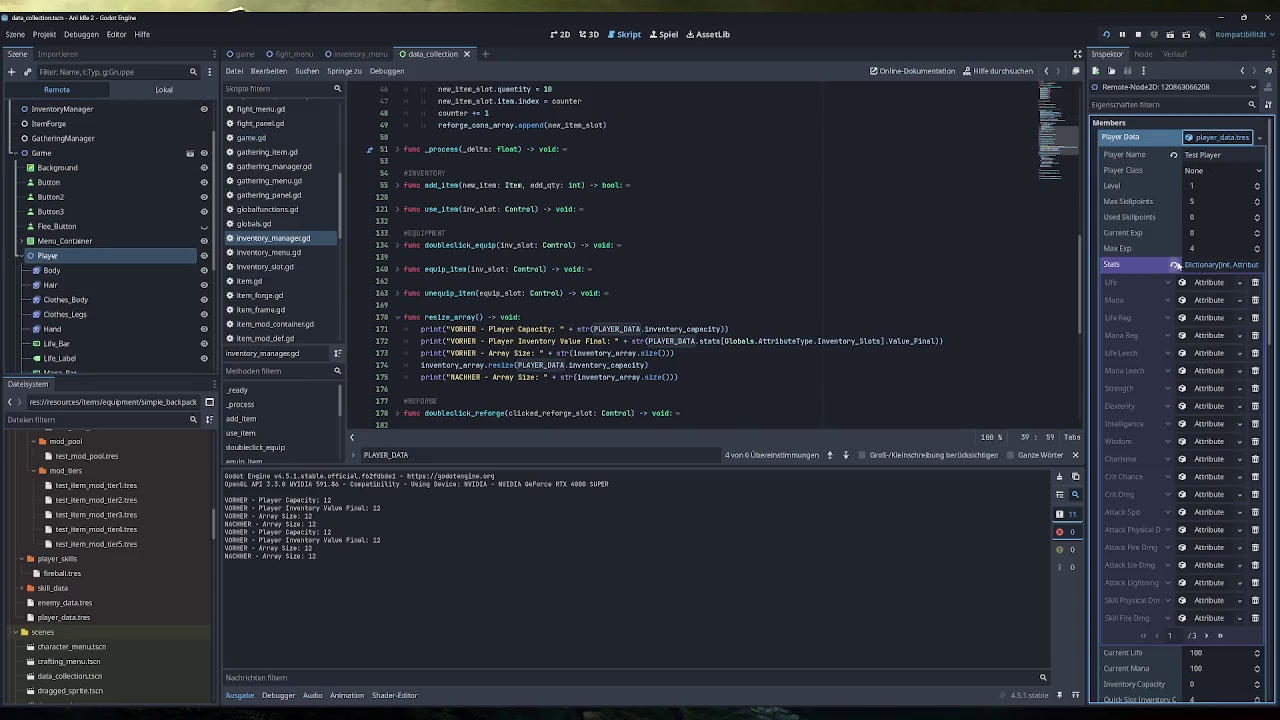
pyautogui.click(1215, 264)
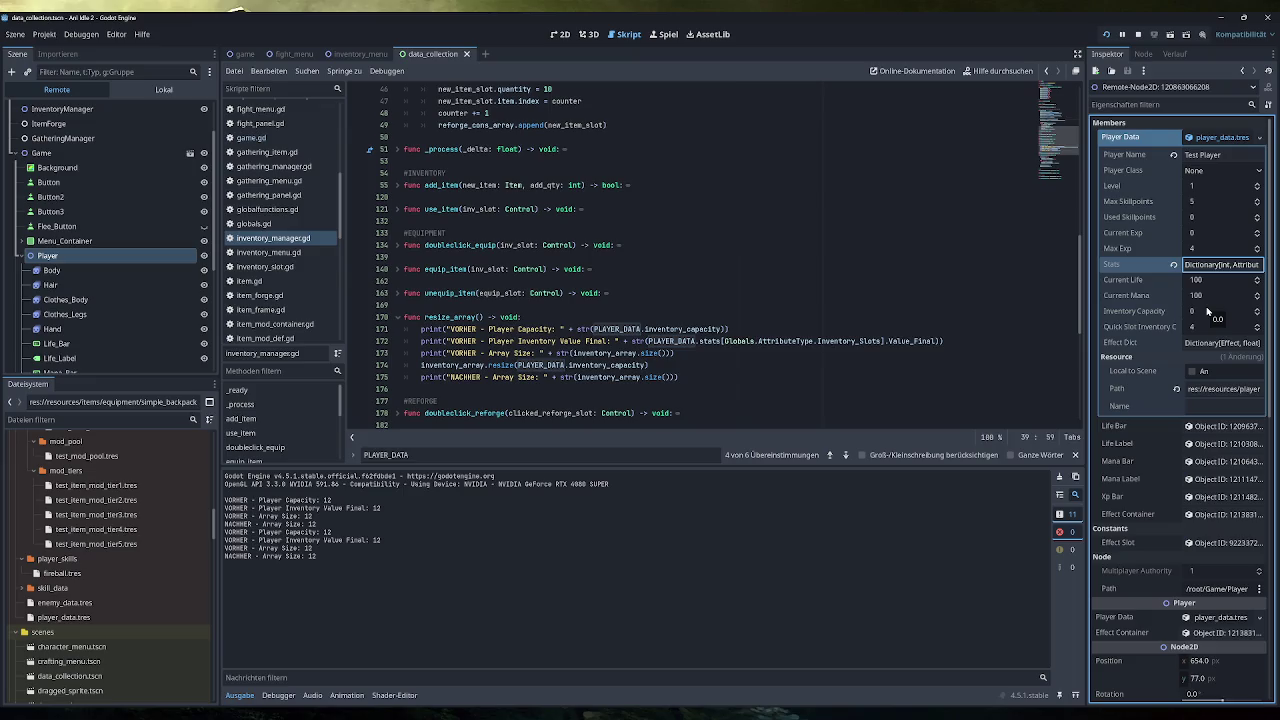
# Step: Collapse Player Data and put the caret at the end of line 175 in resize_array
pyautogui.click(1222, 138)
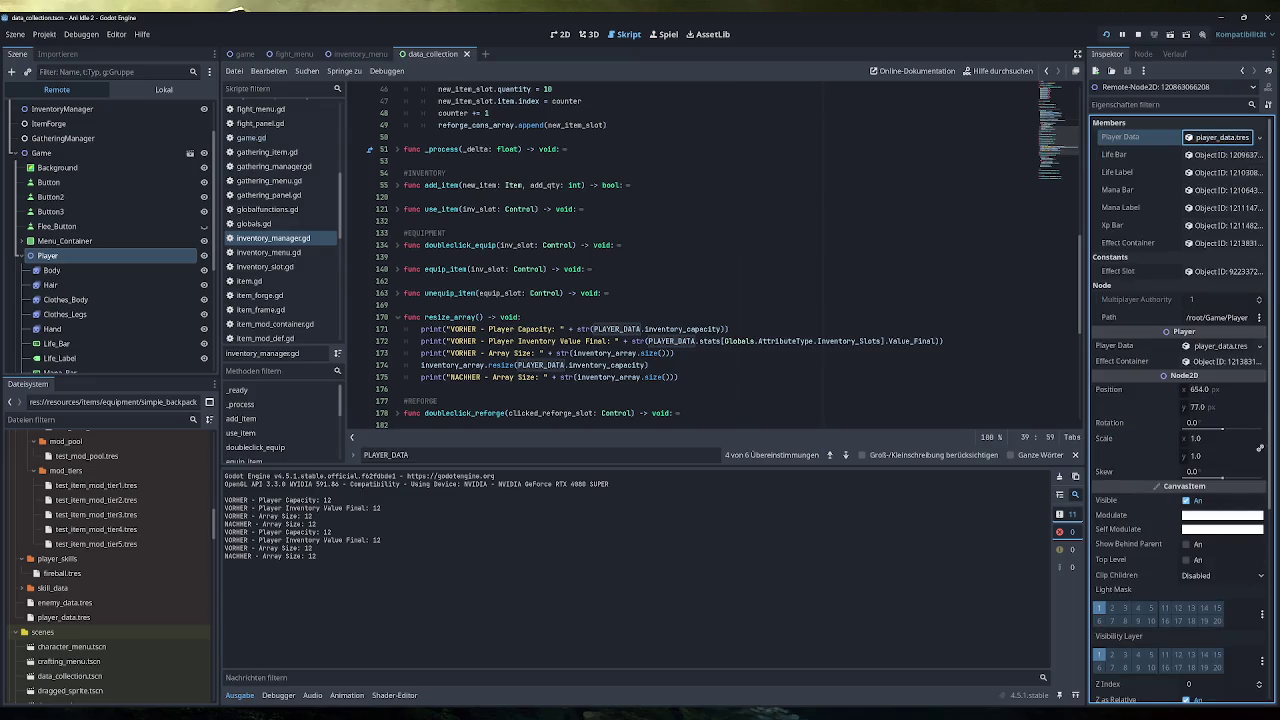
pyautogui.click(679, 377)
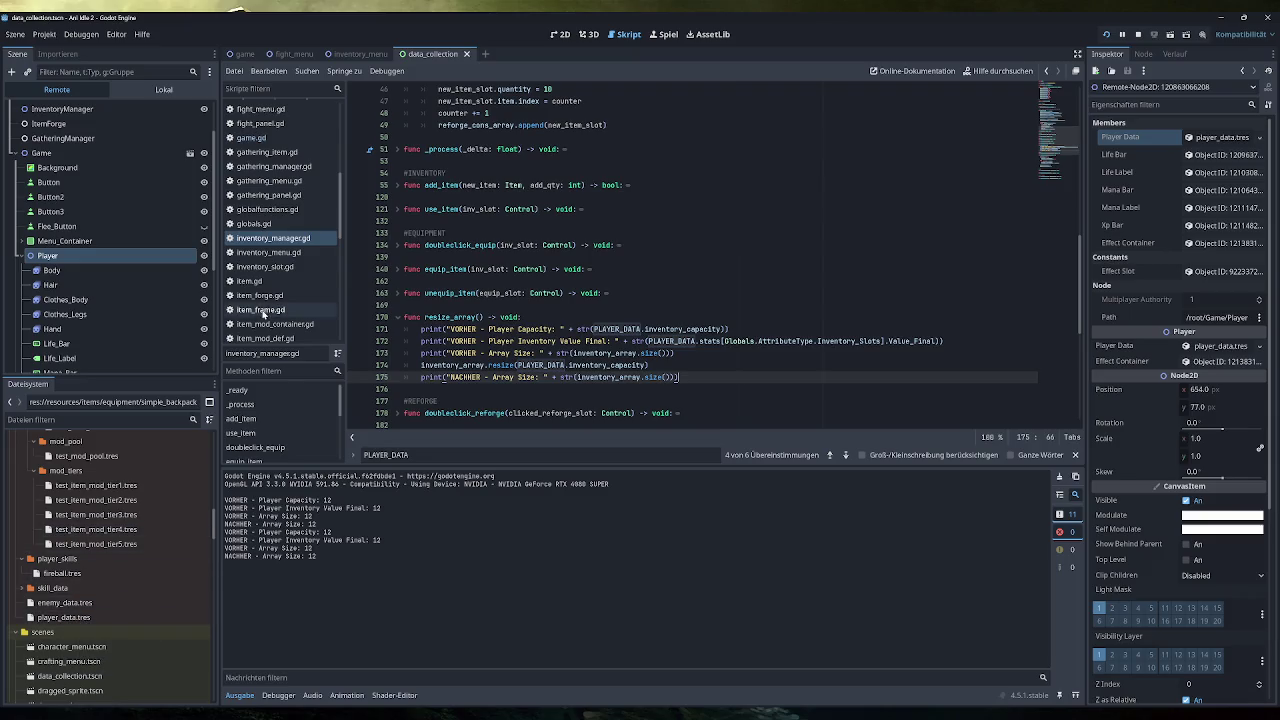
pyautogui.scroll(-6, 300, 180)
pyautogui.click(274, 229)
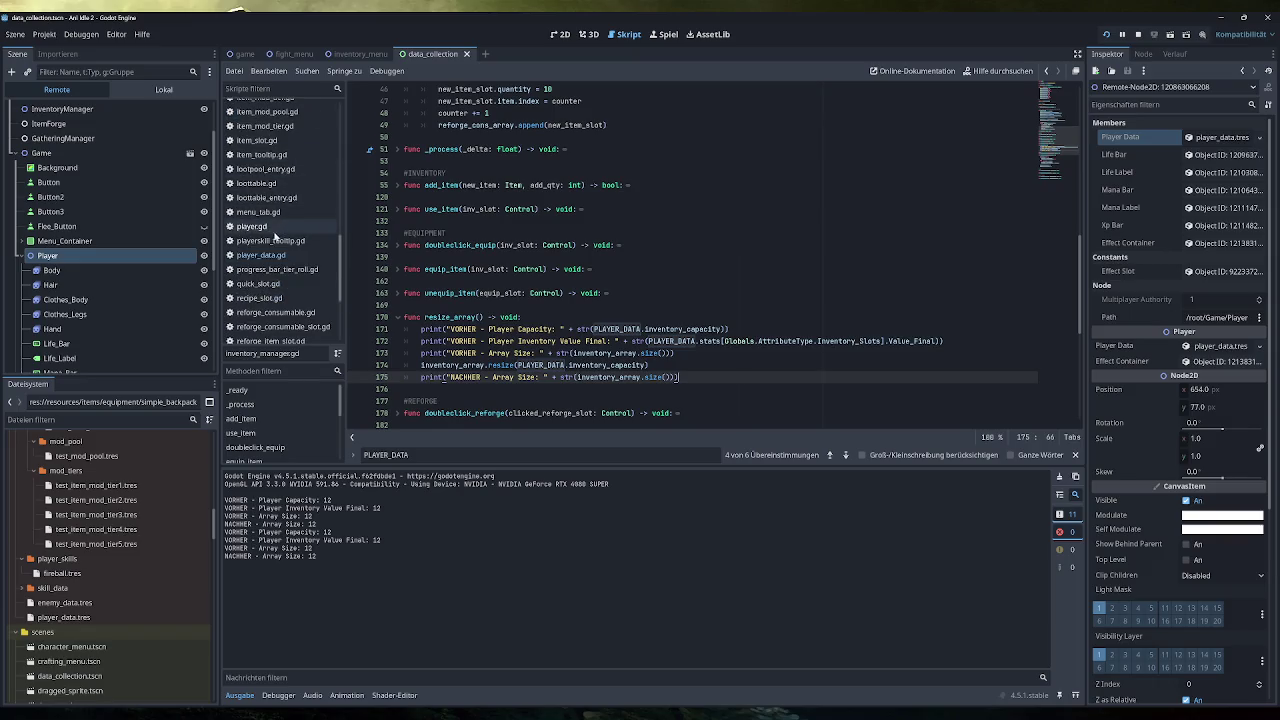
# Step: Browse player.gd's skill_respeced connection and player_data.gd's inventory_capacity definition
pyautogui.click(1138, 34)
pyautogui.scroll(-3, 700, 255)
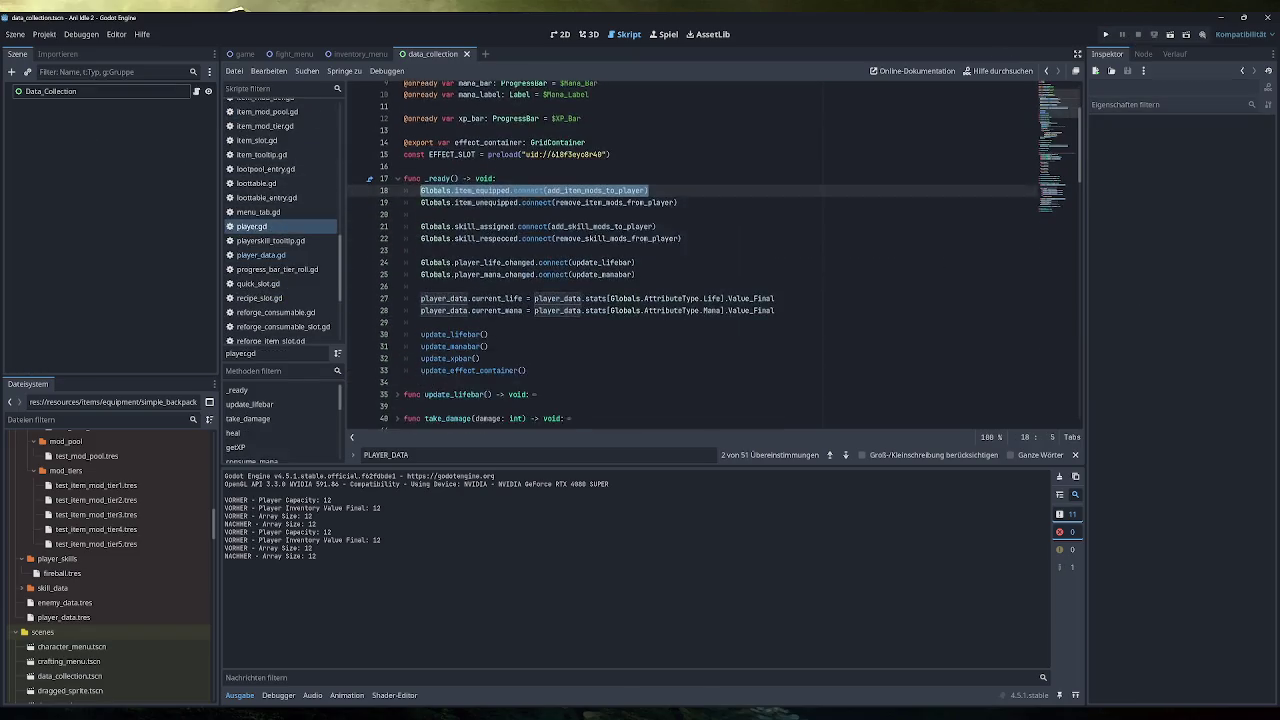
pyautogui.click(1075, 455)
pyautogui.click(606, 233)
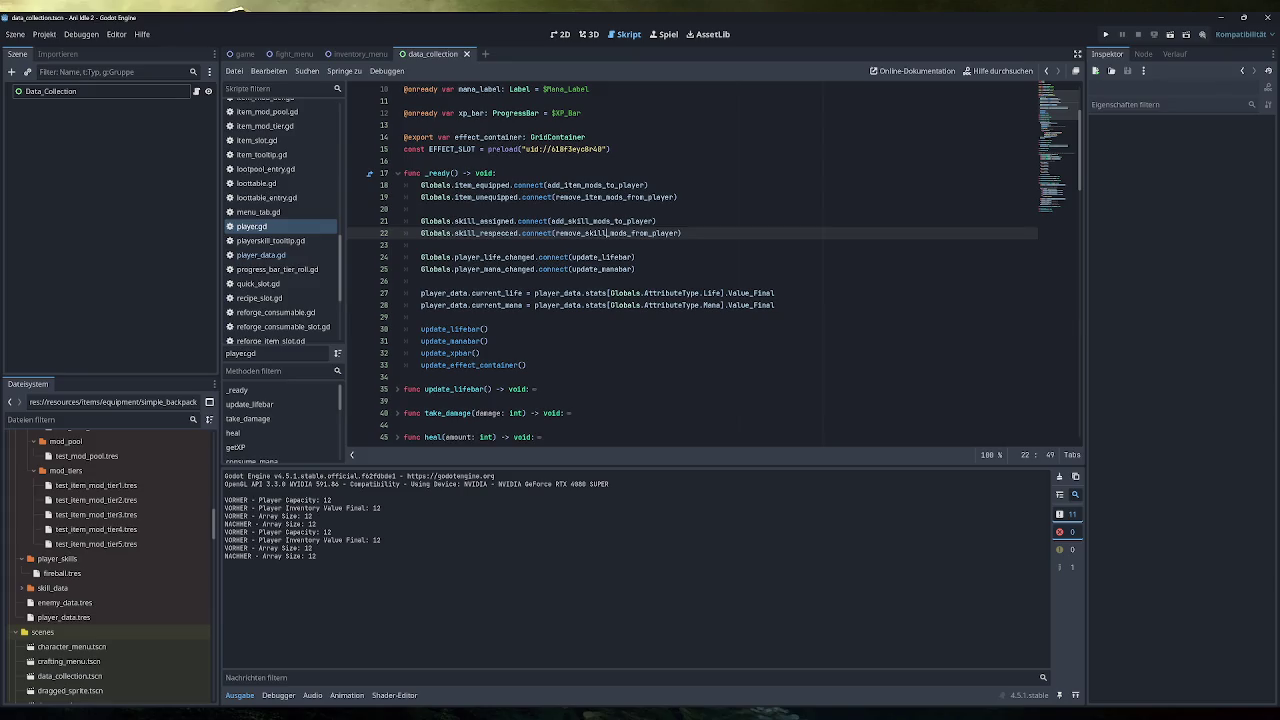
pyautogui.scroll(-3, 606, 233)
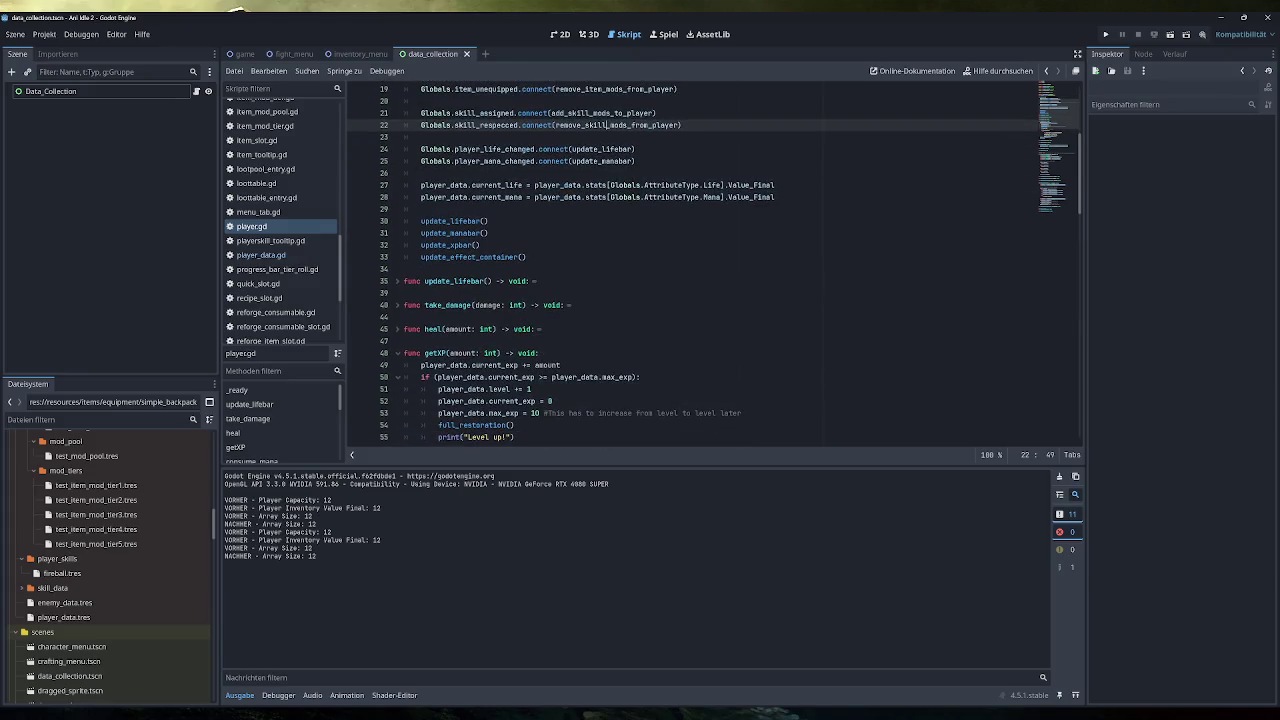
pyautogui.scroll(-6, 700, 260)
pyautogui.click(261, 255)
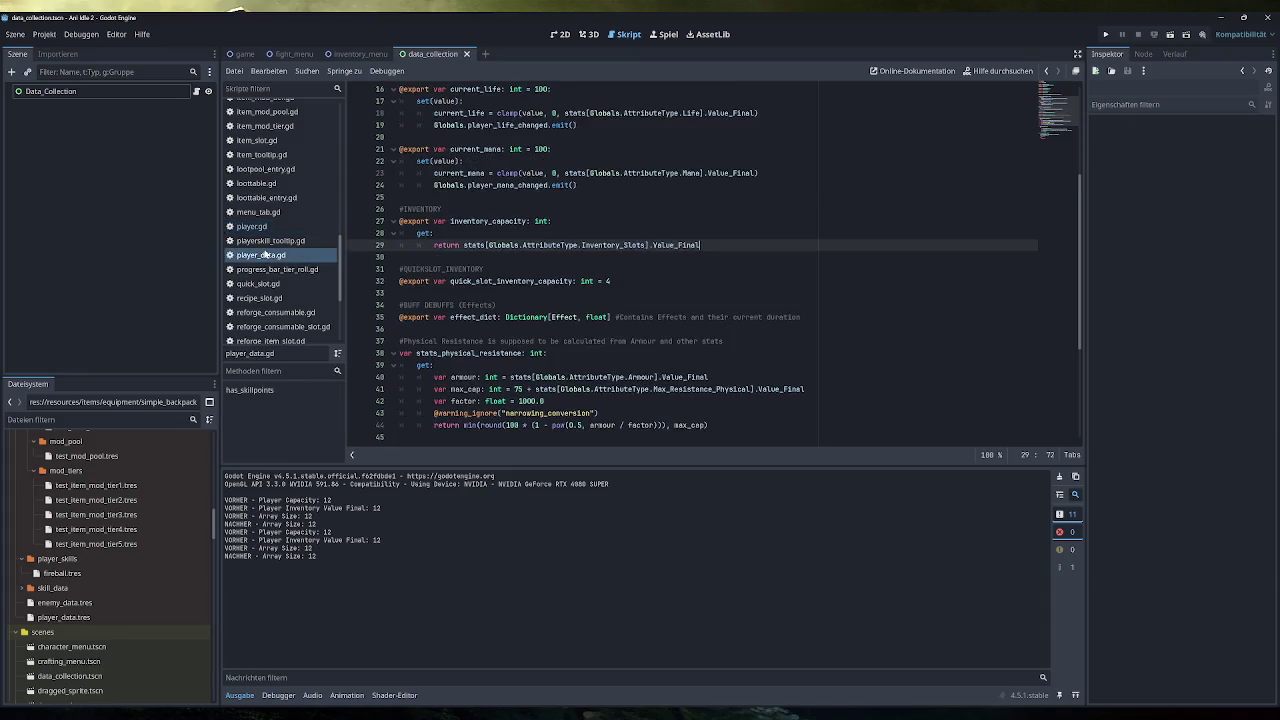
pyautogui.scroll(-4, 700, 260)
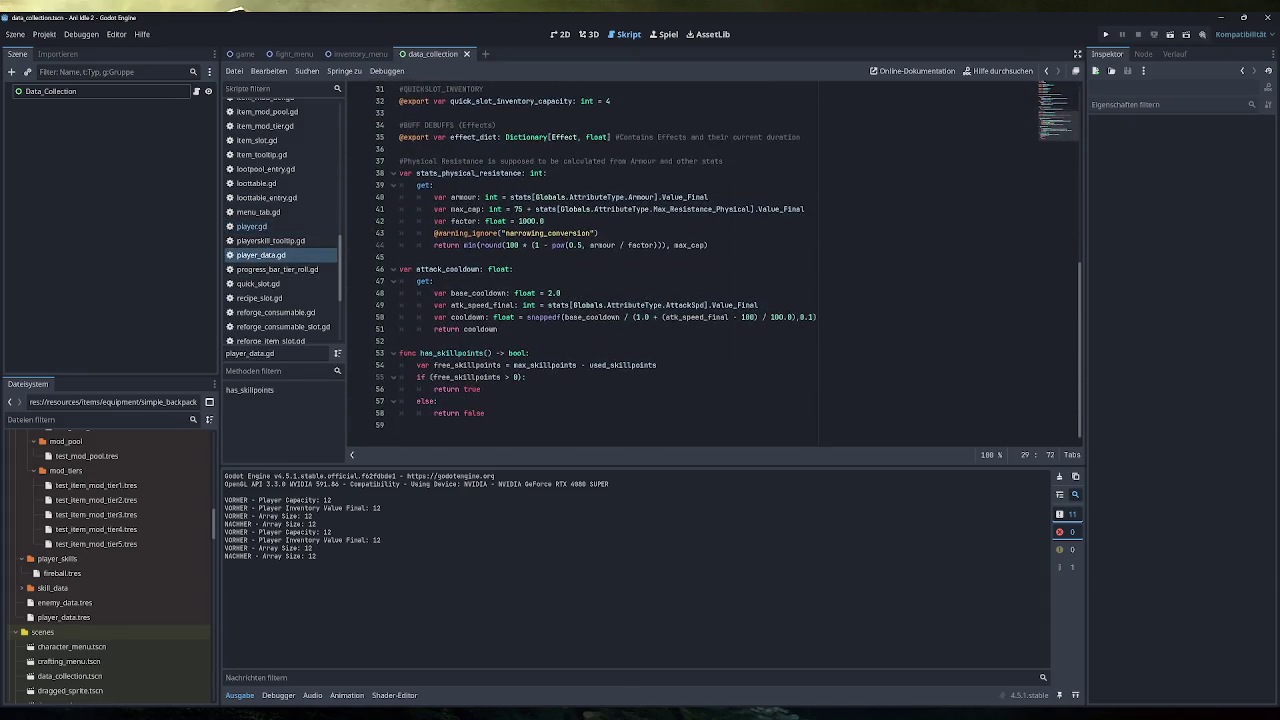
pyautogui.scroll(10, 700, 260)
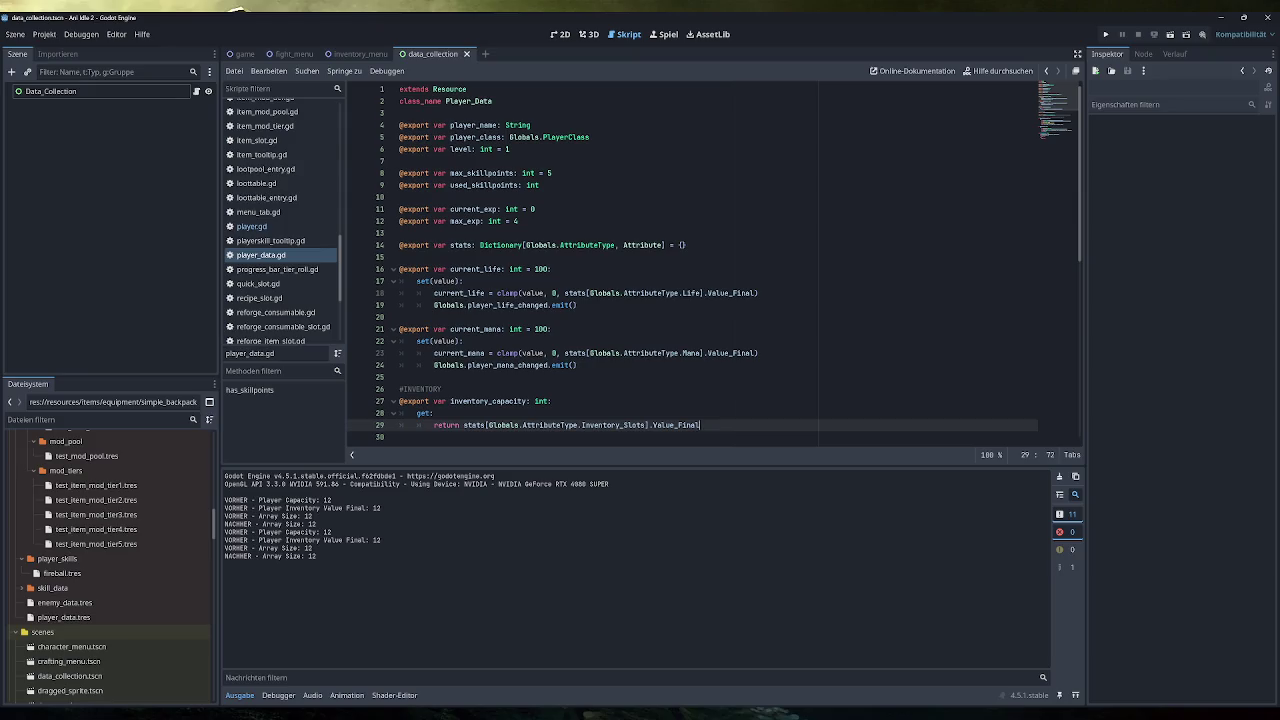
pyautogui.scroll(-10, 700, 260)
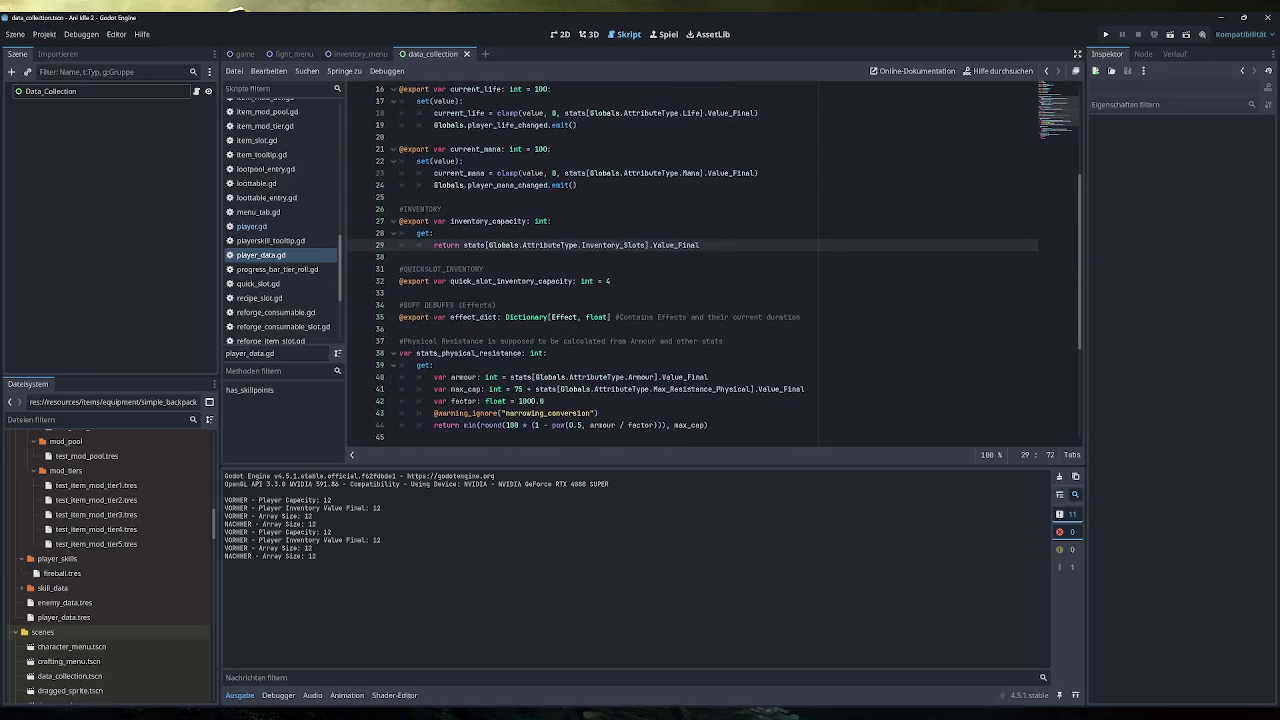
# Step: Revisit player.gd and player_data.gd, then return to inventory_manager.gd
pyautogui.click(255, 227)
pyautogui.scroll(-5, 700, 260)
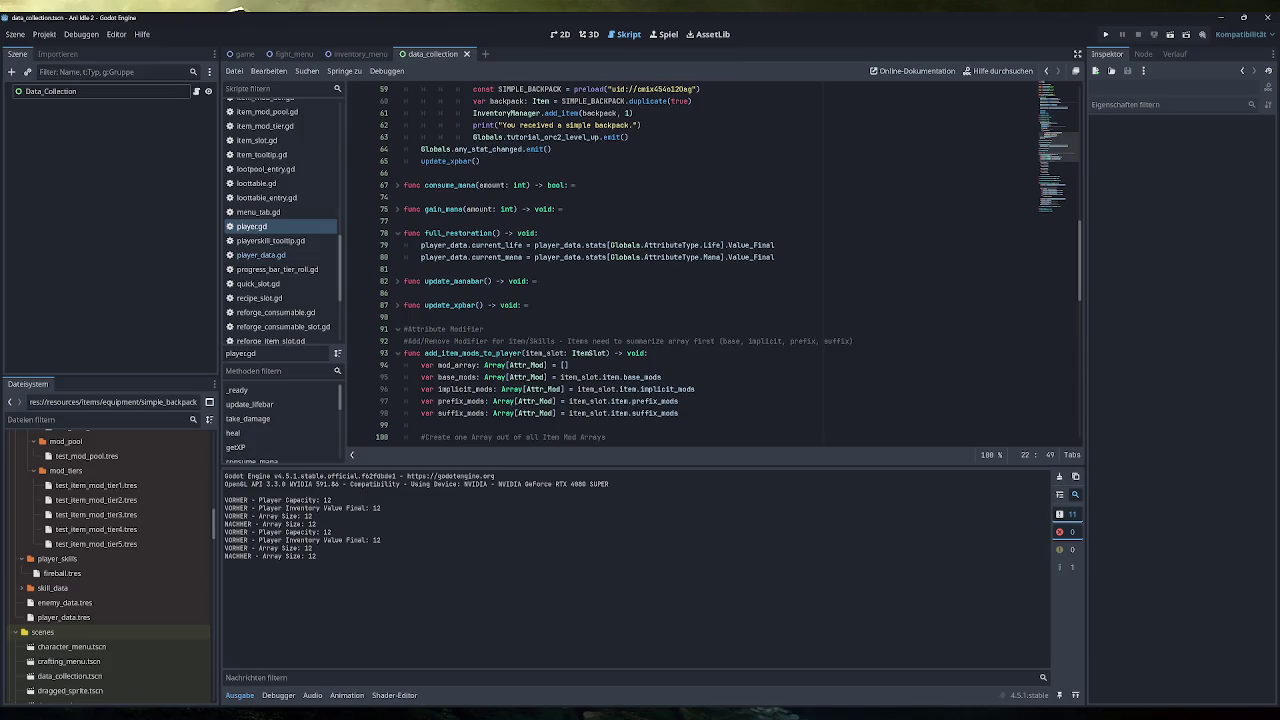
pyautogui.scroll(-5, 700, 260)
pyautogui.scroll(-5, 700, 260)
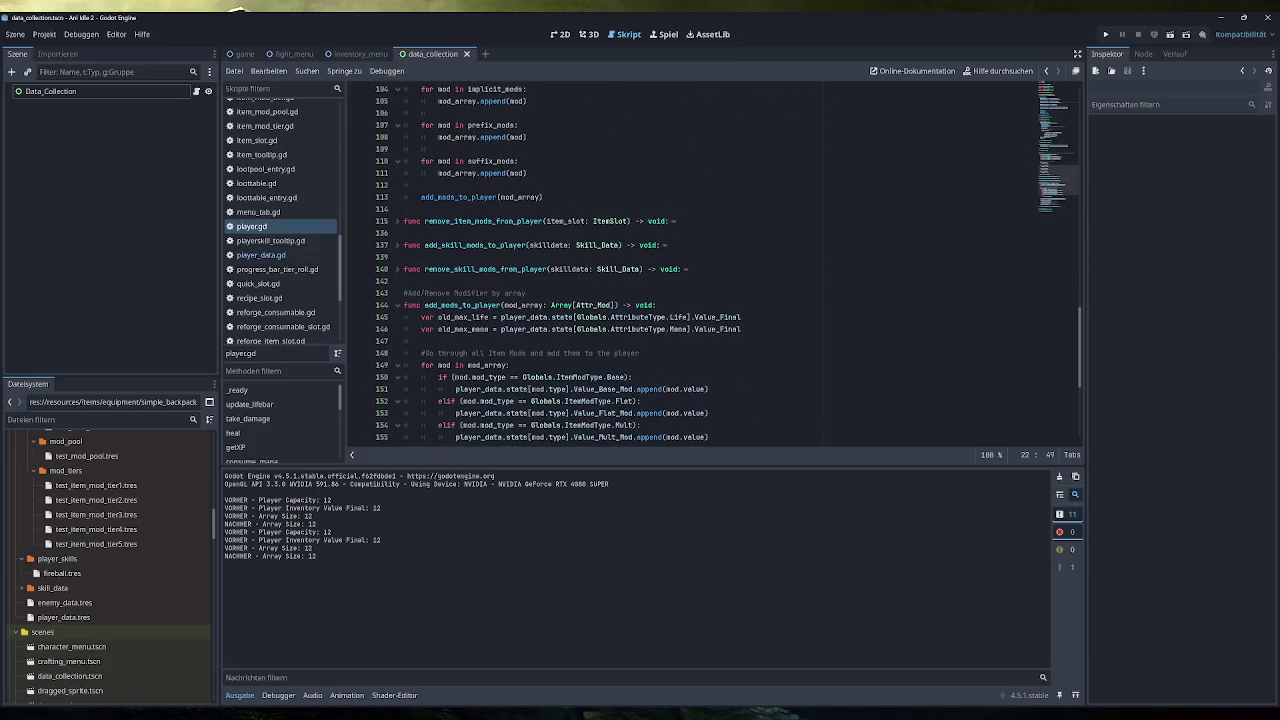
pyautogui.scroll(10, 395, 300)
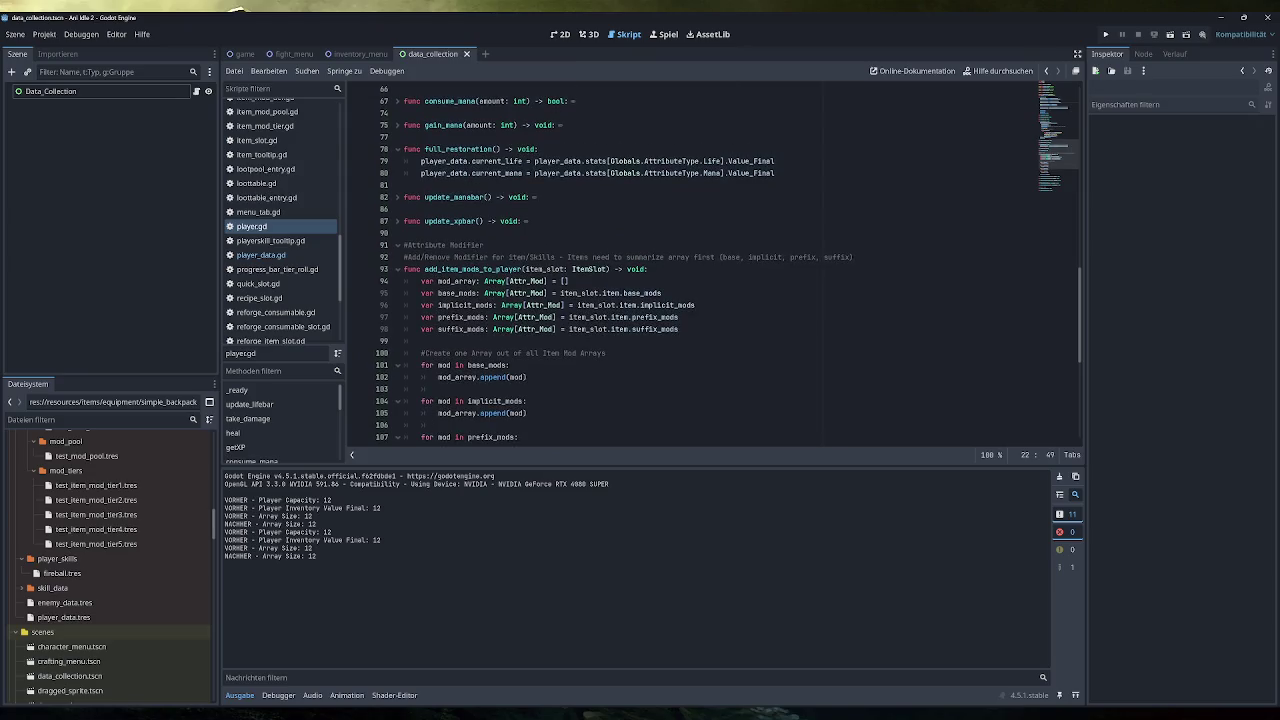
pyautogui.scroll(5, 395, 275)
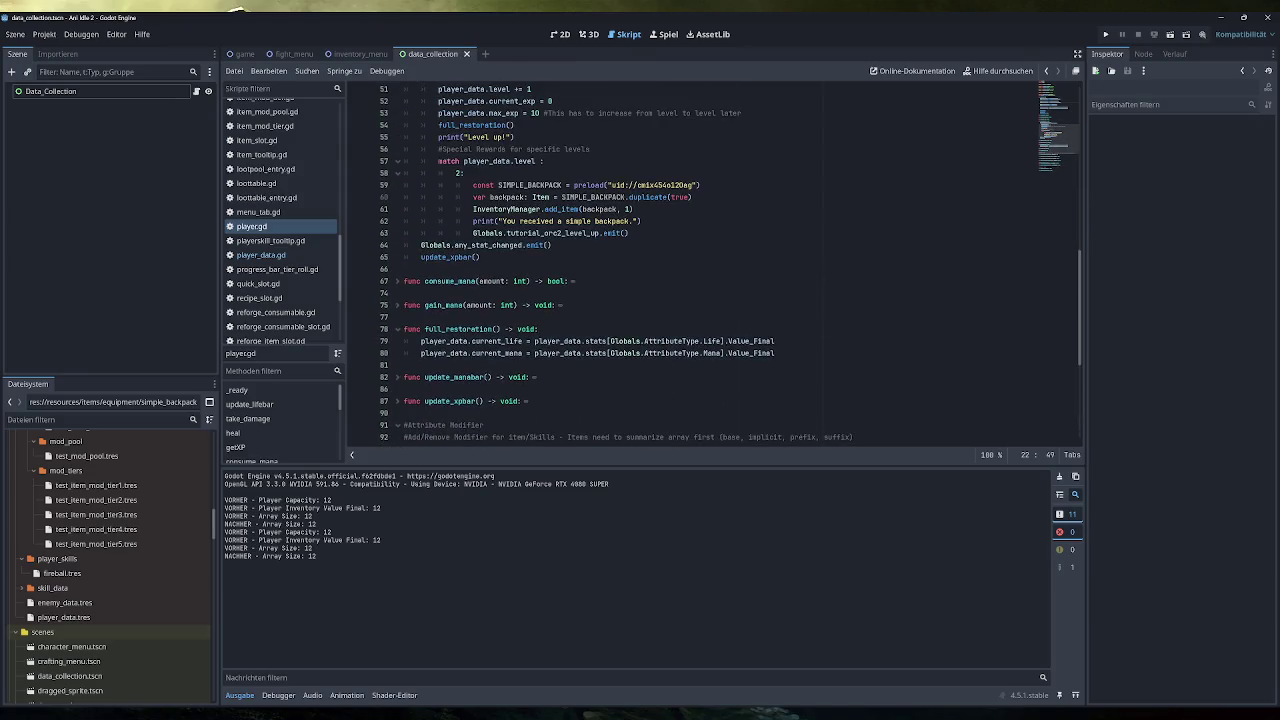
pyautogui.scroll(6, 395, 275)
pyautogui.click(290, 255)
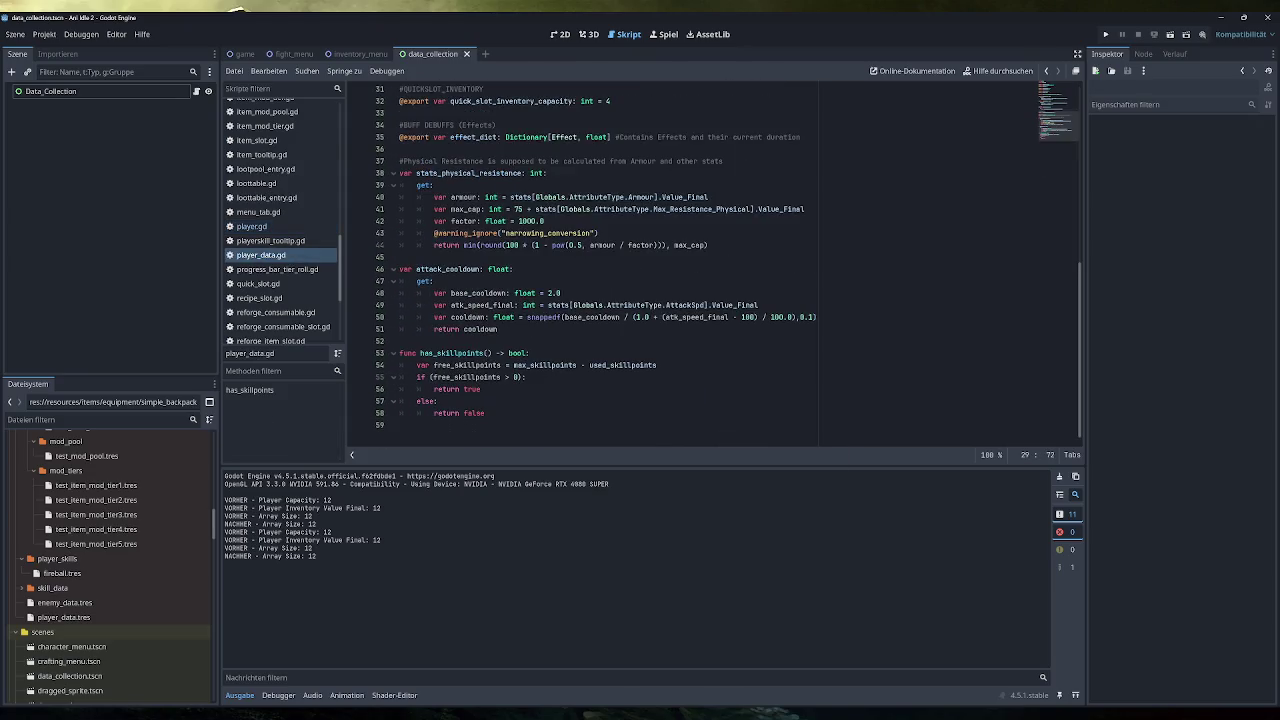
pyautogui.scroll(10, 600, 265)
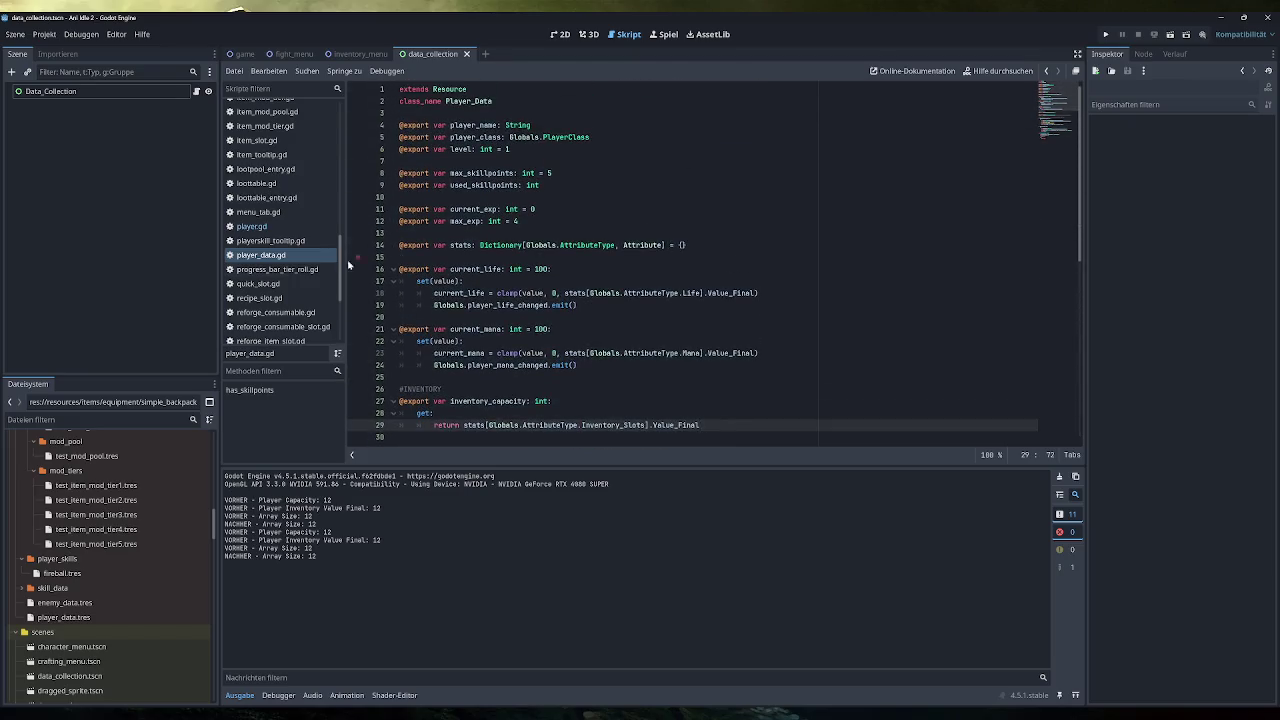
pyautogui.scroll(-5, 295, 248)
pyautogui.scroll(8, 295, 248)
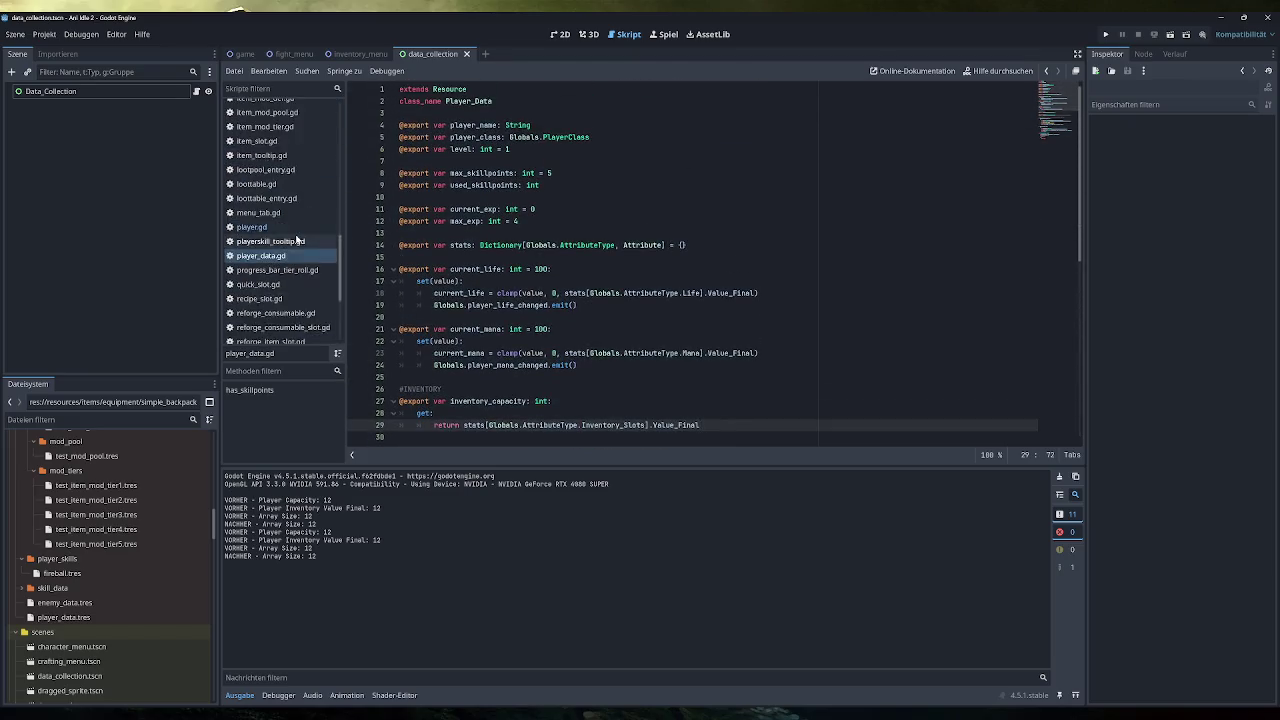
pyautogui.click(337, 148)
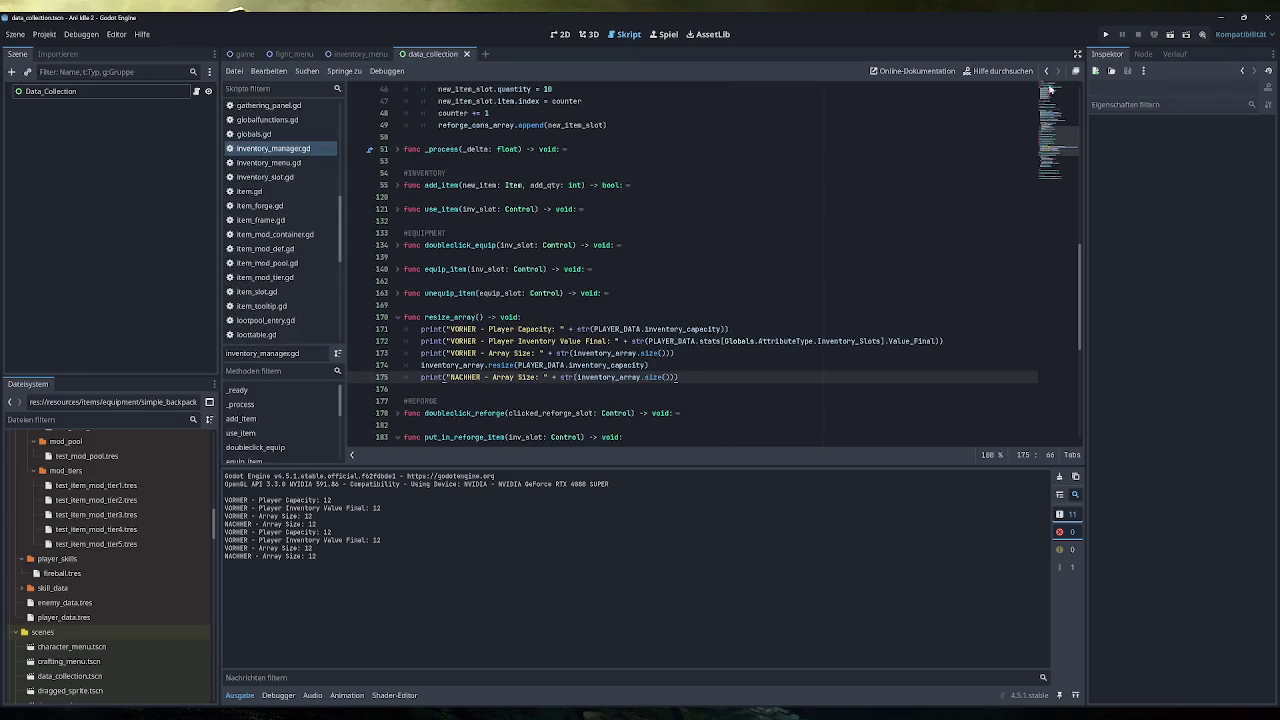
# Step: Change PLAYER_DATA on line 3 from const to var
pyautogui.click(1060, 96)
pyautogui.doubleClick(415, 113)
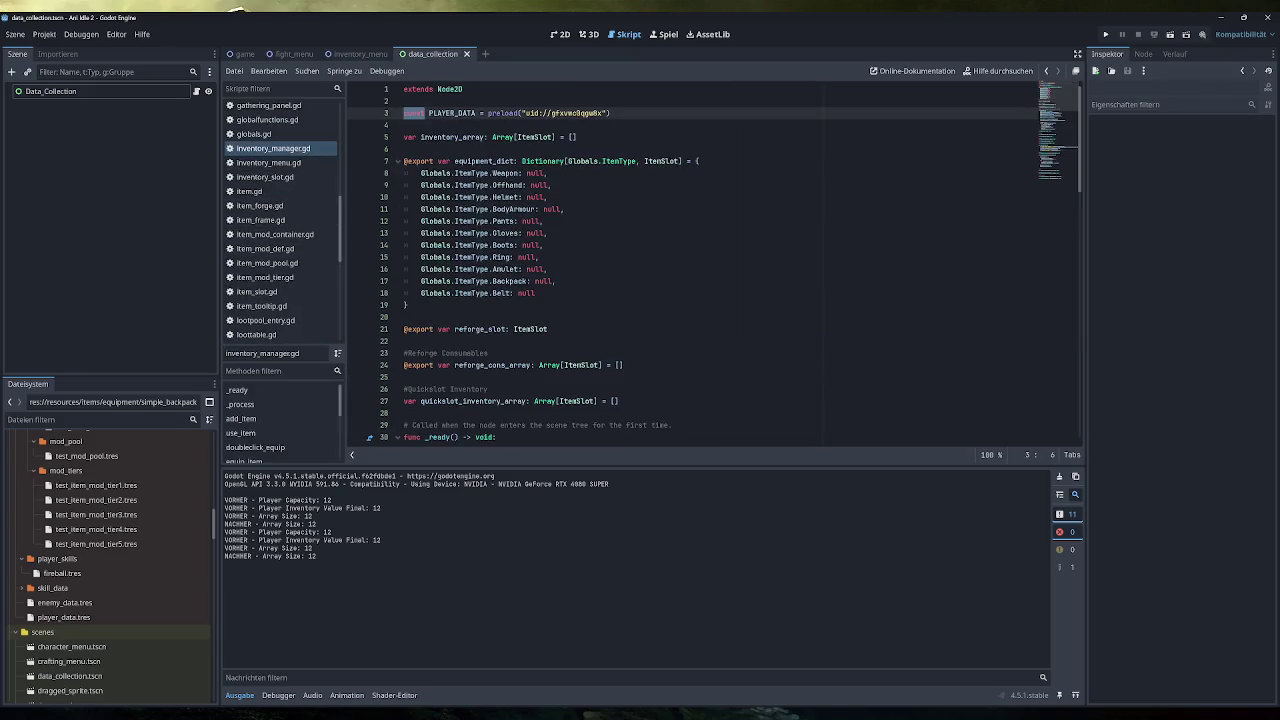
pyautogui.write('var')
pyautogui.click(404, 125)
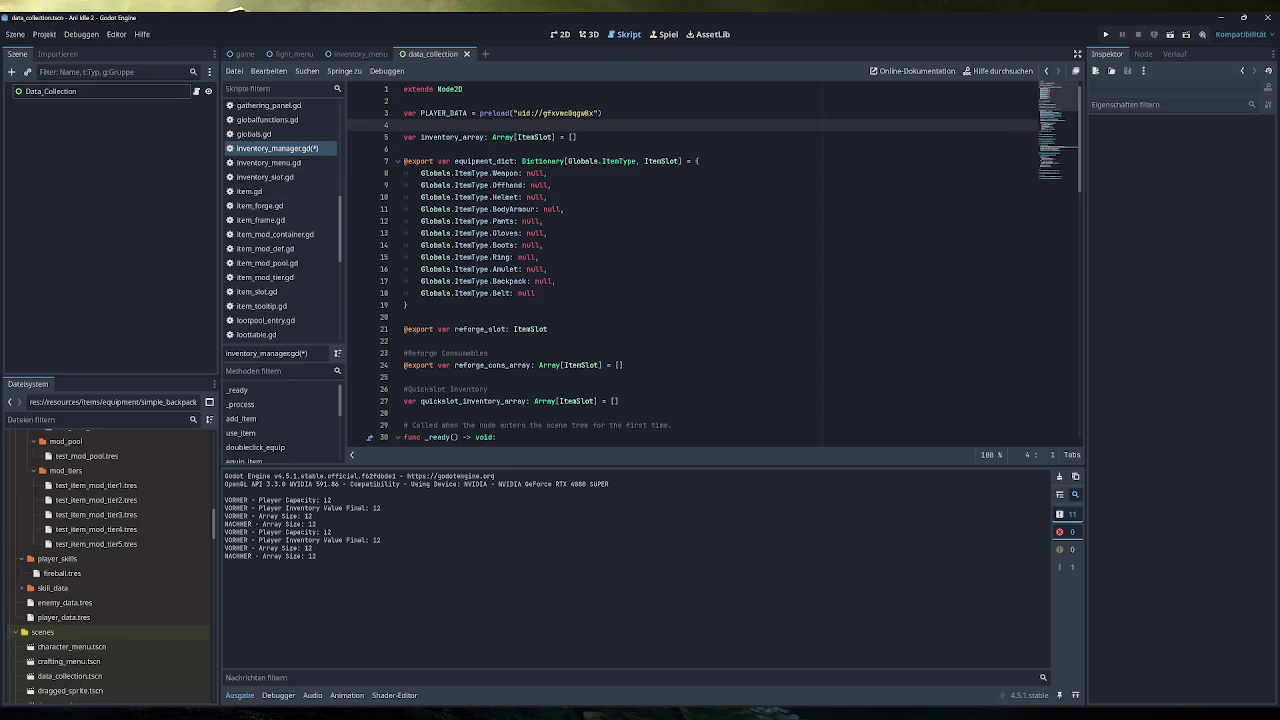
# Step: Run the game, spawn test items, equip the backpack, and confirm the inventory shows 24 slots
pyautogui.click(1106, 34)
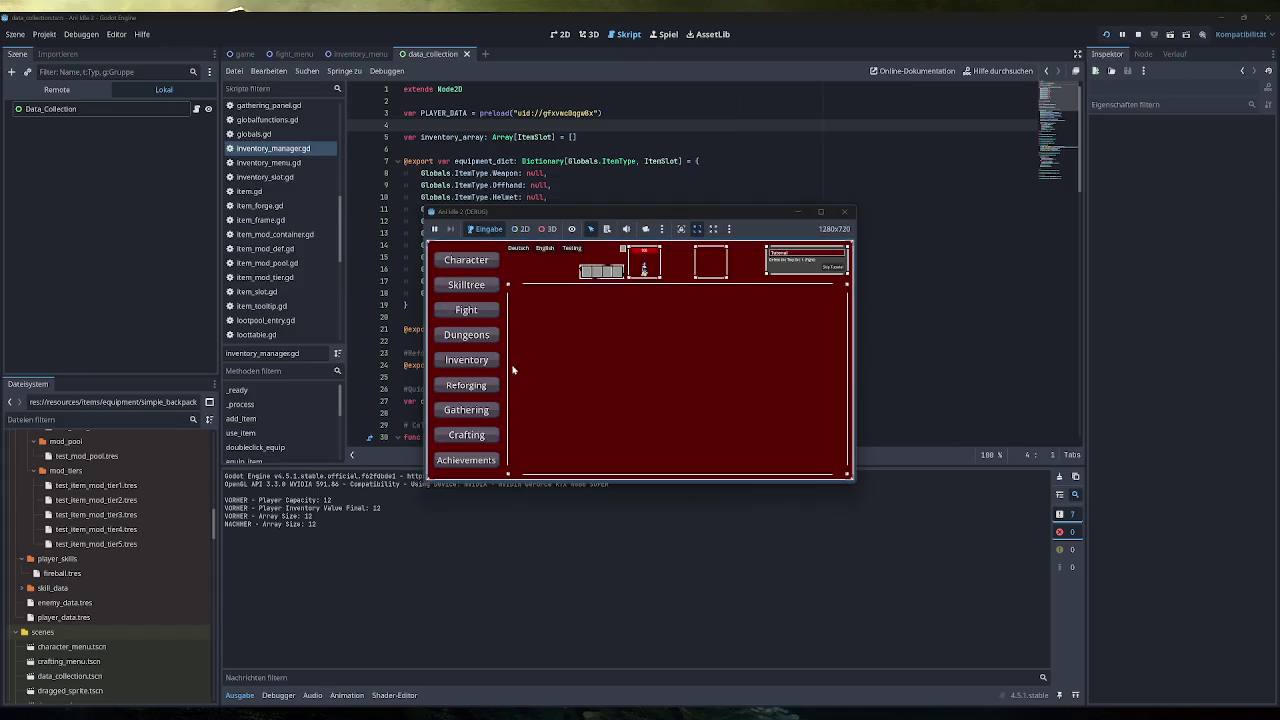
pyautogui.click(568, 248)
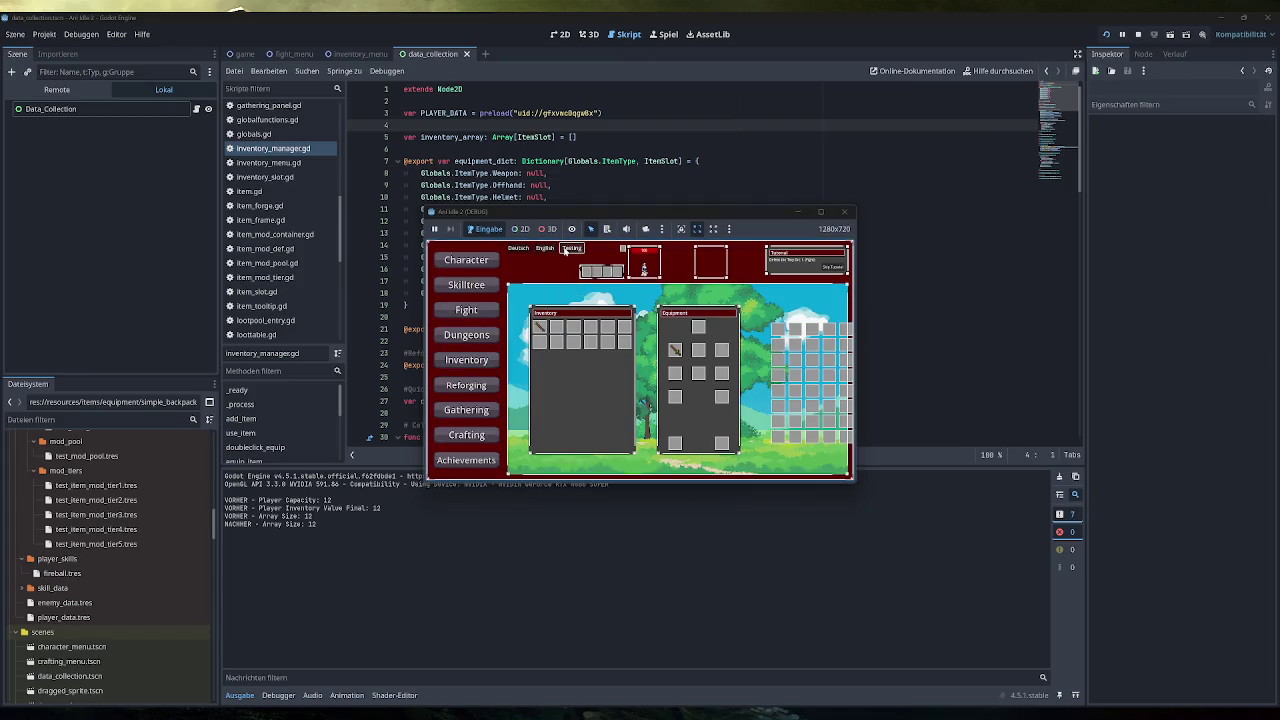
pyautogui.doubleClick(572, 328)
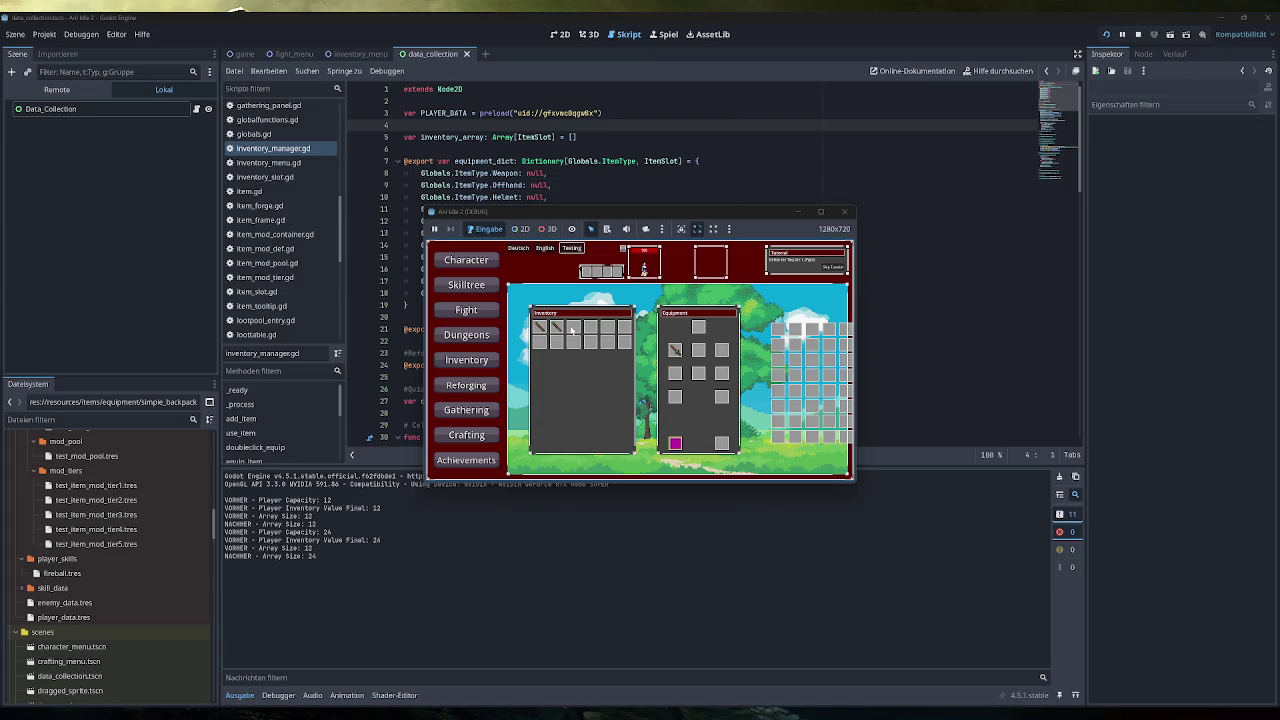
pyautogui.click(476, 262)
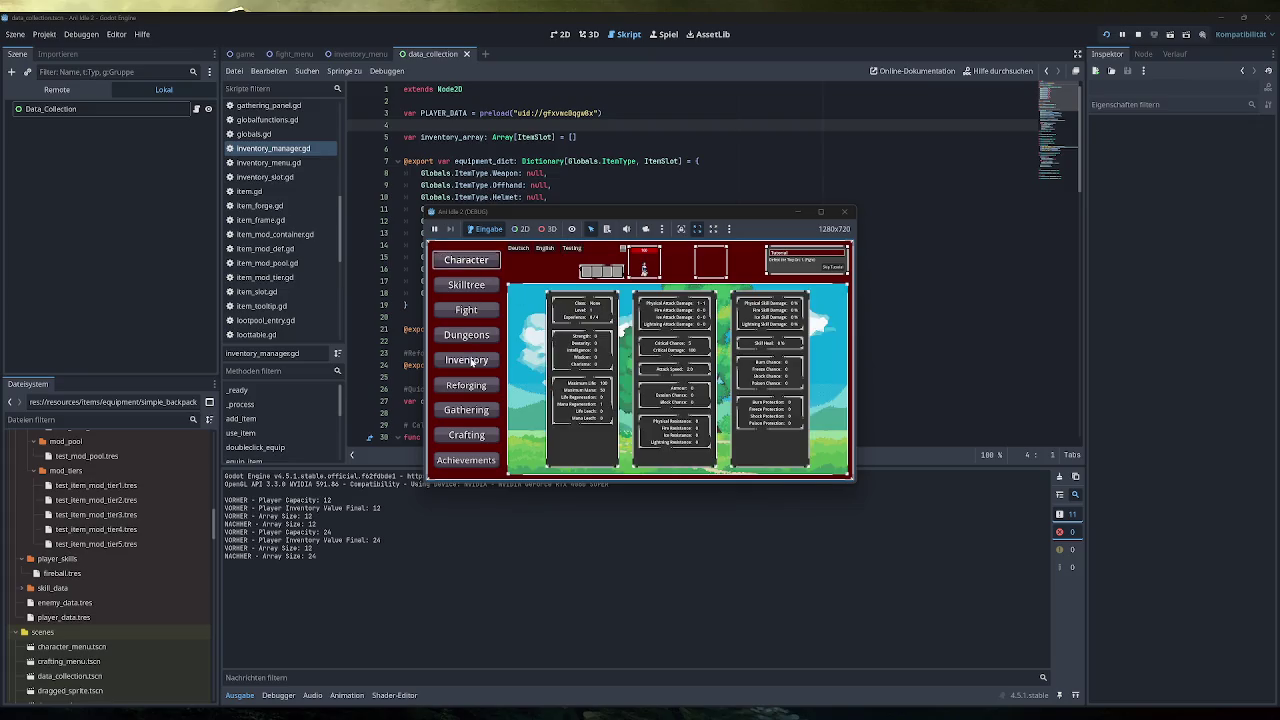
pyautogui.click(471, 363)
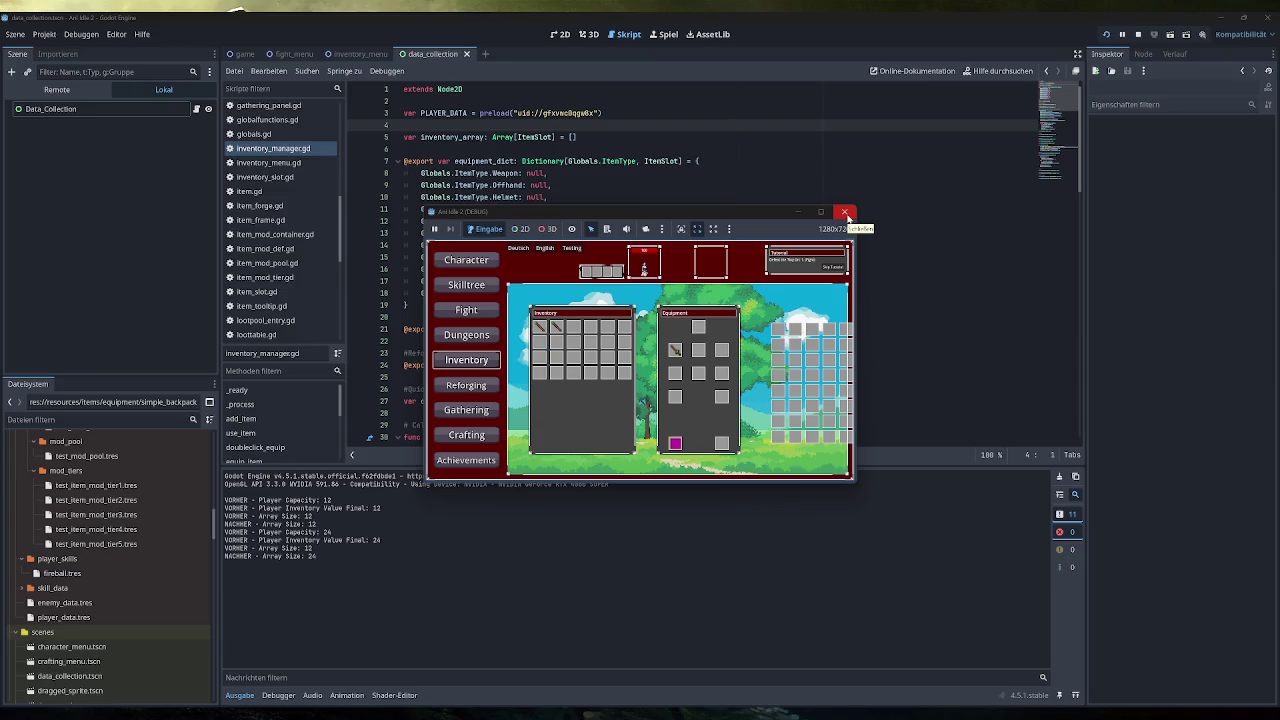
pyautogui.click(845, 213)
# Step: Rename PLAYER_DATA to player_data on lines 3, 39 and 40
pyautogui.scroll(-10, 519, 293)
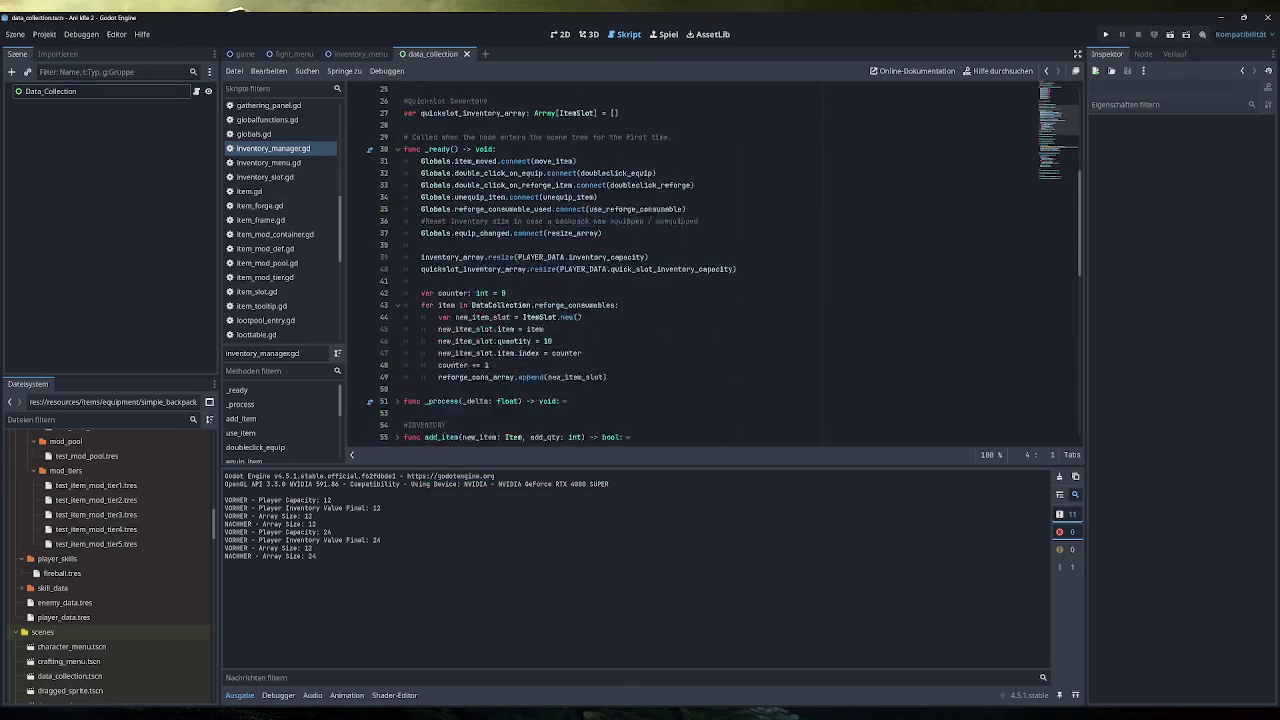
pyautogui.scroll(-4, 640, 260)
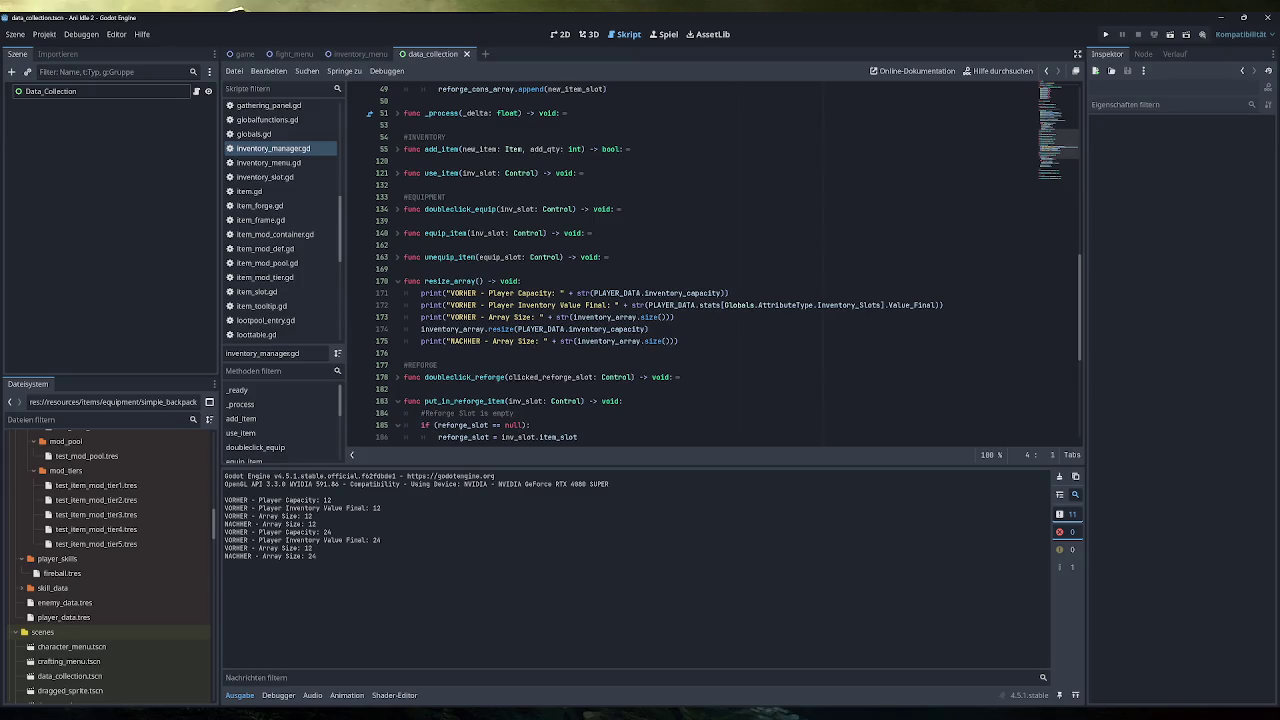
pyautogui.moveTo(648, 329)
pyautogui.mouseDown()
pyautogui.moveTo(520, 341)
pyautogui.moveTo(517, 329)
pyautogui.mouseUp()
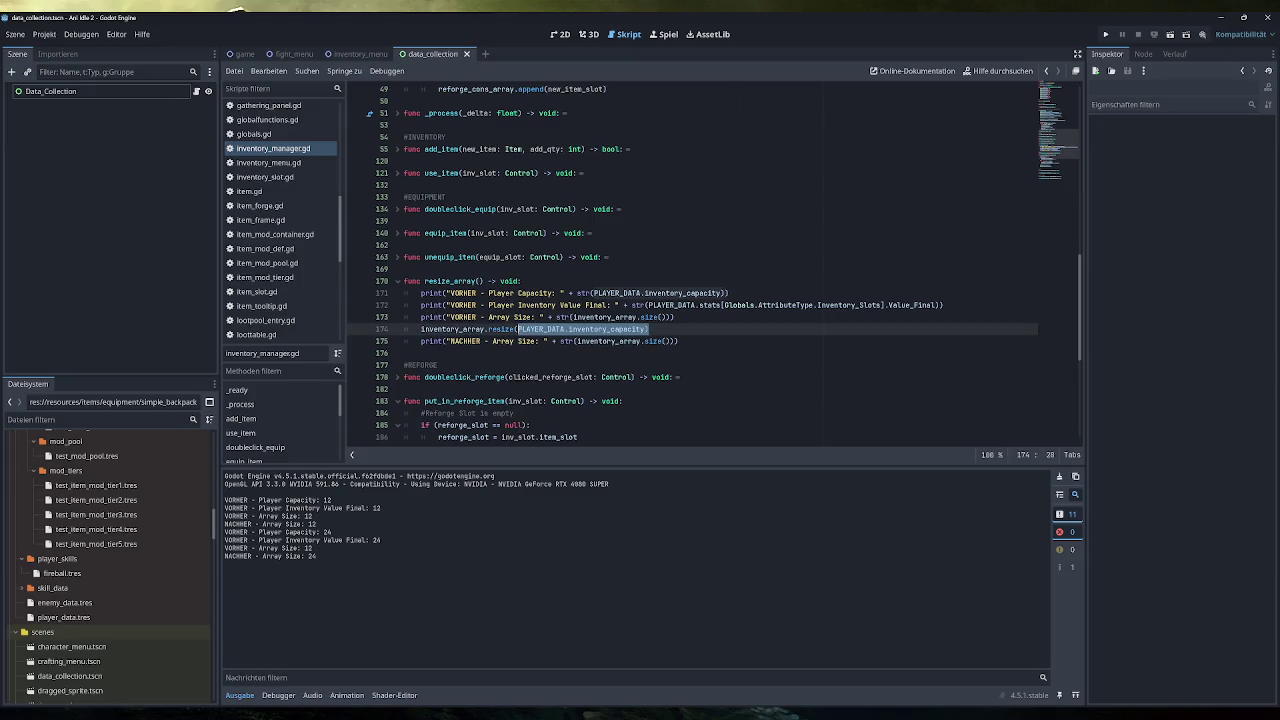
pyautogui.moveTo(517, 329)
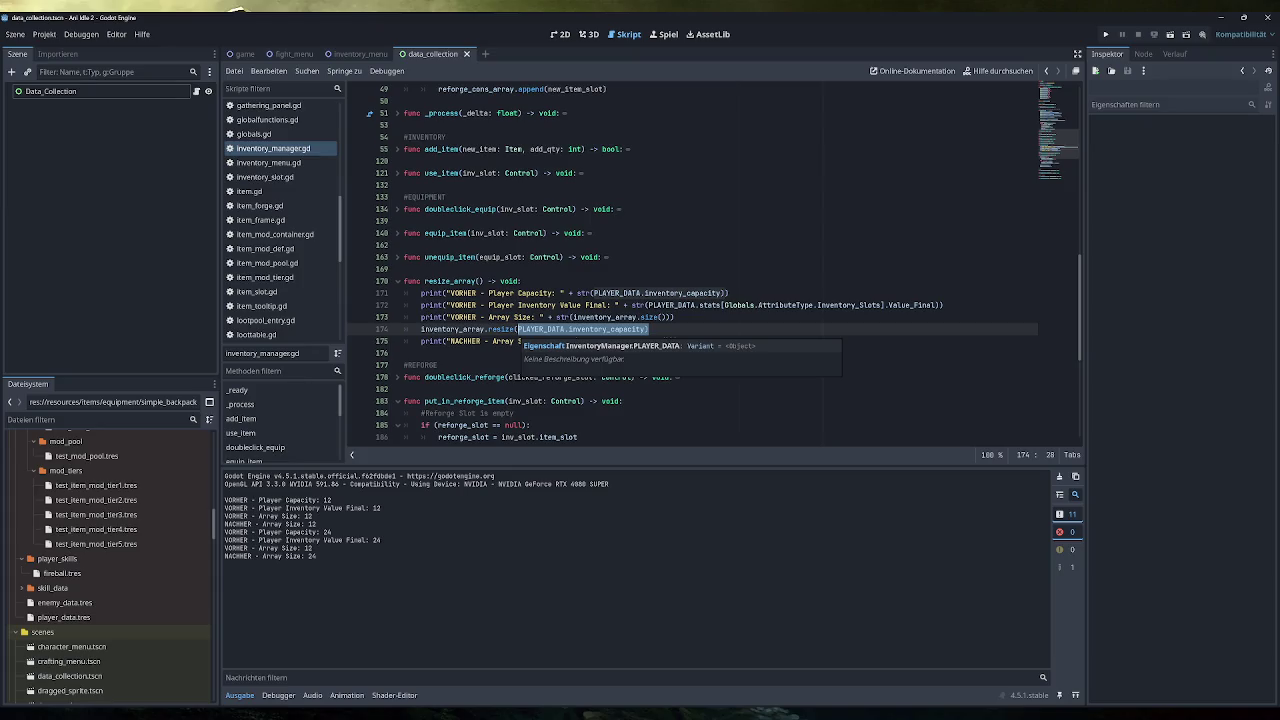
pyautogui.scroll(15, 517, 329)
pyautogui.doubleClick(441, 113)
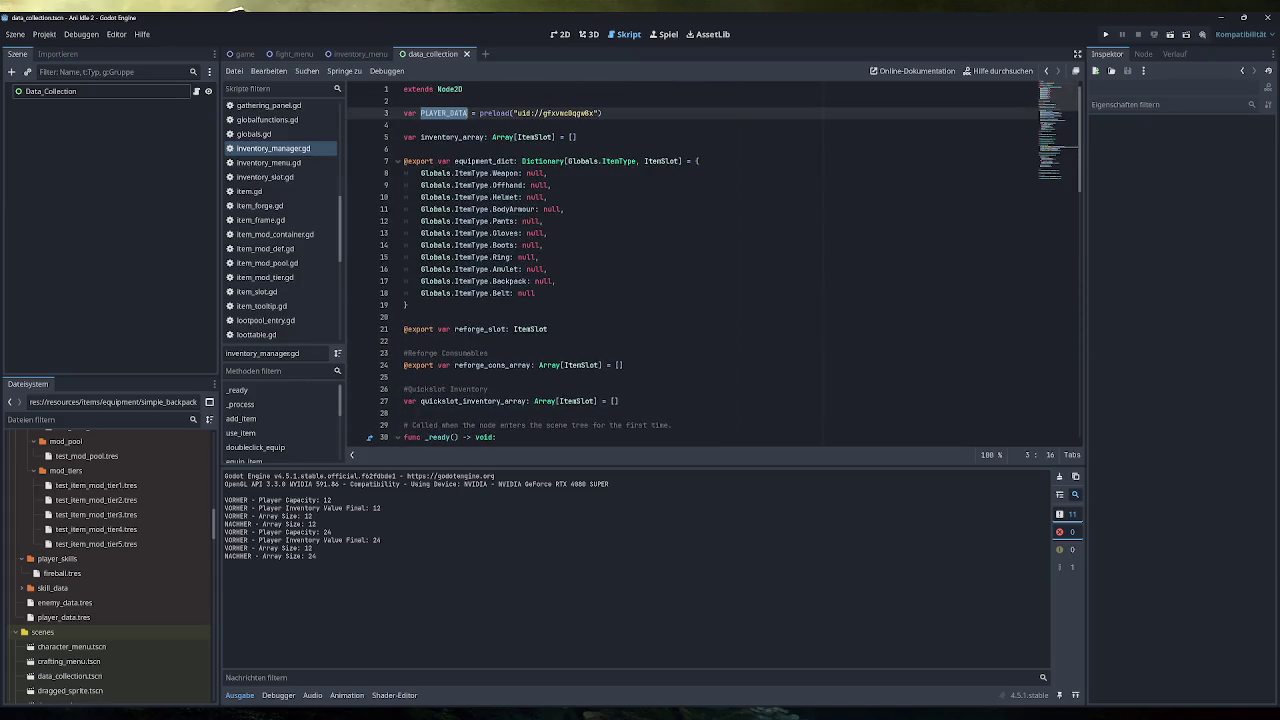
pyautogui.write('player_data')
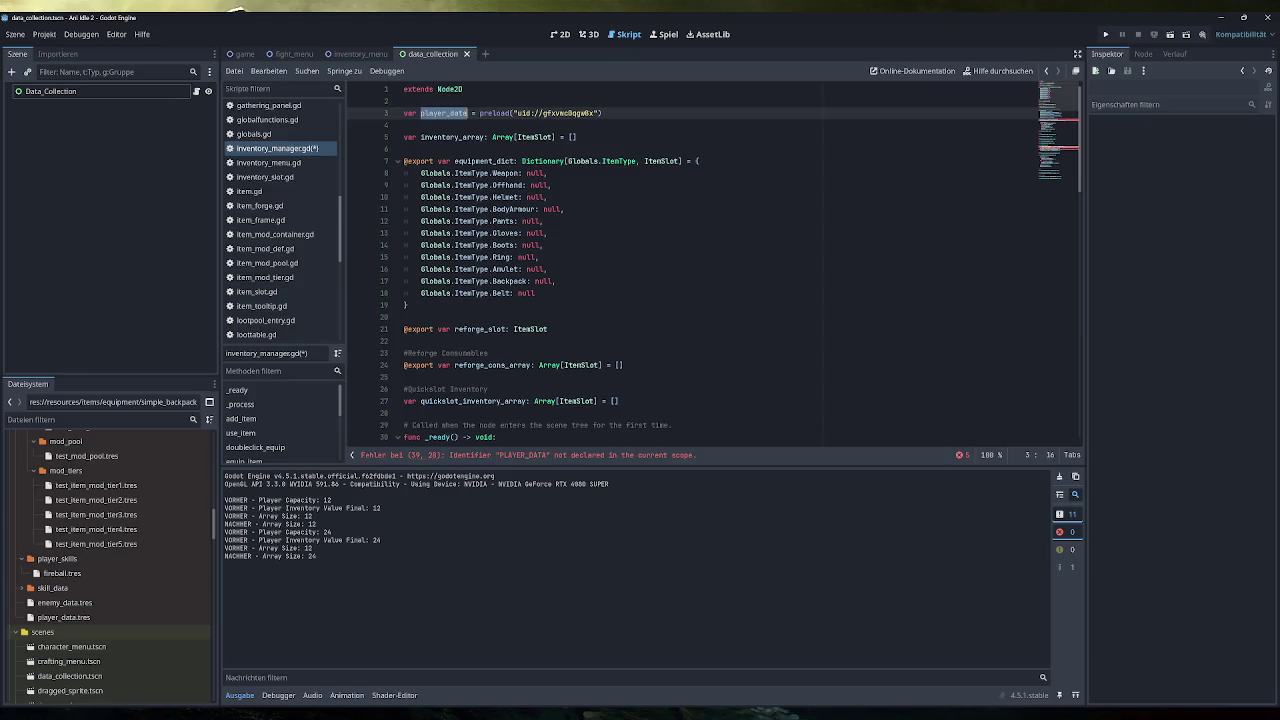
pyautogui.scroll(-6, 715, 264)
pyautogui.scroll(-2, 715, 264)
pyautogui.doubleClick(541, 257)
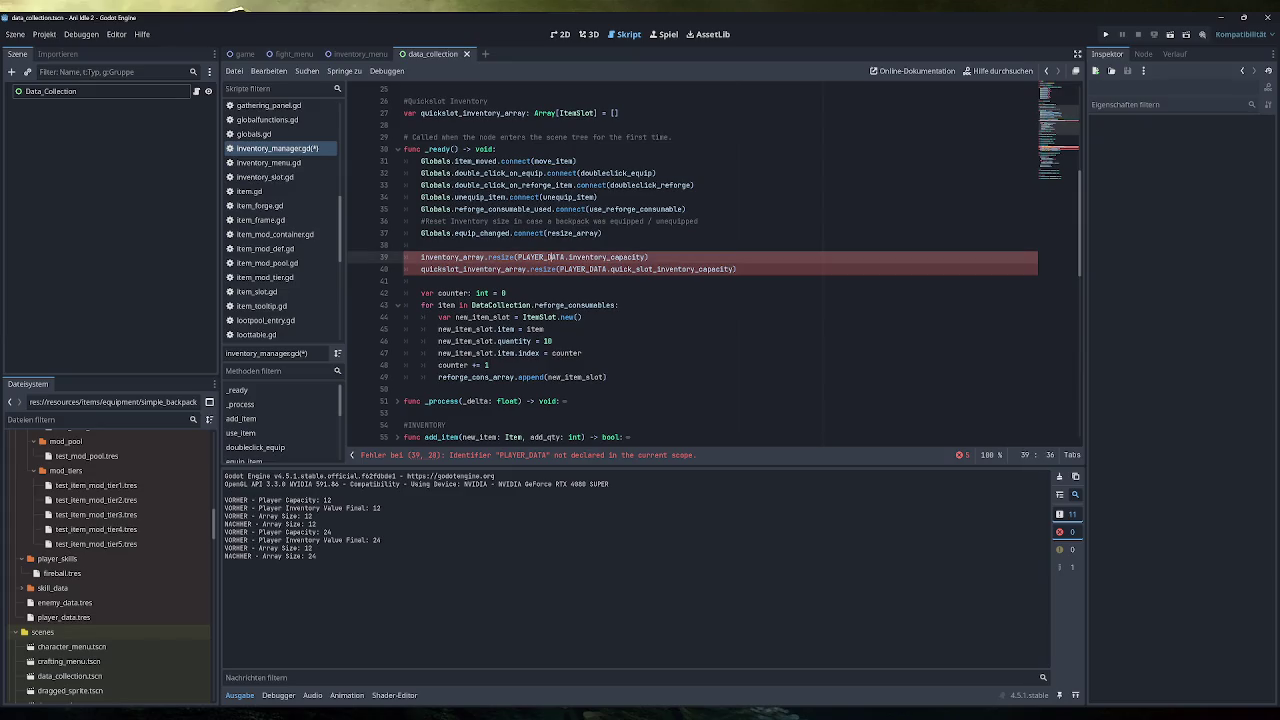
pyautogui.write('player_data')
pyautogui.doubleClick(583, 269)
pyautogui.write('player_data')
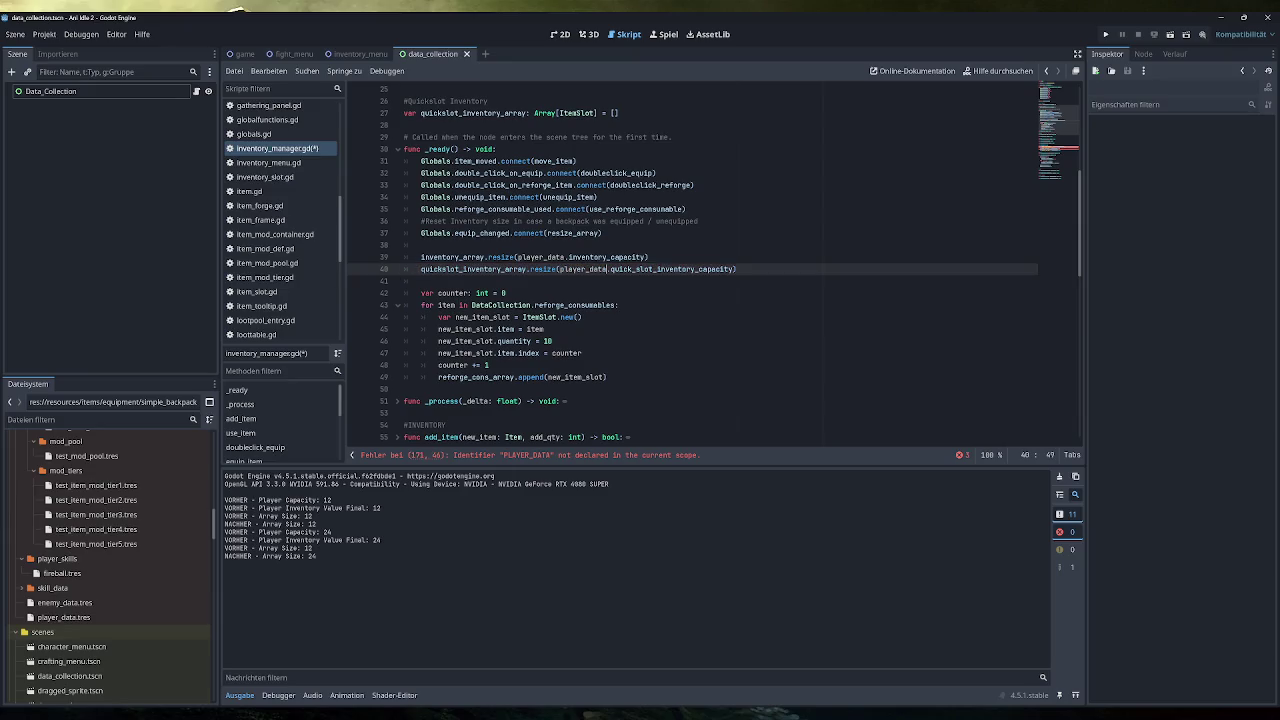
# Step: Delete the VORHER and NACHHER debug print lines from resize_array
pyautogui.scroll(-4, 715, 265)
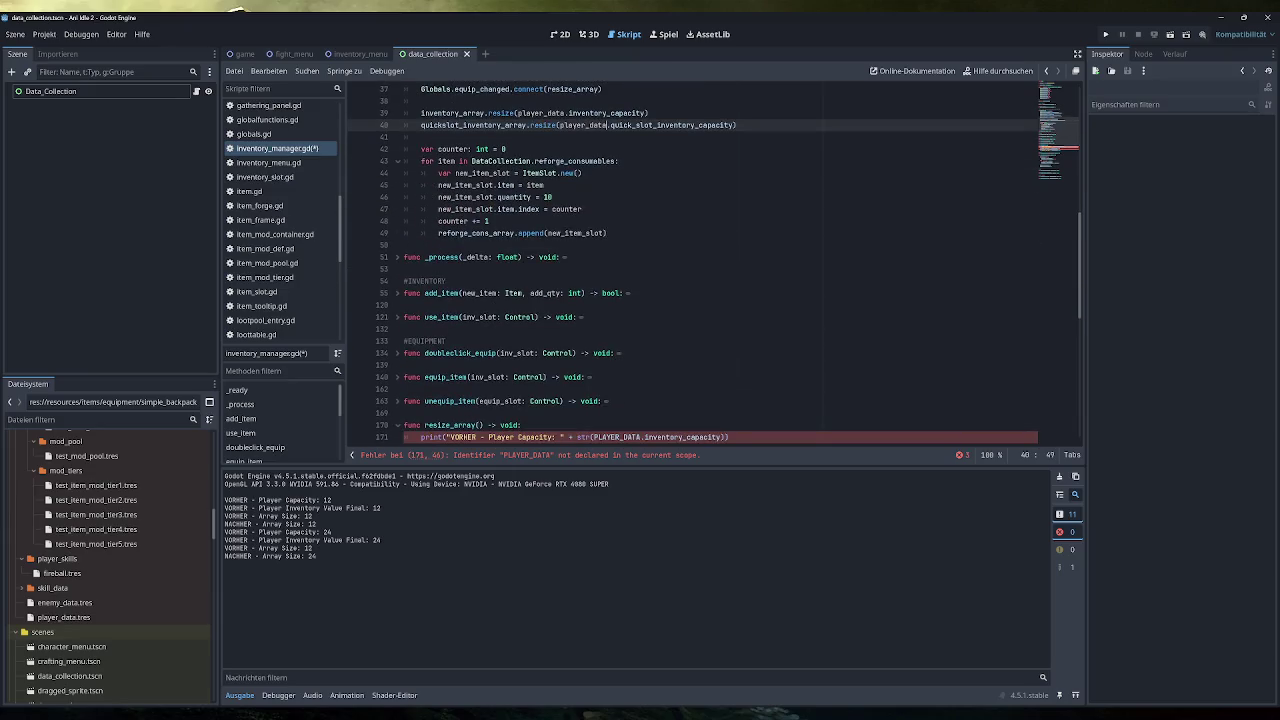
pyautogui.scroll(-4, 715, 265)
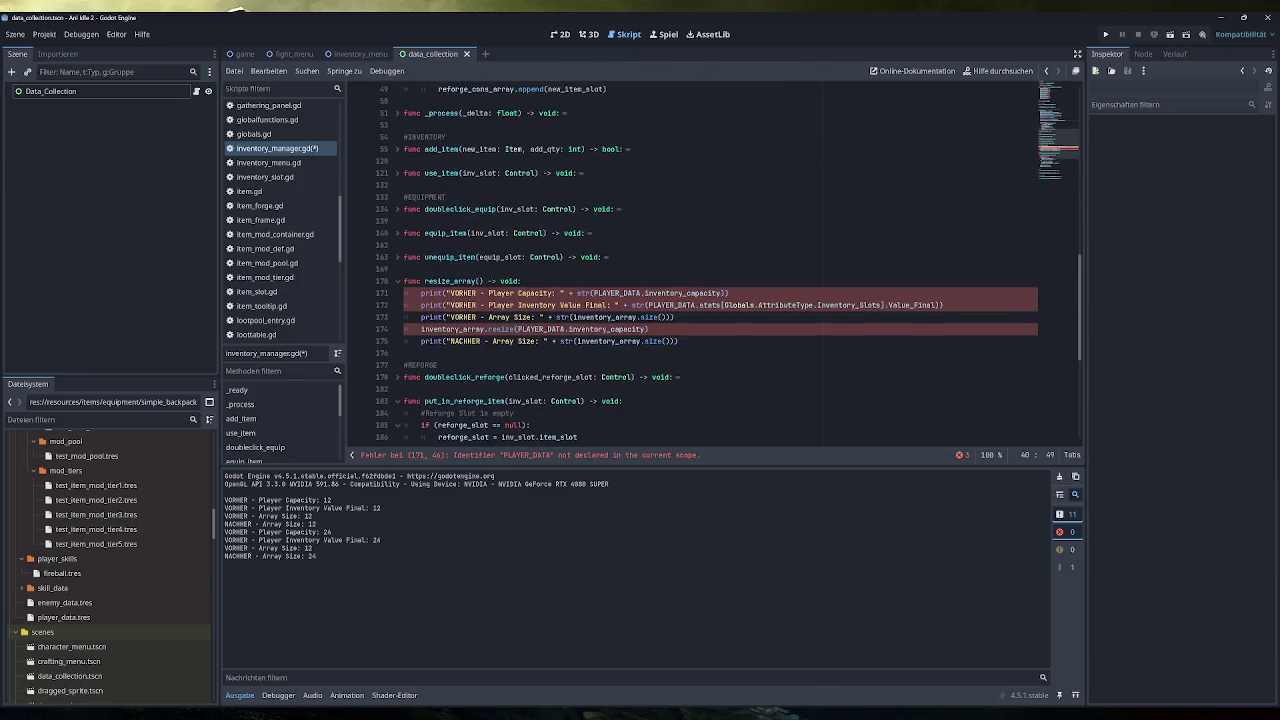
pyautogui.moveTo(943, 305); pyautogui.dragTo(404, 293)
pyautogui.press('BackSpace')
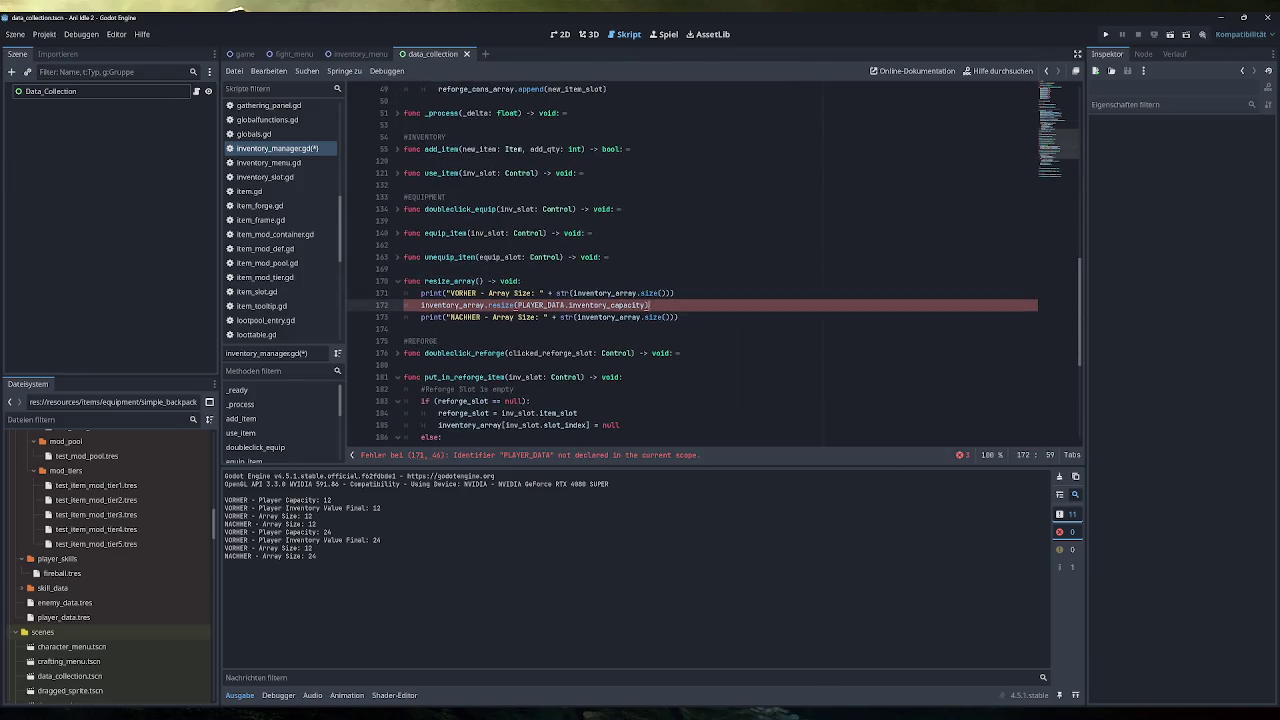
pyautogui.moveTo(676, 293); pyautogui.dragTo(340, 302)
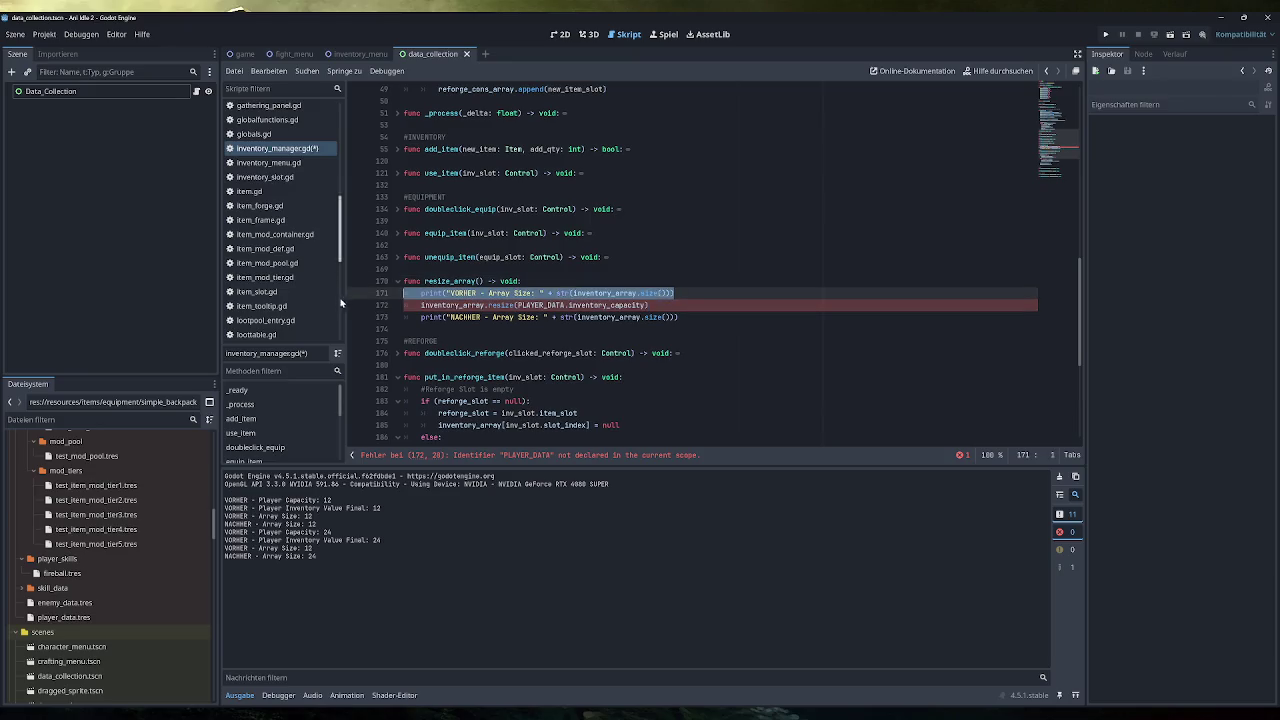
pyautogui.press('BackSpace')
pyautogui.moveTo(678, 305); pyautogui.dragTo(342, 300)
pyautogui.press('BackSpace')
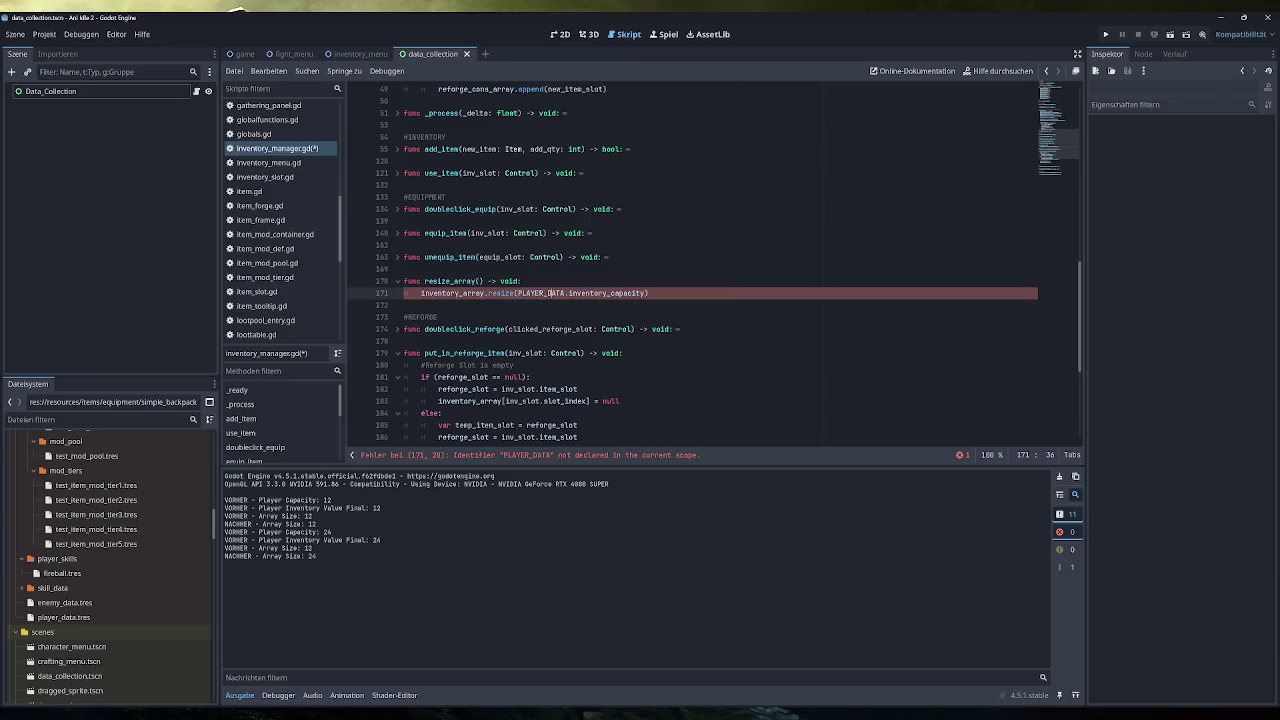
# Step: Rename PLAYER_DATA to player_data on line 171, save the script, and run the game
pyautogui.doubleClick(541, 293)
pyautogui.write('player_data')
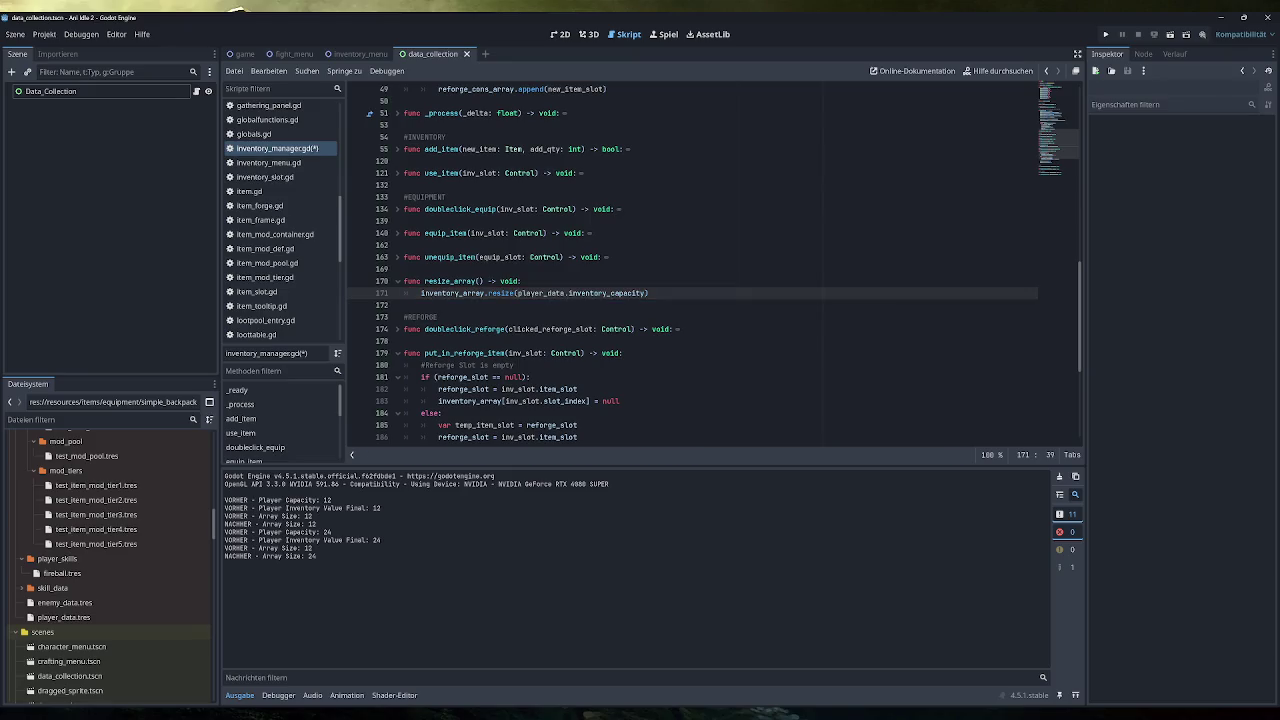
pyautogui.moveTo(646, 293); pyautogui.dragTo(517, 293)
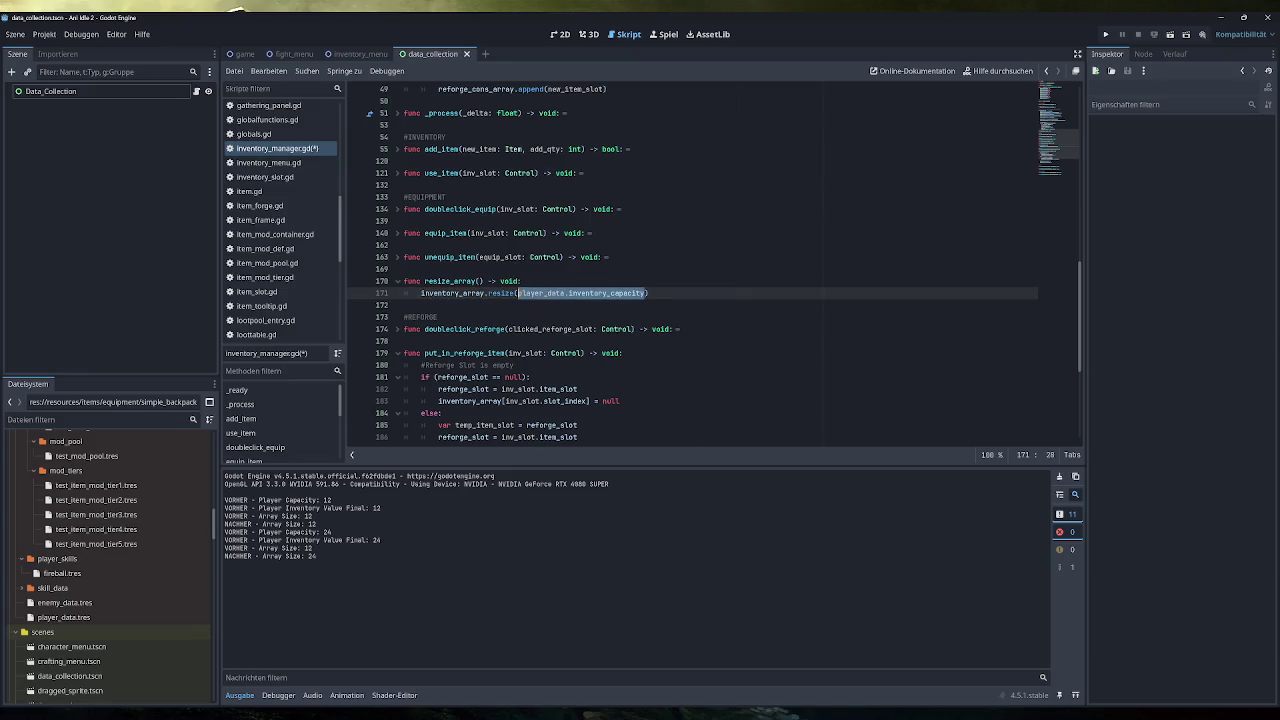
pyautogui.scroll(-6, 715, 264)
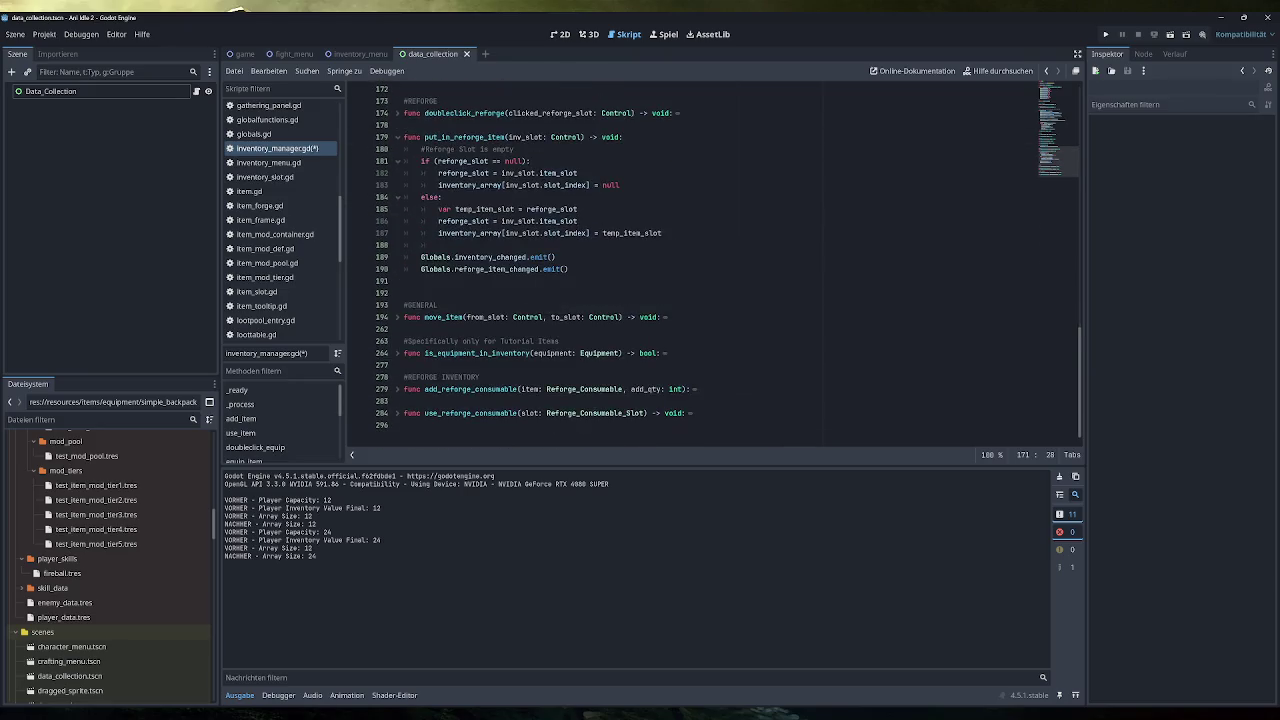
pyautogui.hotkey('ctrl', 's')
pyautogui.moveTo(605, 317)
pyautogui.click(1105, 34)
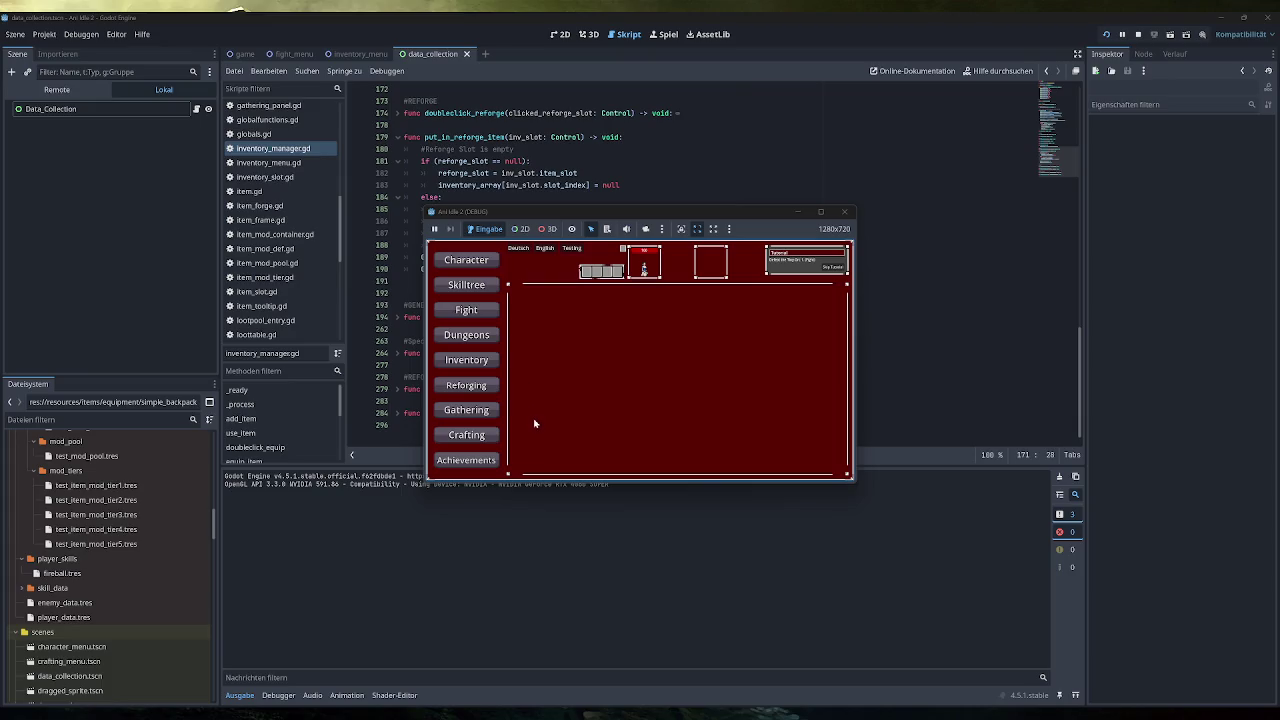
pyautogui.click(485, 360)
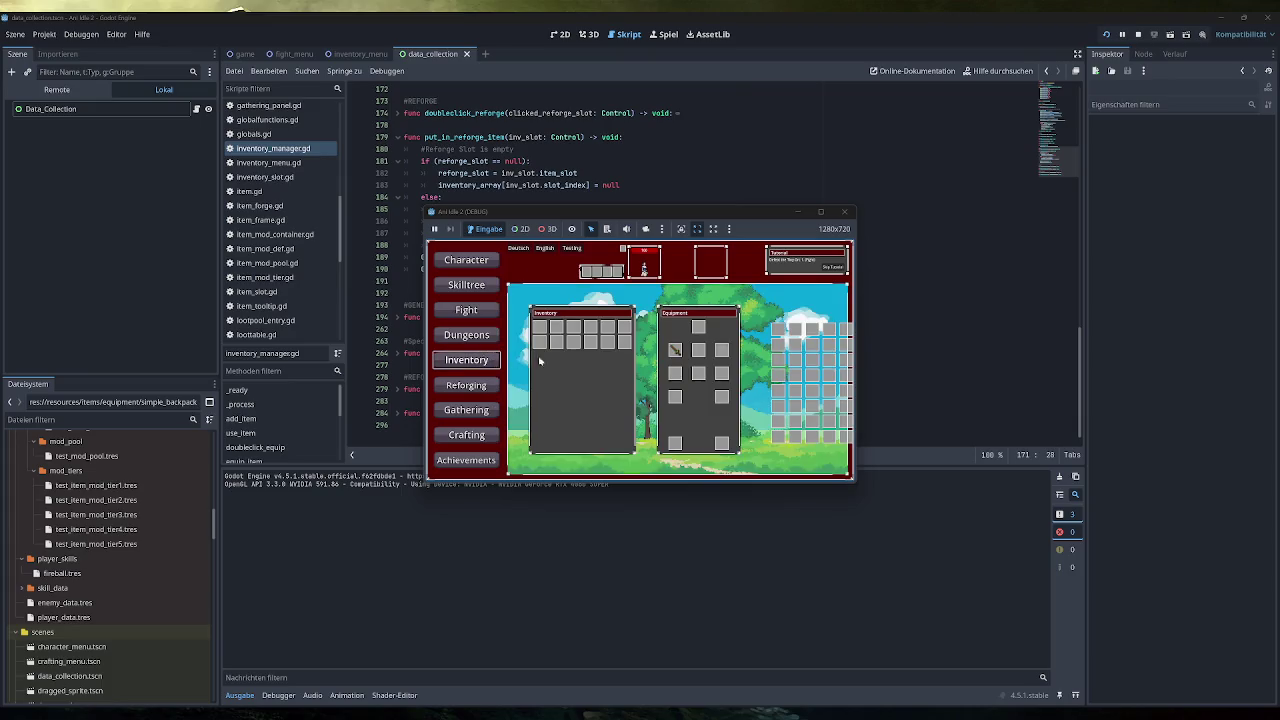
pyautogui.click(571, 248)
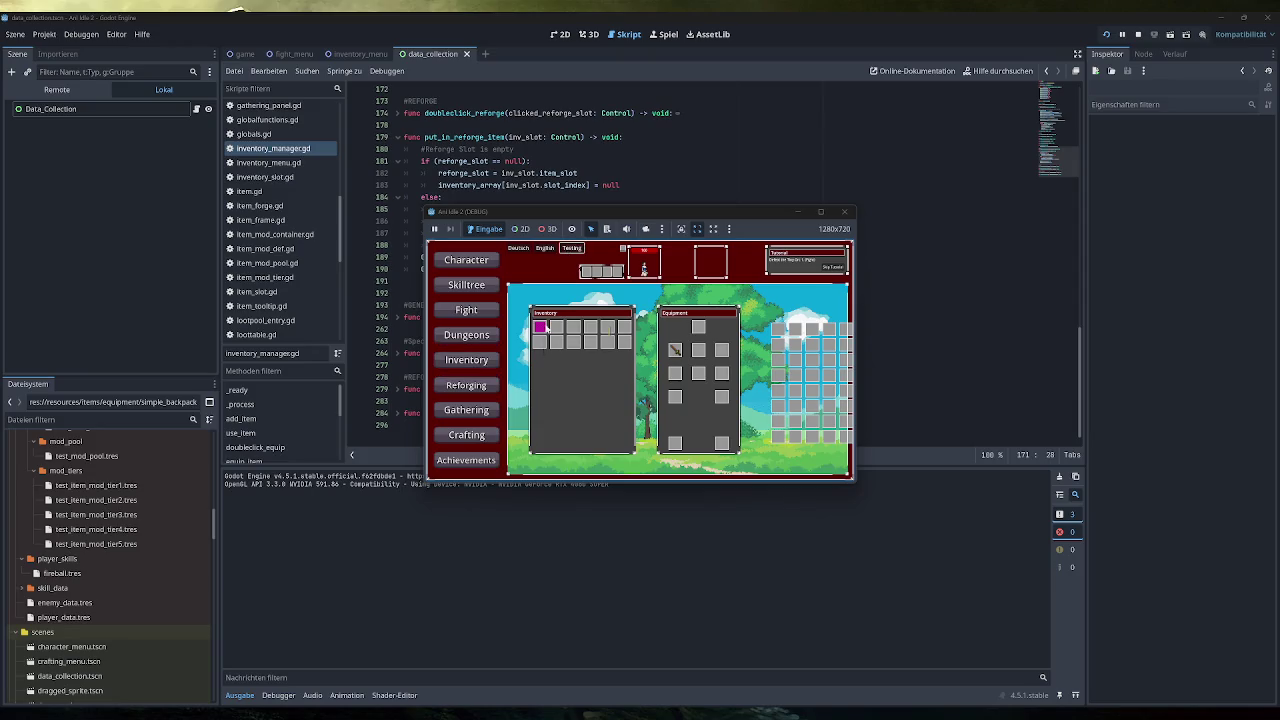
pyautogui.doubleClick(540, 331)
pyautogui.click(479, 260)
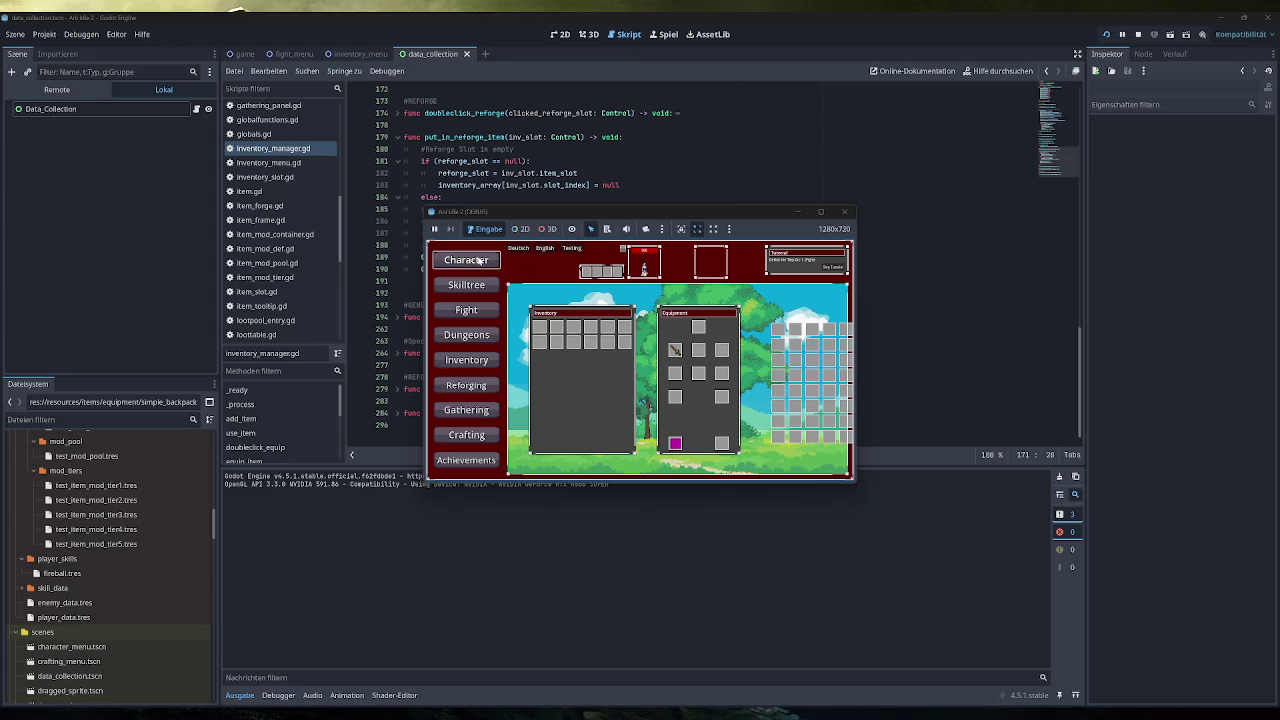
pyautogui.click(481, 364)
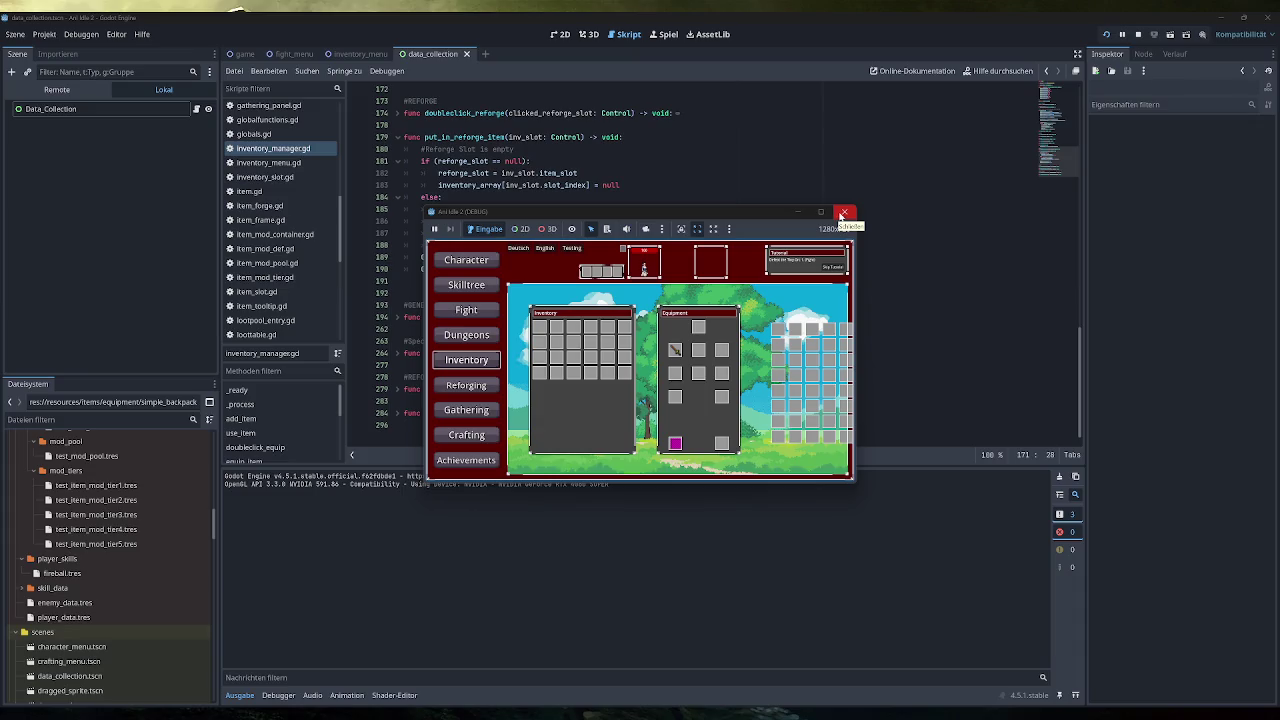
pyautogui.click(843, 214)
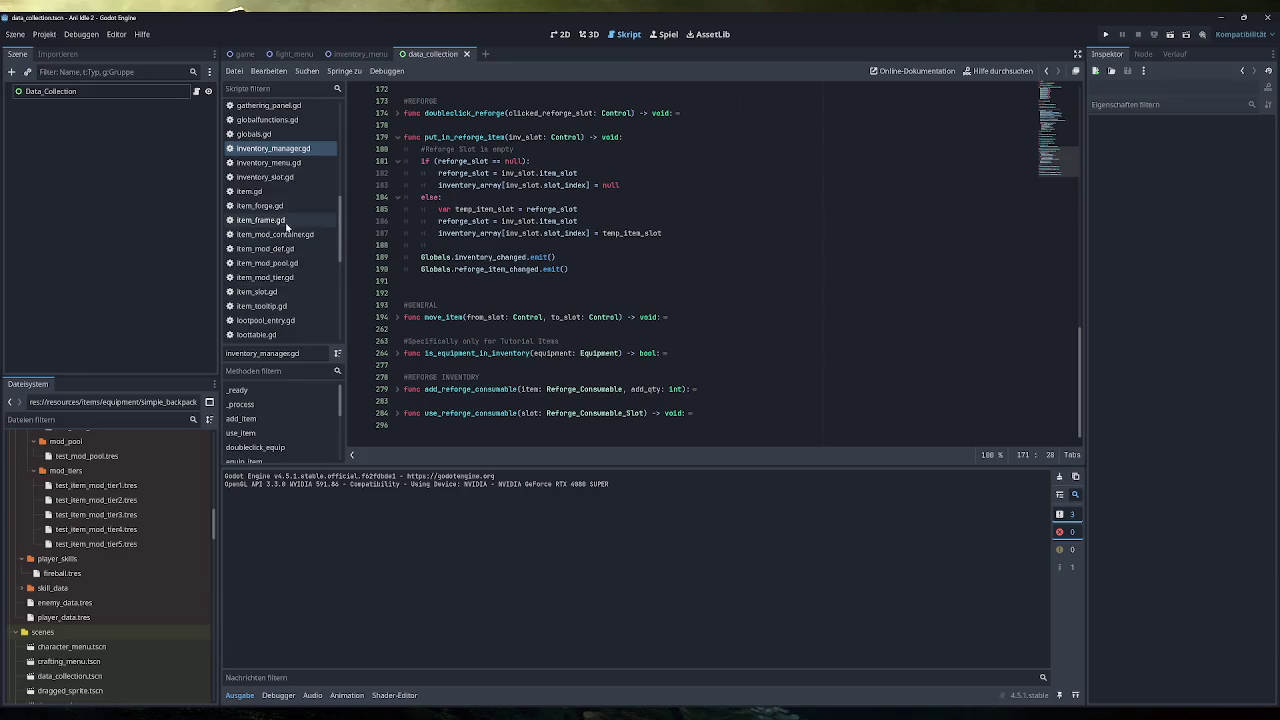
pyautogui.click(276, 154)
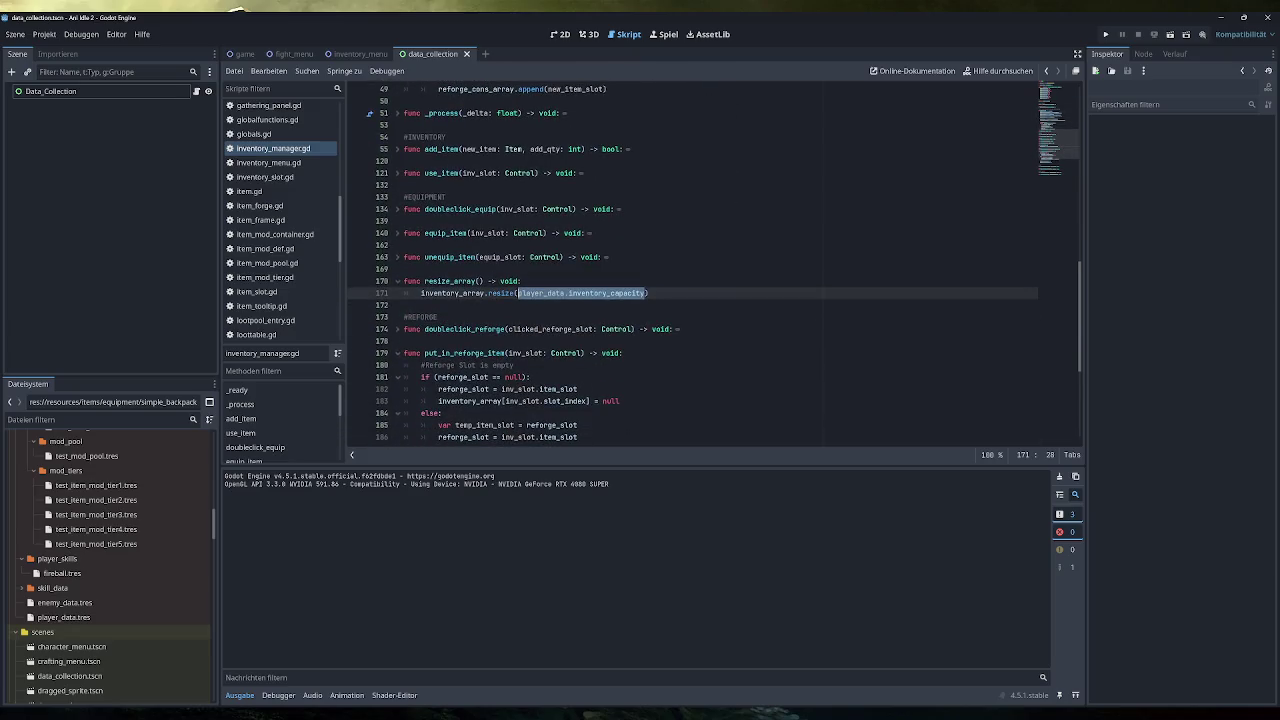
pyautogui.click(652, 293)
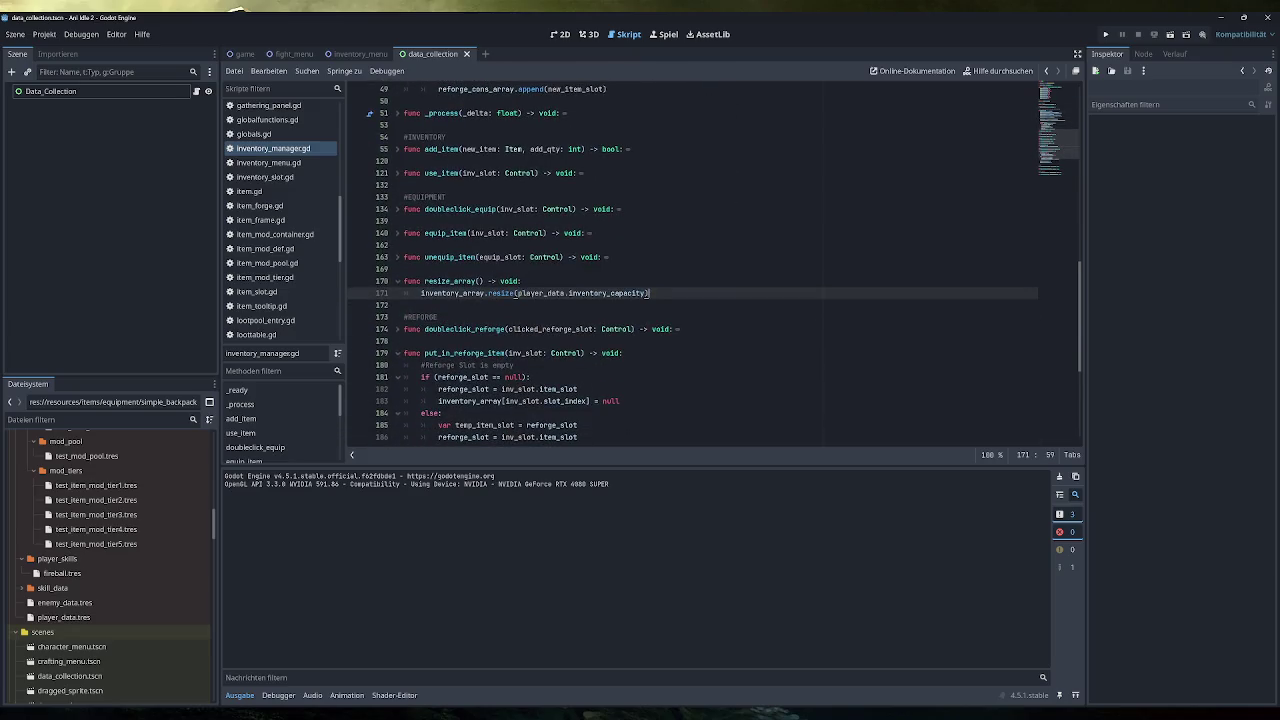
pyautogui.scroll(10, 700, 265)
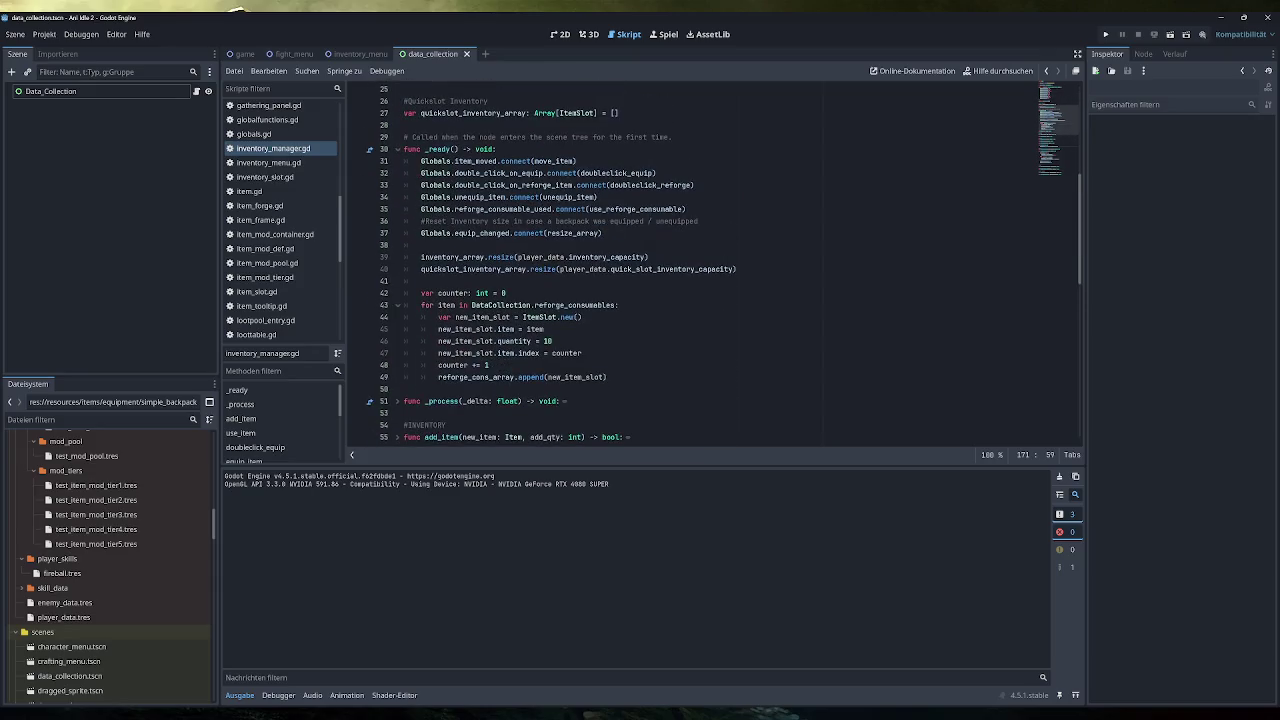
pyautogui.click(268, 162)
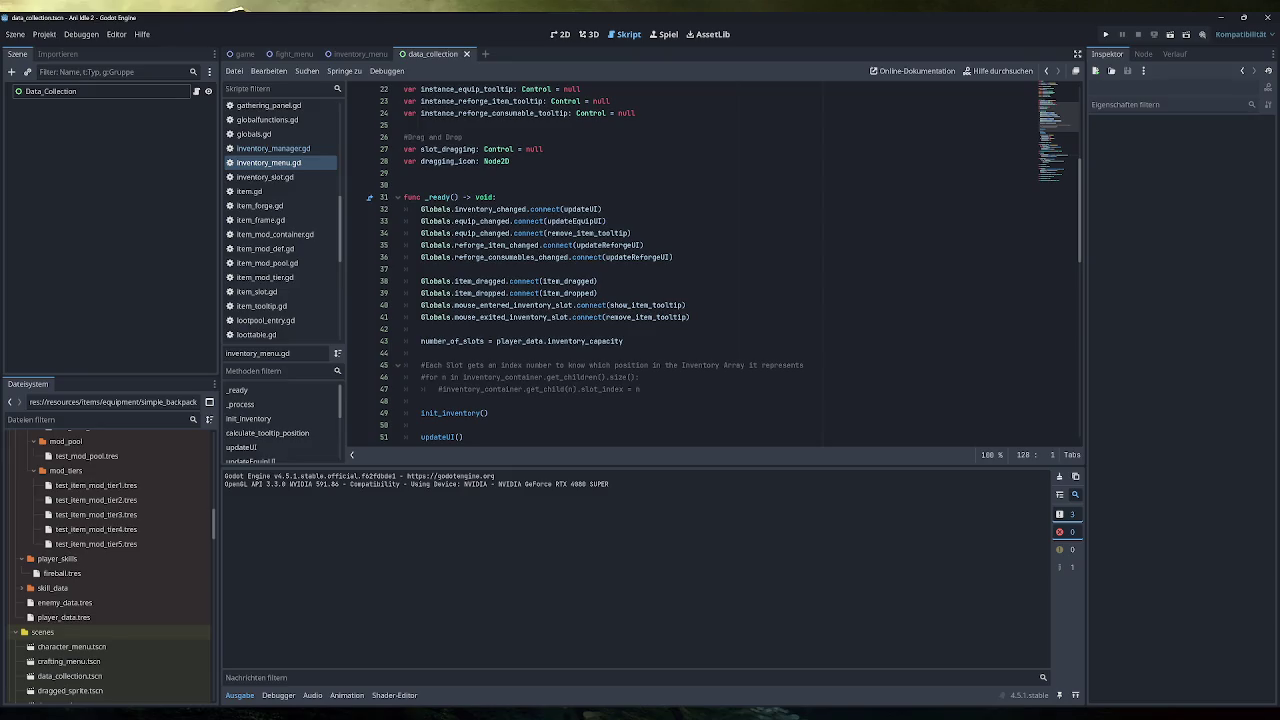
pyautogui.scroll(-8, 700, 265)
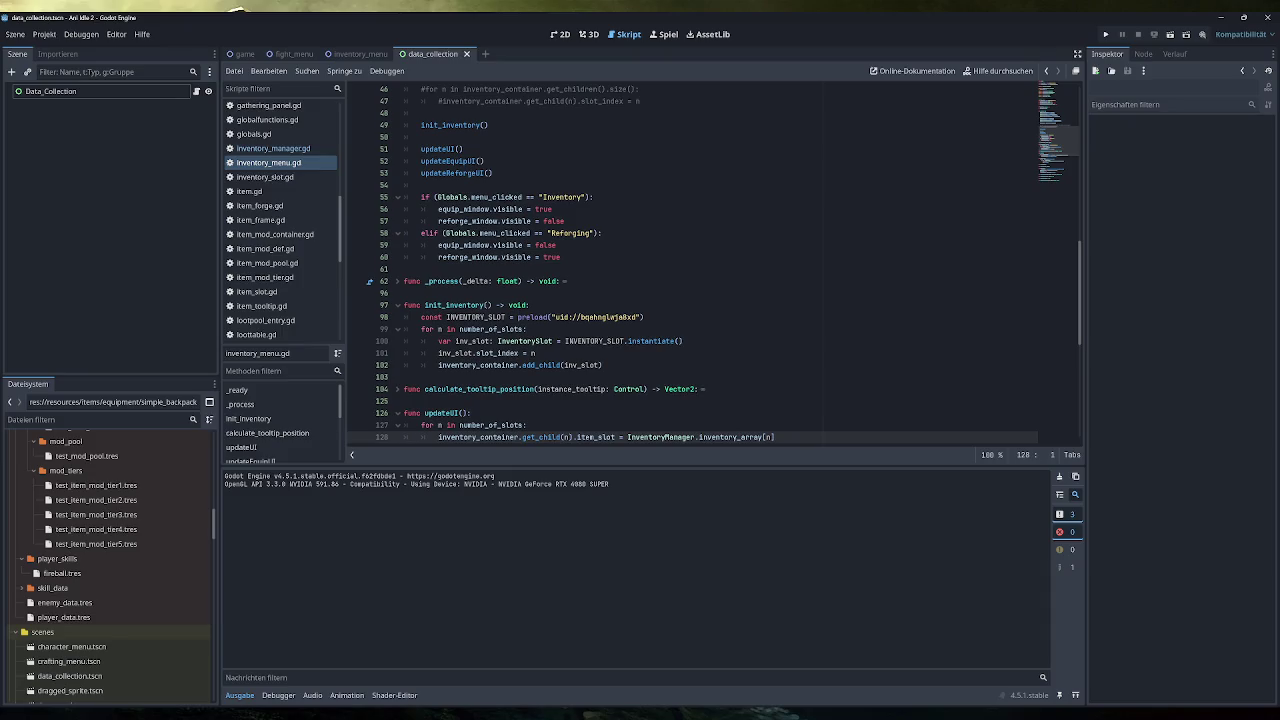
pyautogui.scroll(-3, 700, 265)
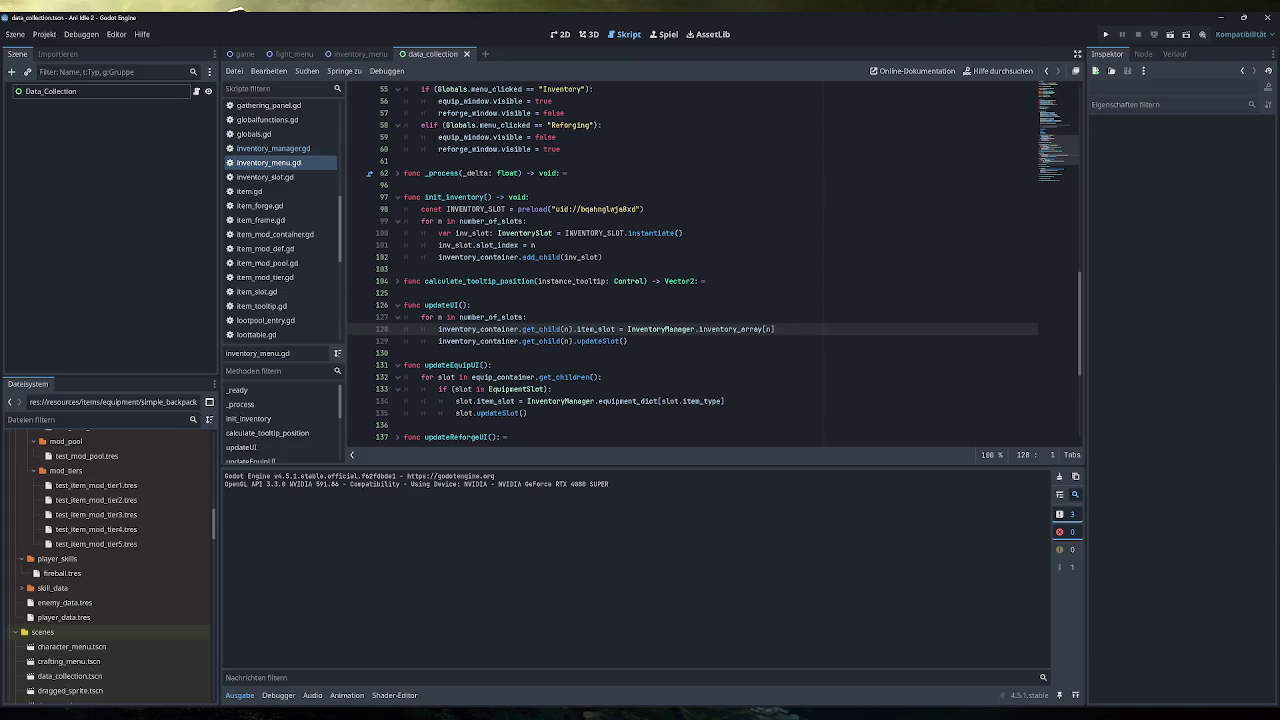
pyautogui.scroll(3, 700, 265)
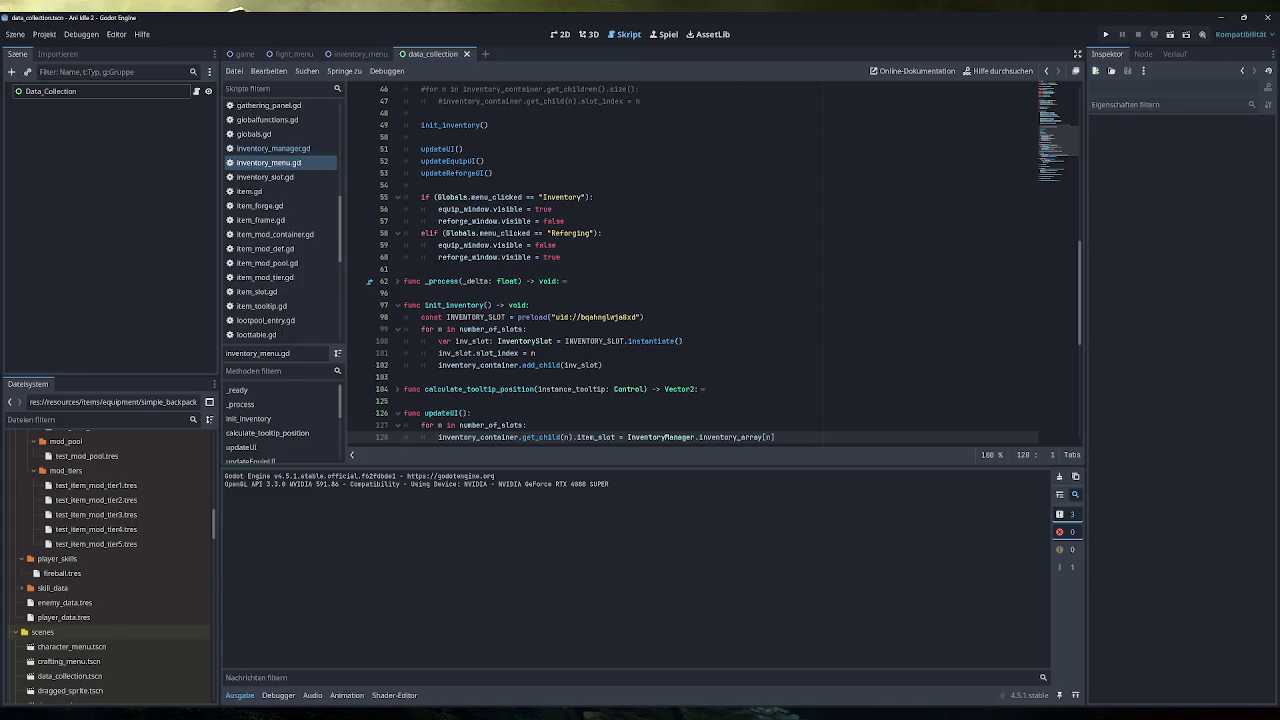
pyautogui.scroll(5, 714, 267)
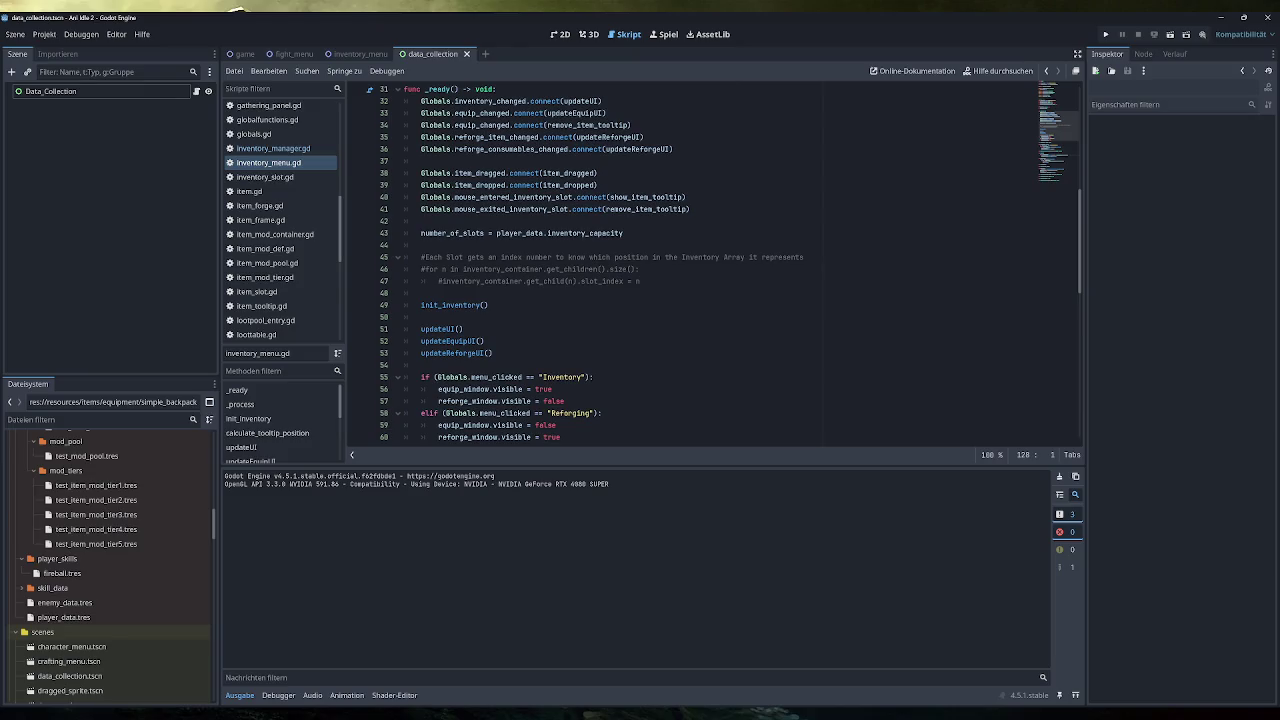
pyautogui.scroll(1, 714, 265)
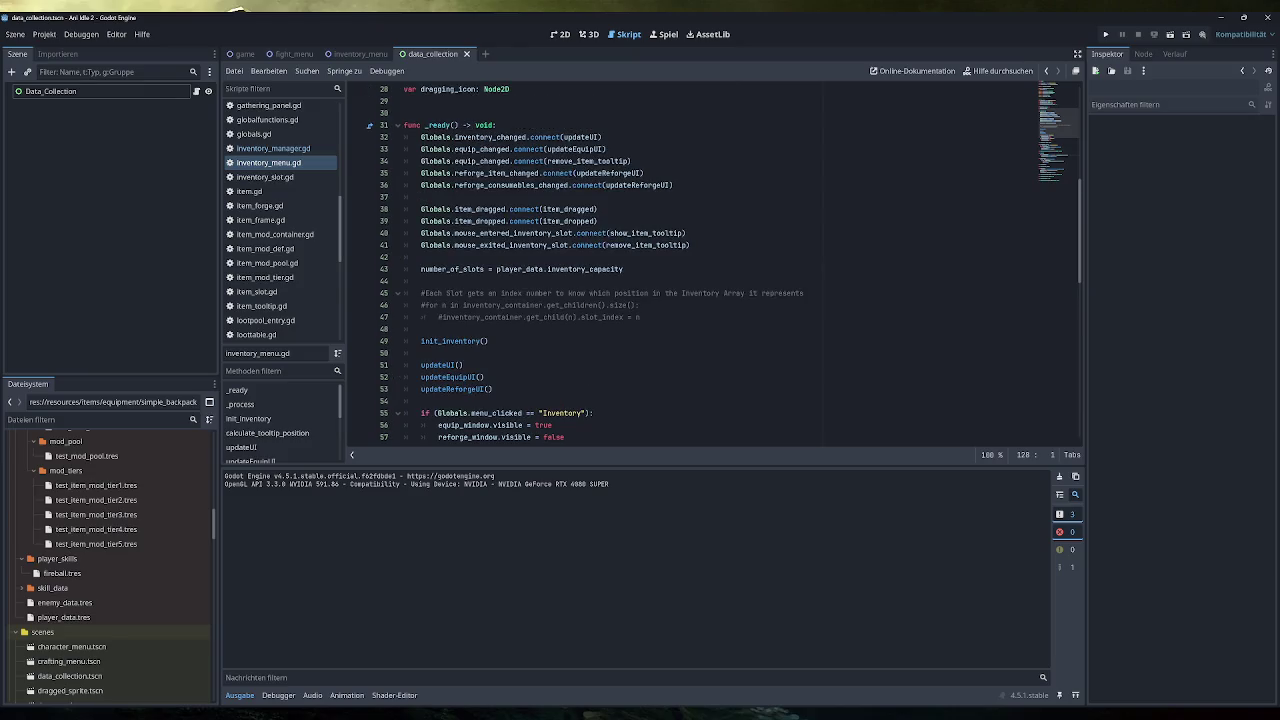
pyautogui.scroll(-3, 714, 265)
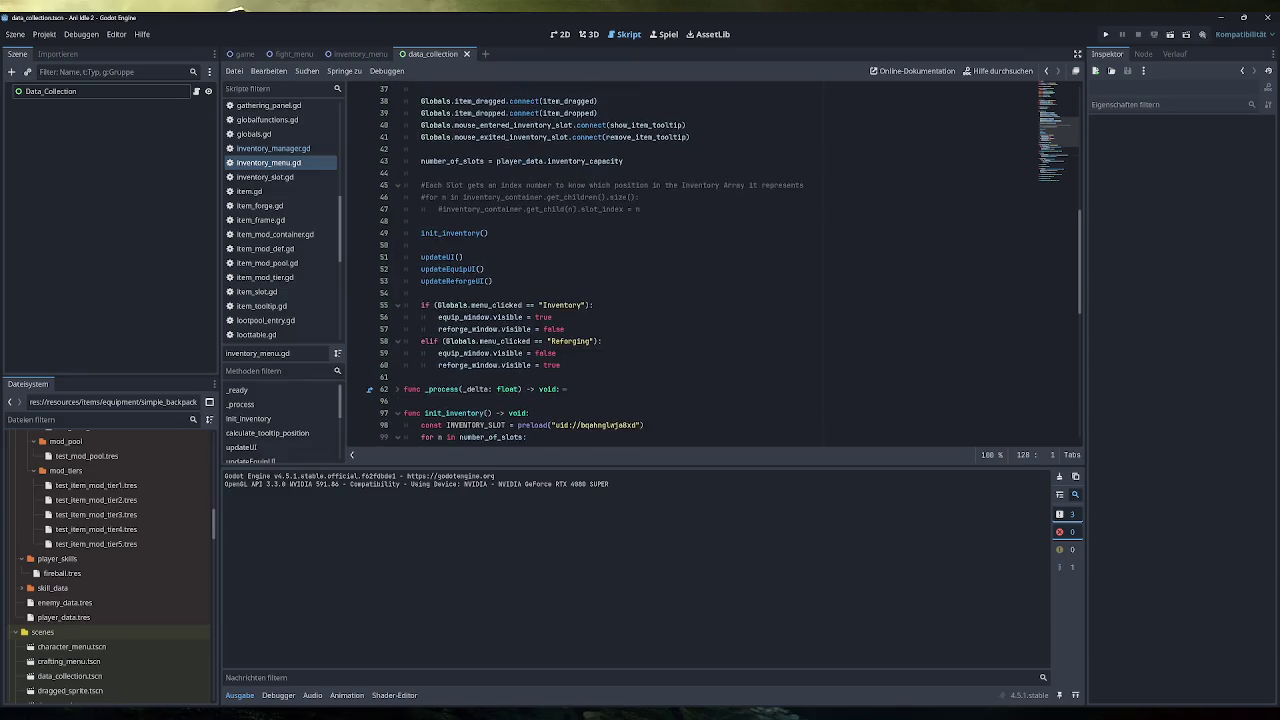
pyautogui.scroll(1, 714, 265)
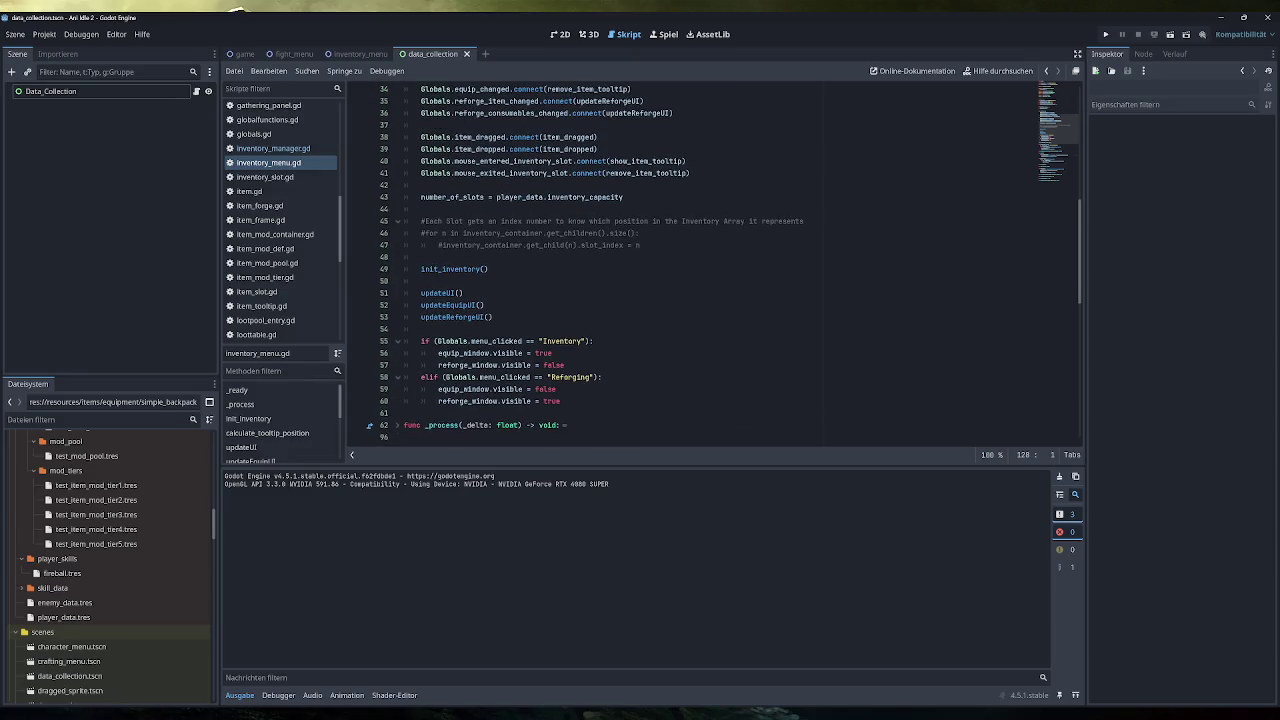
pyautogui.scroll(2, 714, 265)
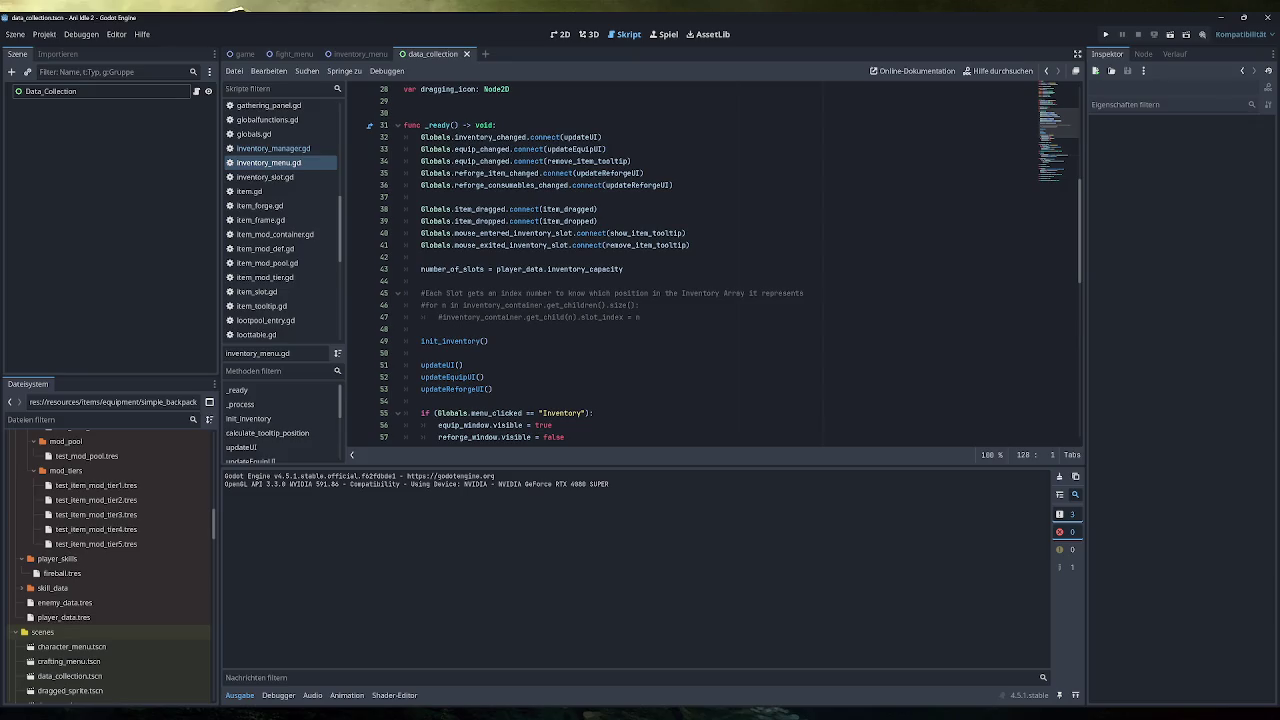
pyautogui.click(273, 148)
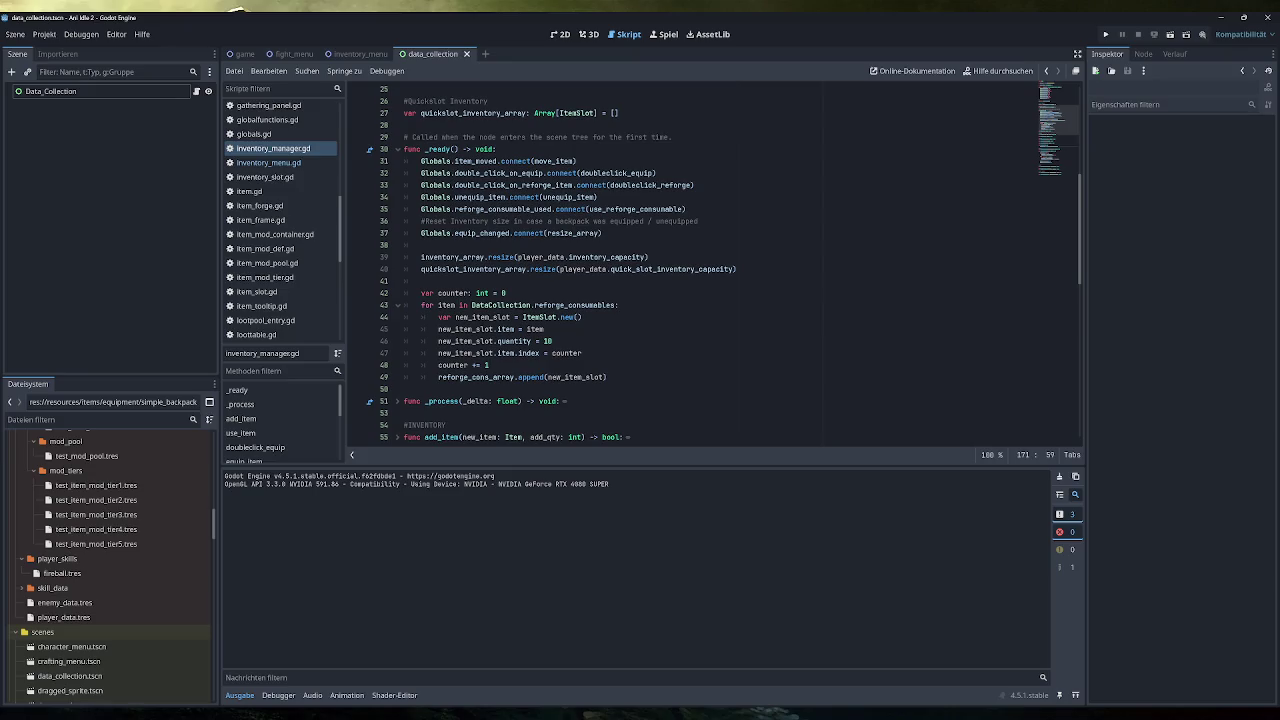
# Step: Add a new line under the resize_array header and type 'if ('
pyautogui.scroll(-7, 715, 263)
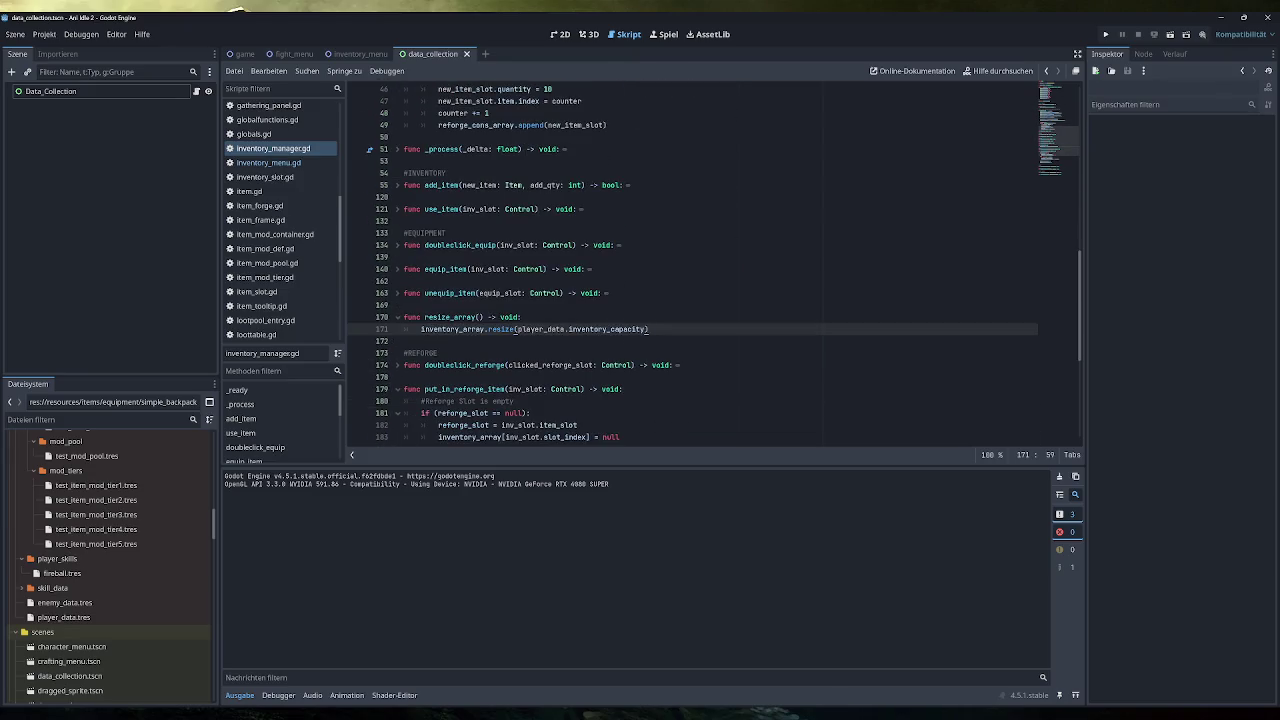
pyautogui.scroll(5, 715, 263)
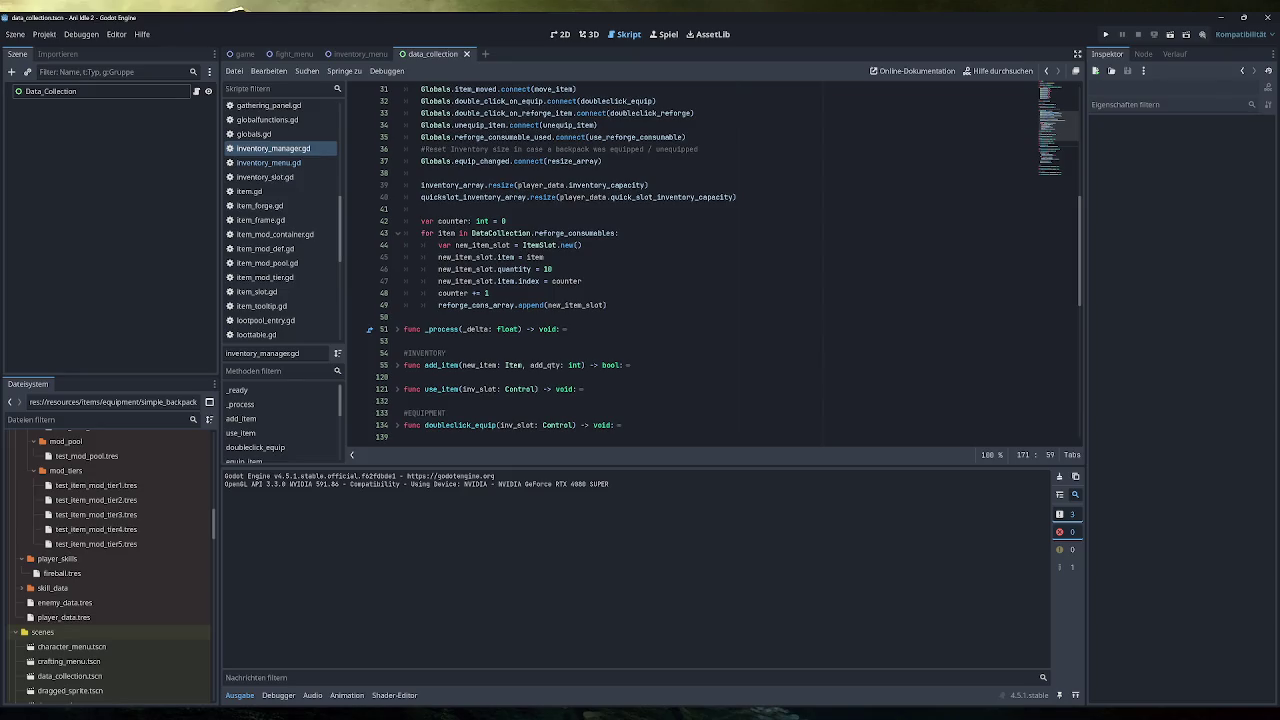
pyautogui.scroll(-5, 715, 263)
pyautogui.scroll(7, 715, 263)
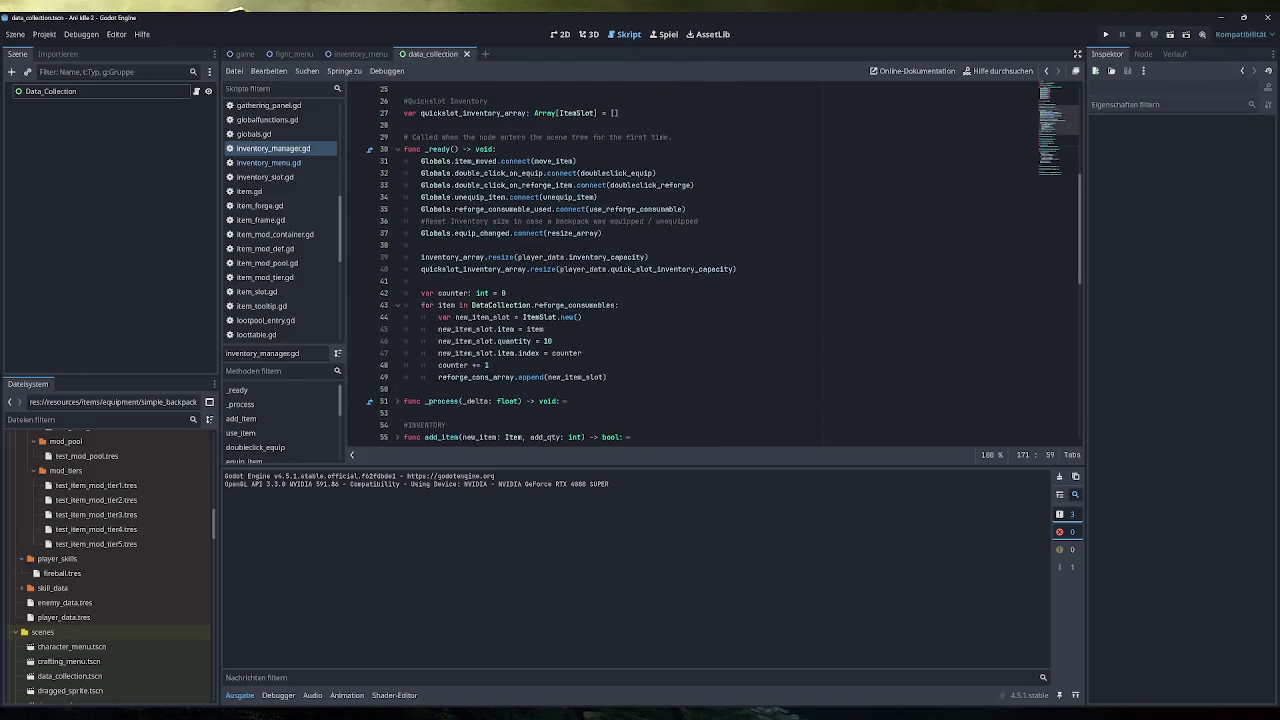
pyautogui.scroll(-7, 715, 263)
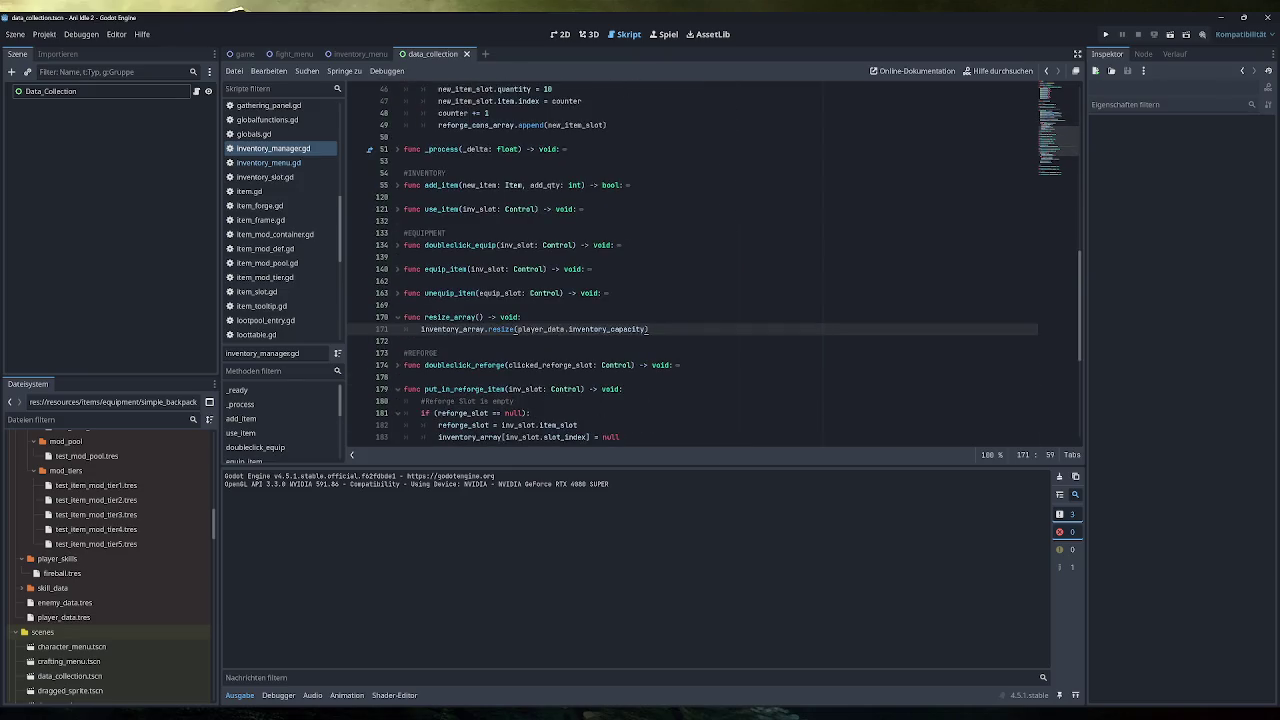
pyautogui.click(521, 317)
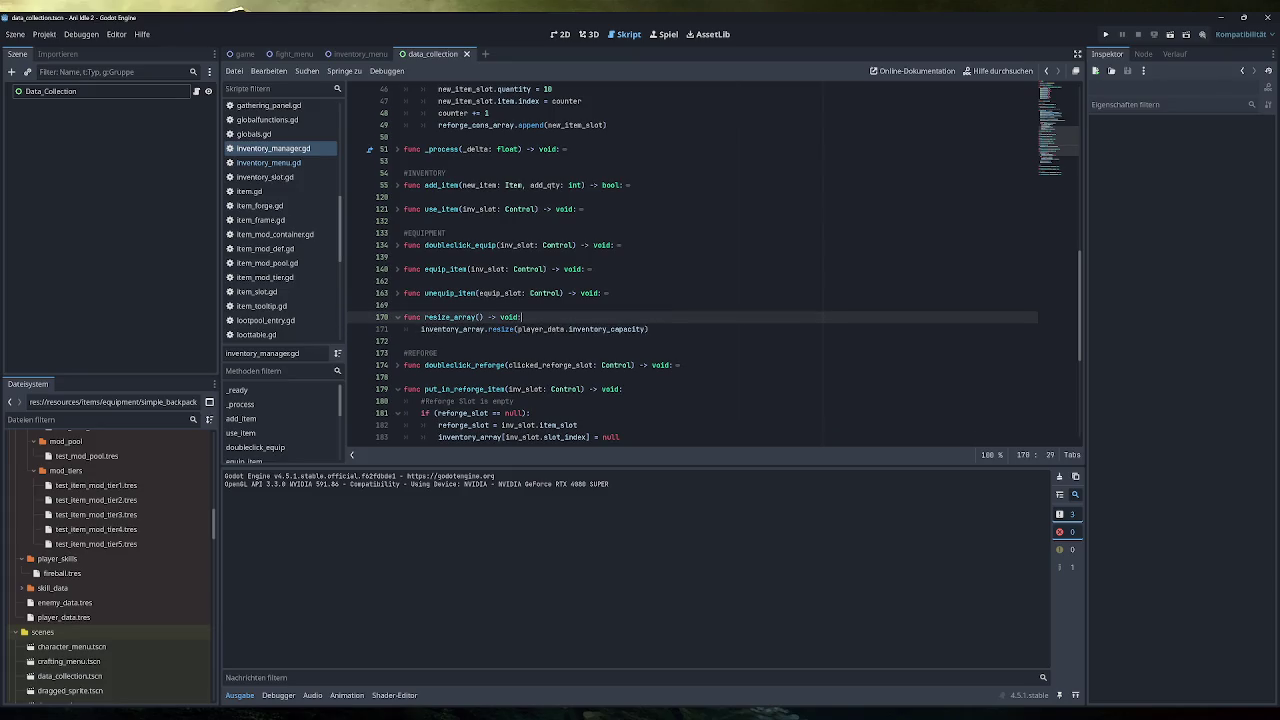
pyautogui.press('Return')
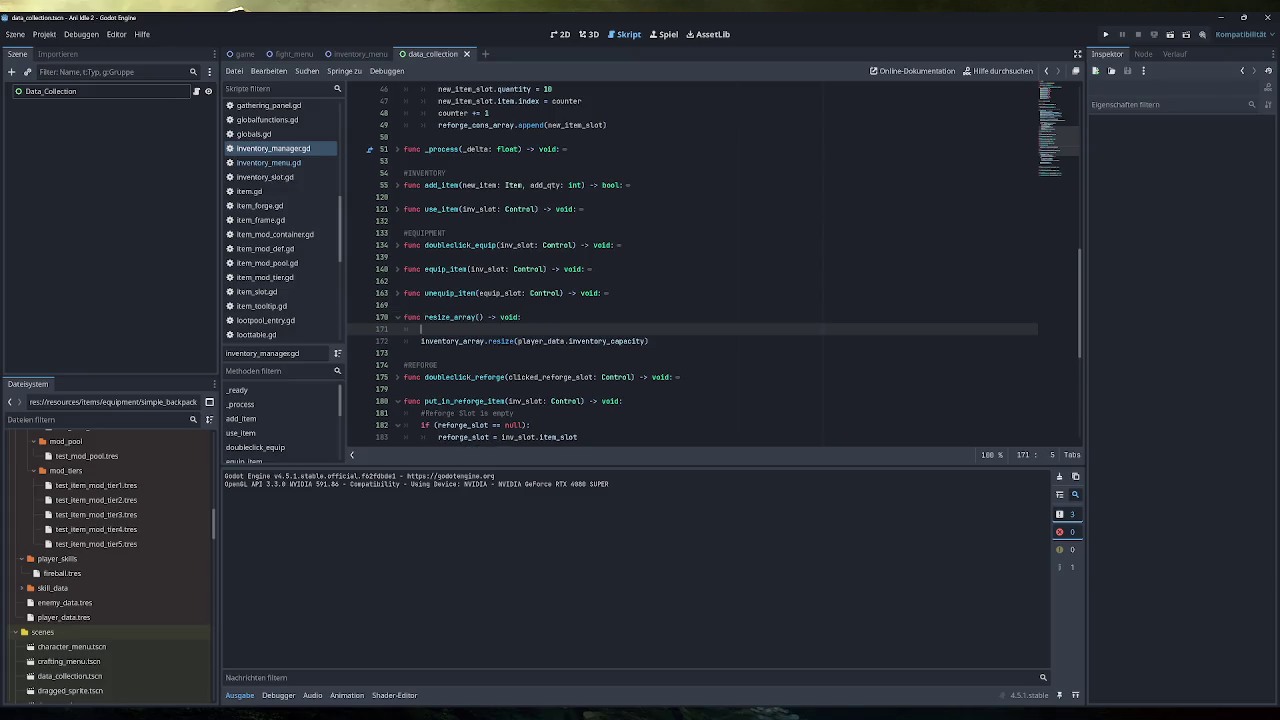
pyautogui.write('if (')
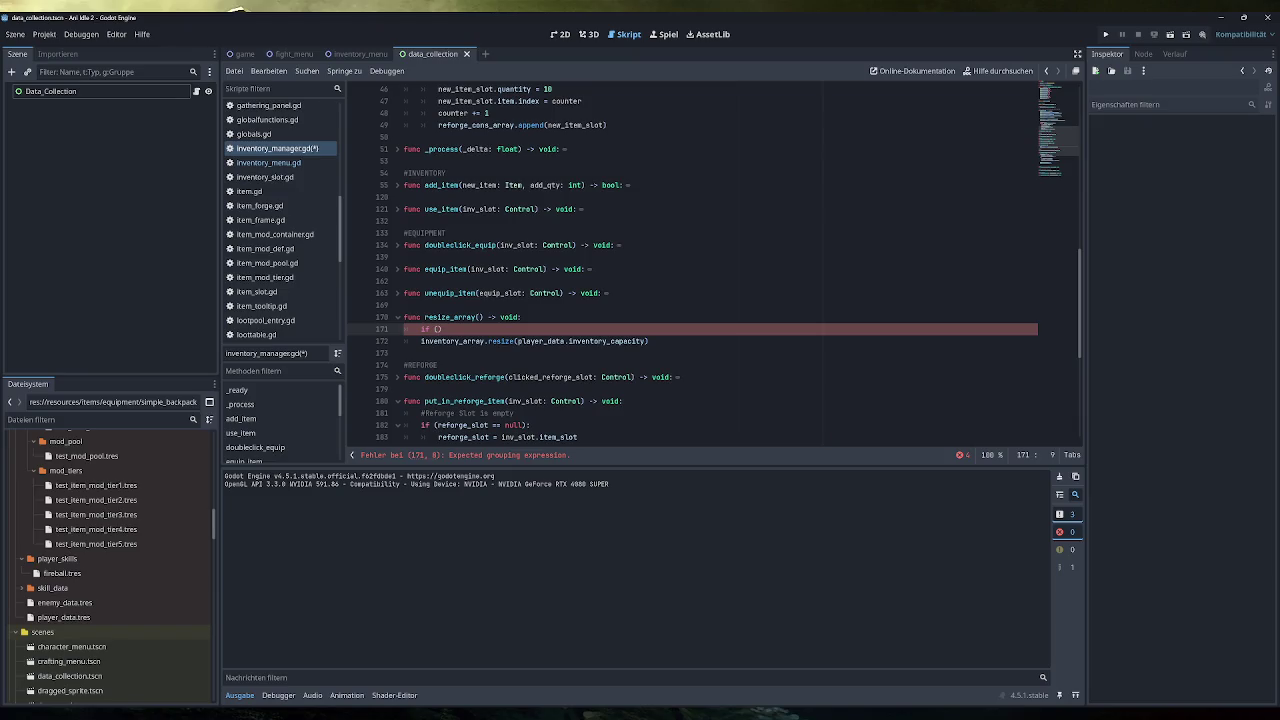
# Step: Show player_data.tres in the Inspector: Inventory Capacity 0, Quick Slot Inventory Cap 4
pyautogui.click(64, 617)
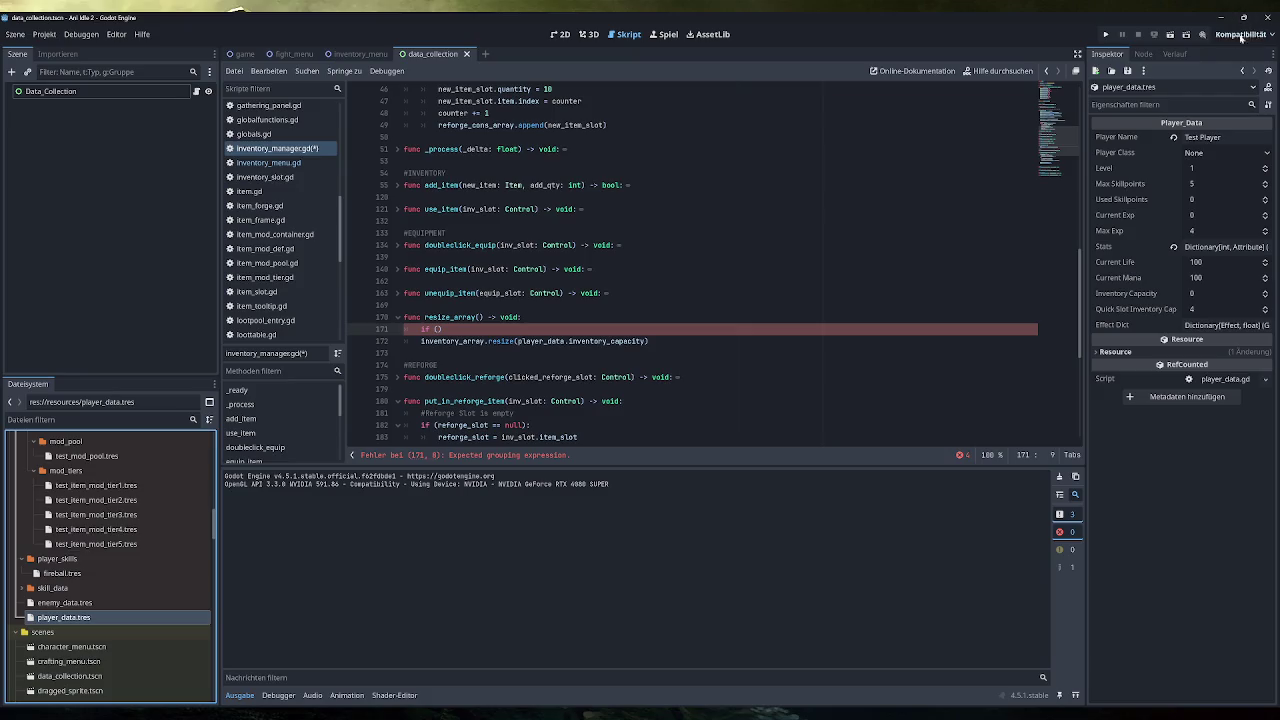
pyautogui.click(1148, 56)
pyautogui.click(1107, 54)
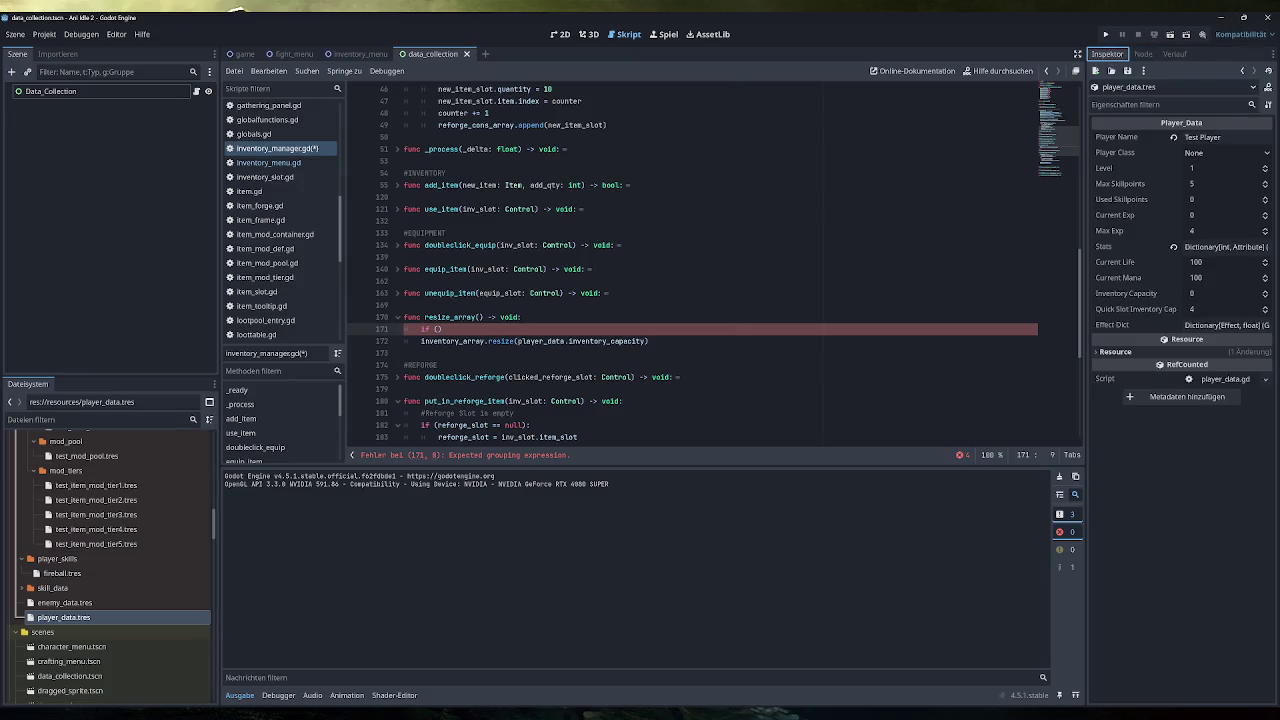
pyautogui.click(441, 329)
# Step: Open player_data.gd and select the stats dictionary declaration on line 14
pyautogui.scroll(-3, 289, 294)
pyautogui.click(287, 286)
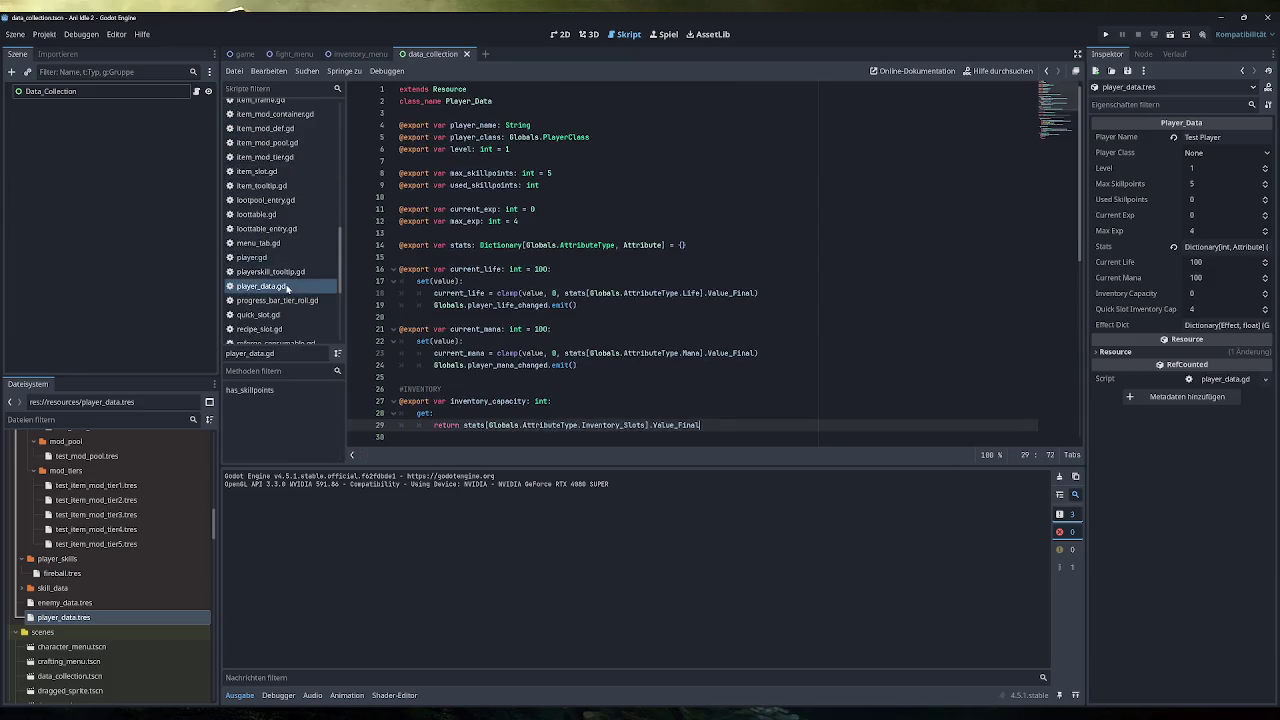
pyautogui.moveTo(575, 293)
pyautogui.scroll(-1, 713, 264)
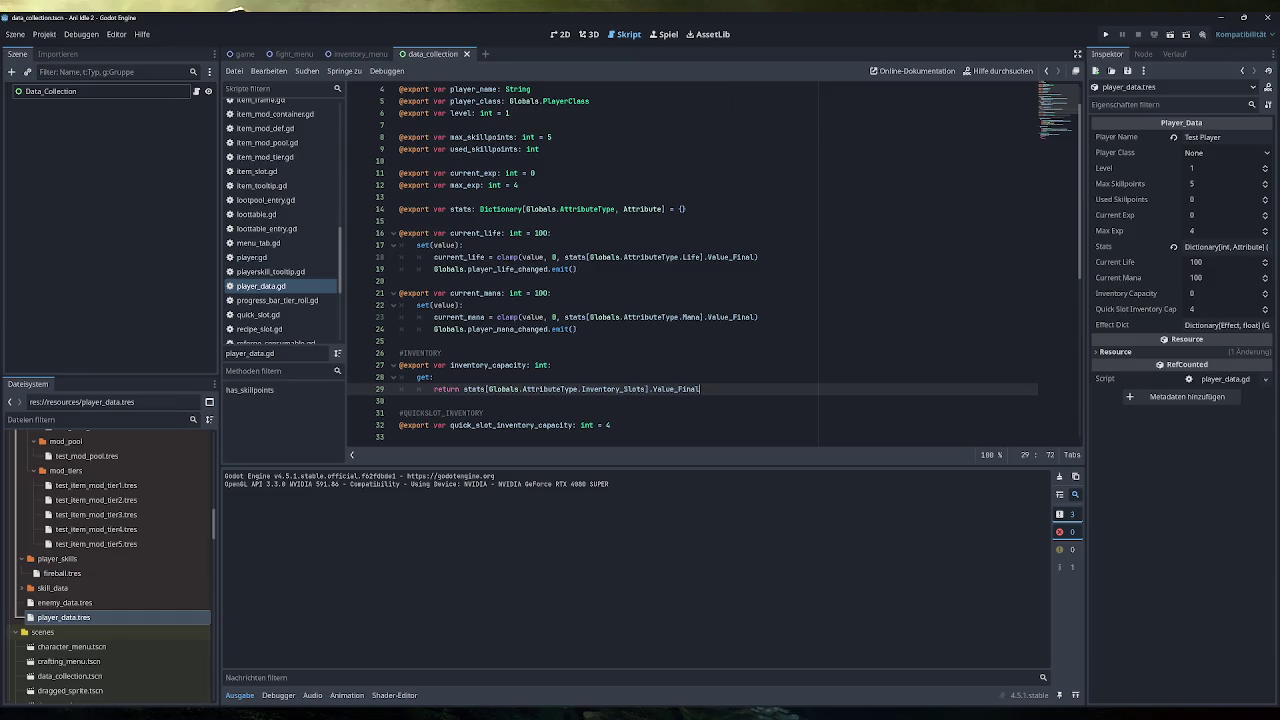
pyautogui.moveTo(687, 209); pyautogui.dragTo(399, 209)
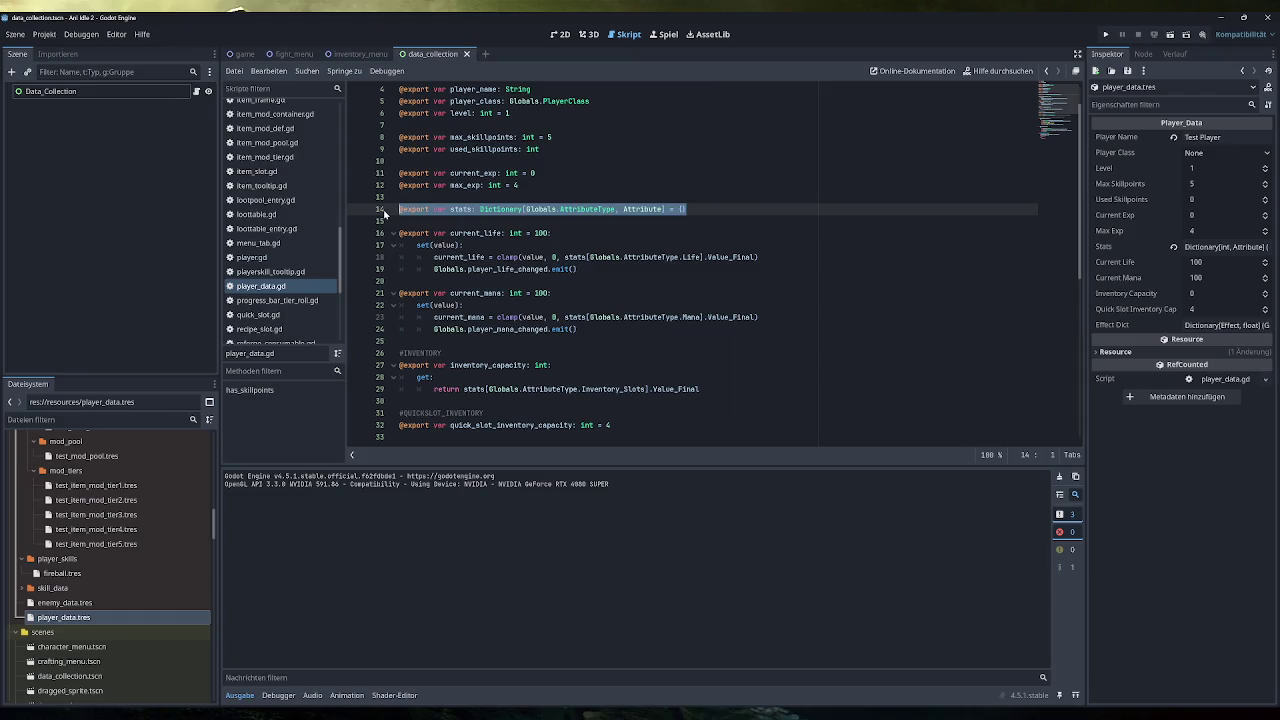
pyautogui.scroll(5, 287, 187)
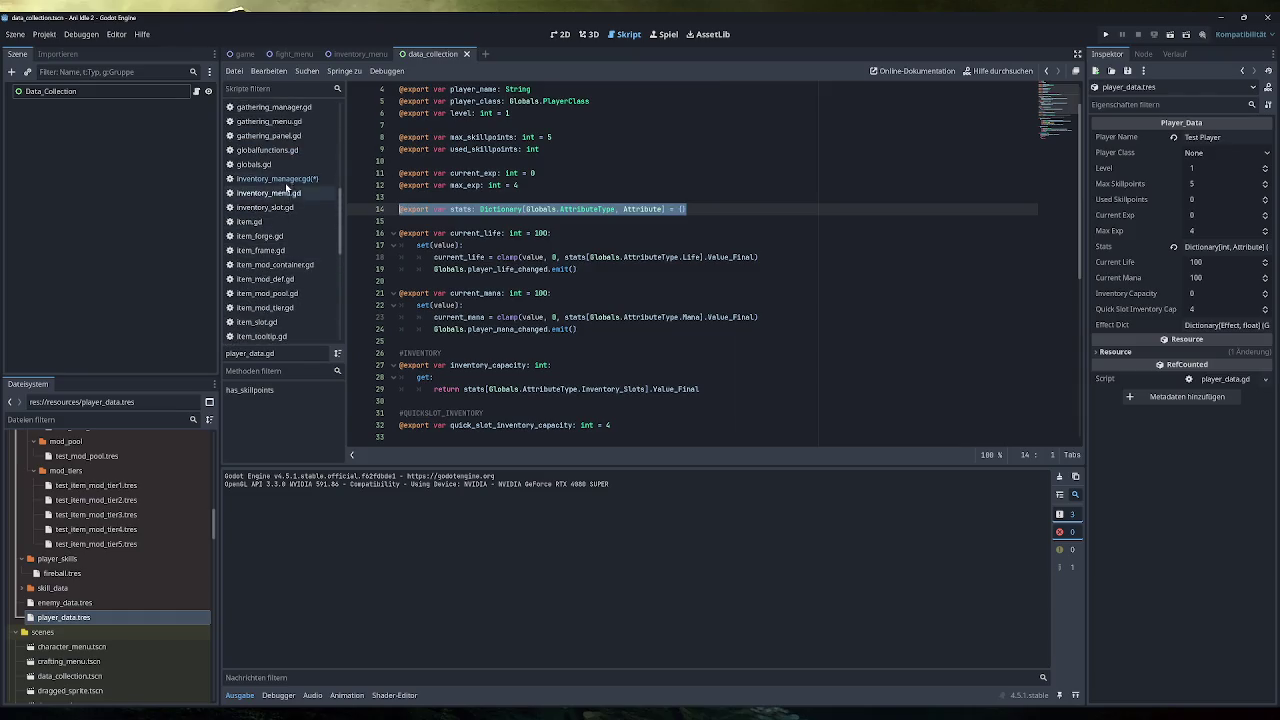
# Step: Start the line 171 if condition with 'inventory_array.size() !='
pyautogui.click(287, 181)
pyautogui.click(436, 329)
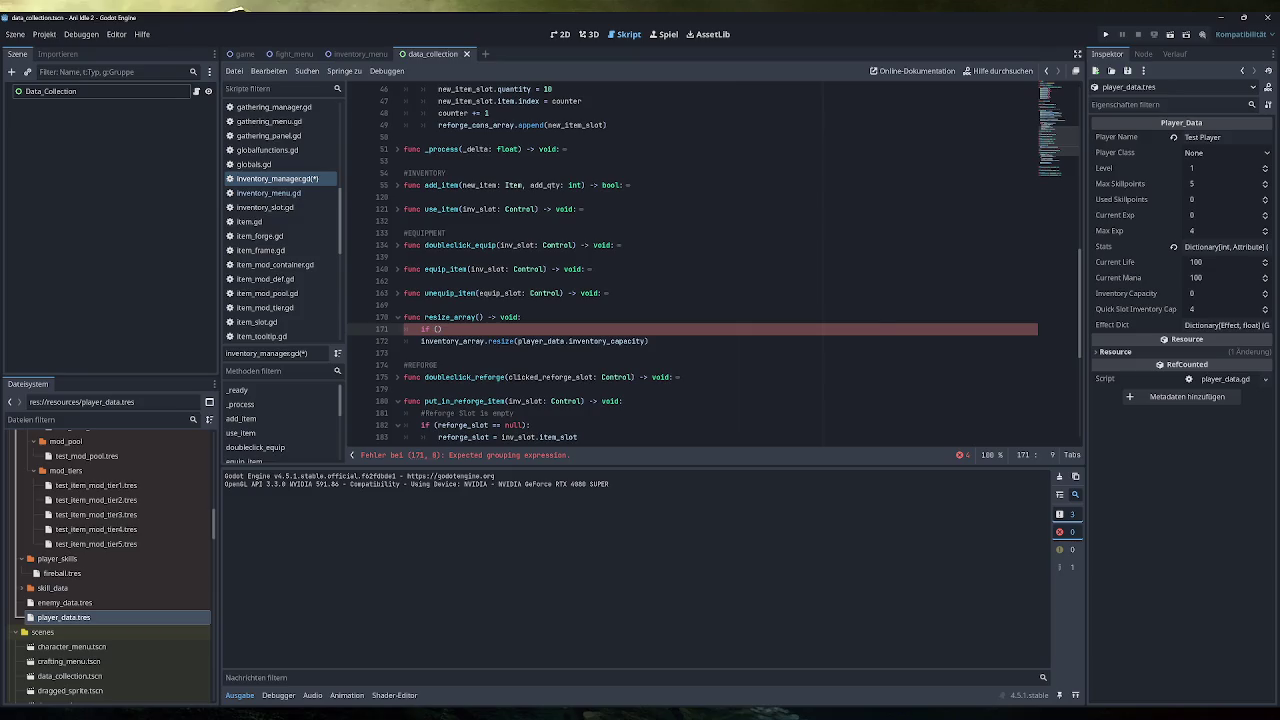
pyautogui.click(588, 269)
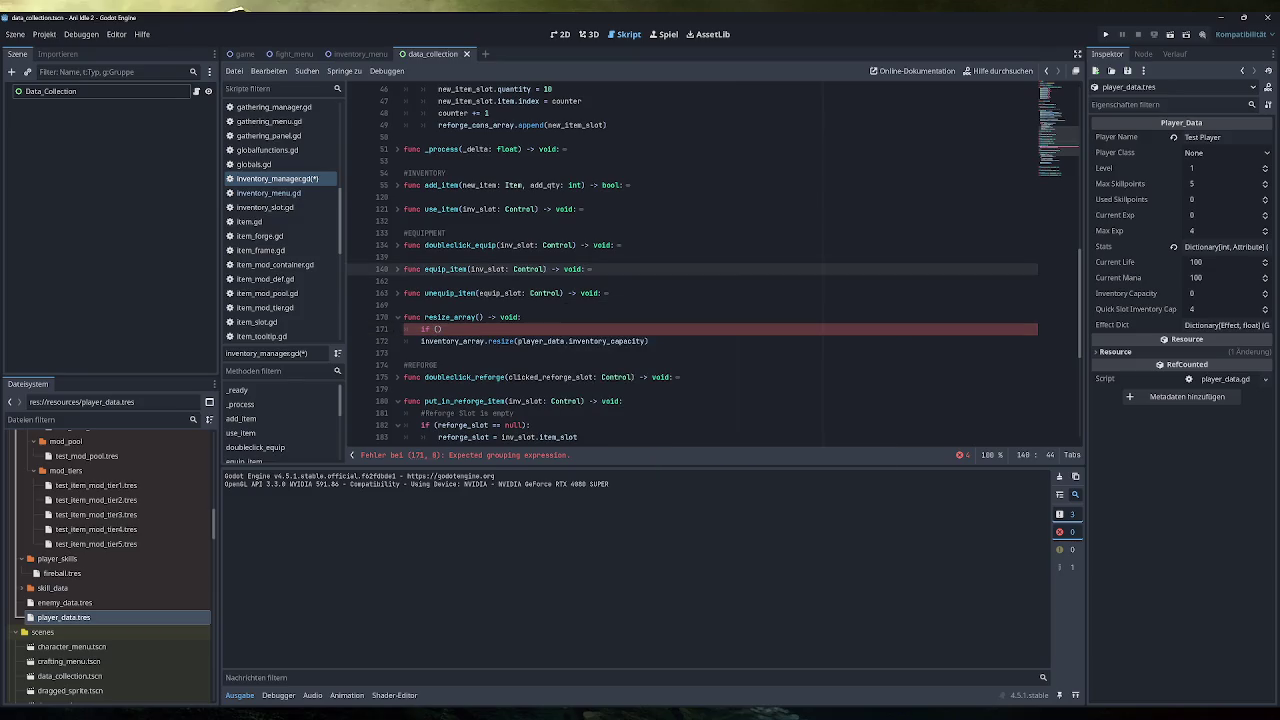
pyautogui.click(421, 341)
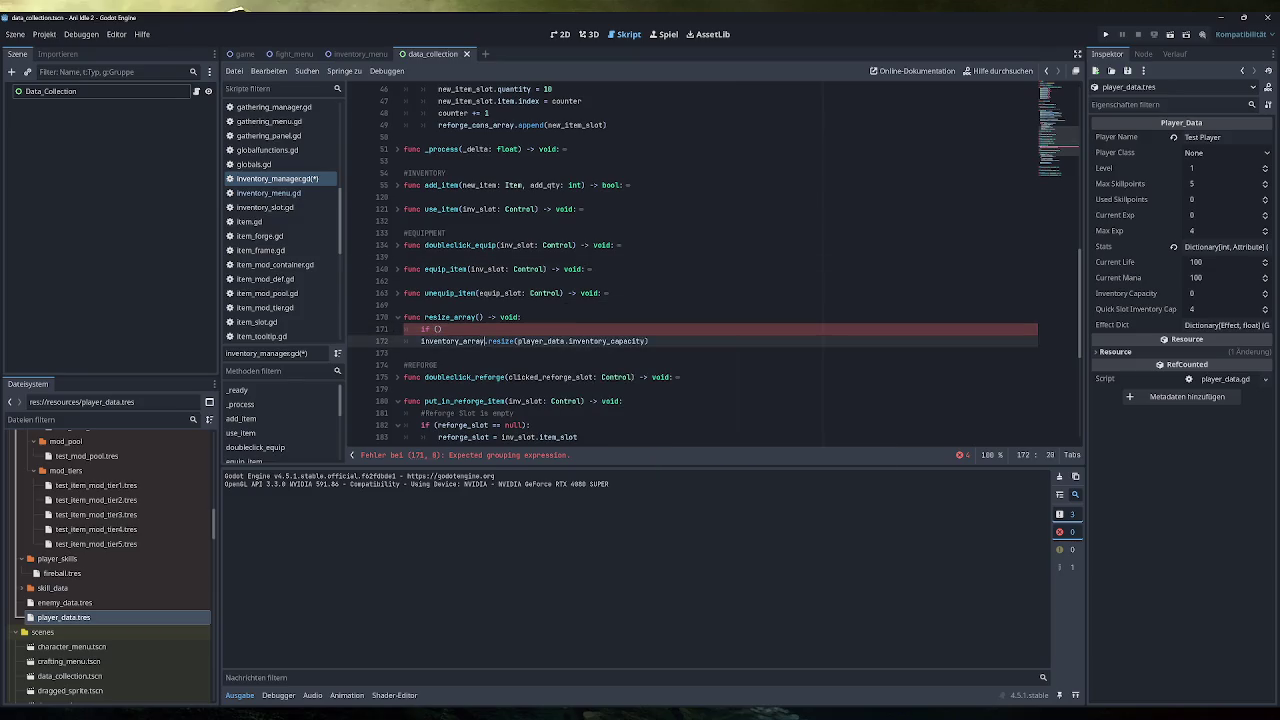
pyautogui.hotkey('ctrl', 'c')
pyautogui.click(437, 329)
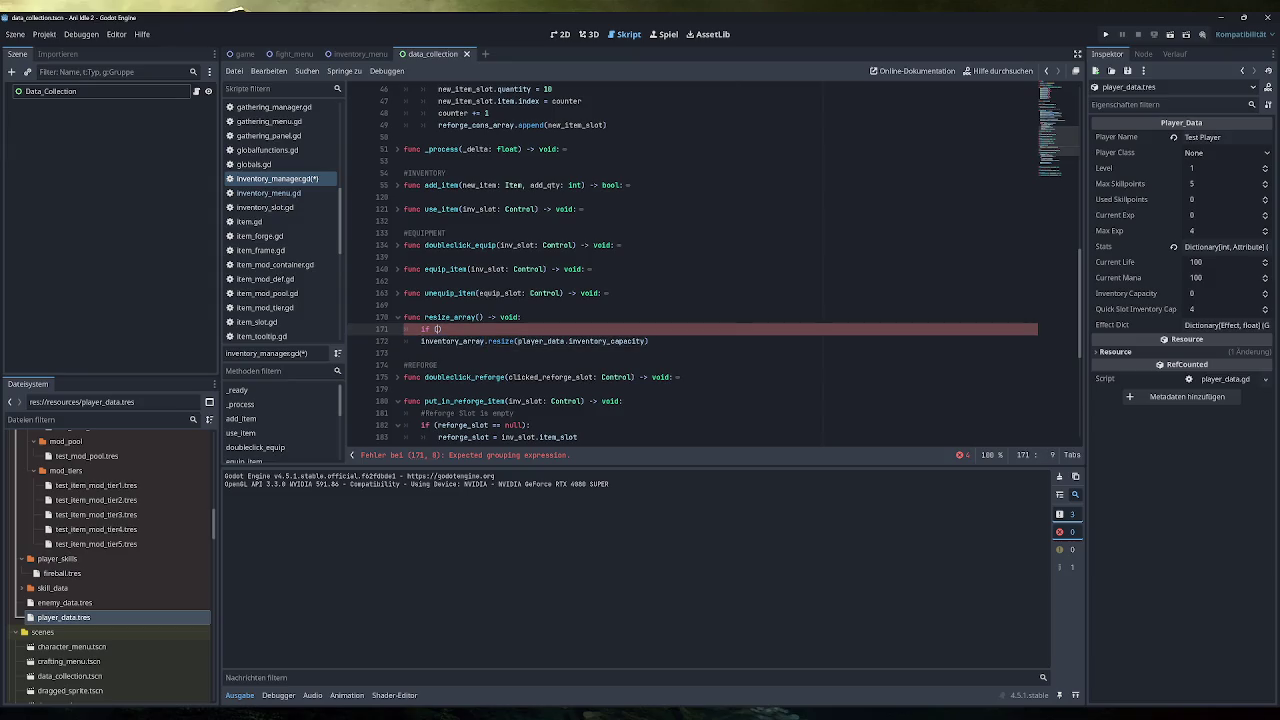
pyautogui.hotkey('ctrl', 'v')
pyautogui.write('.size() ')
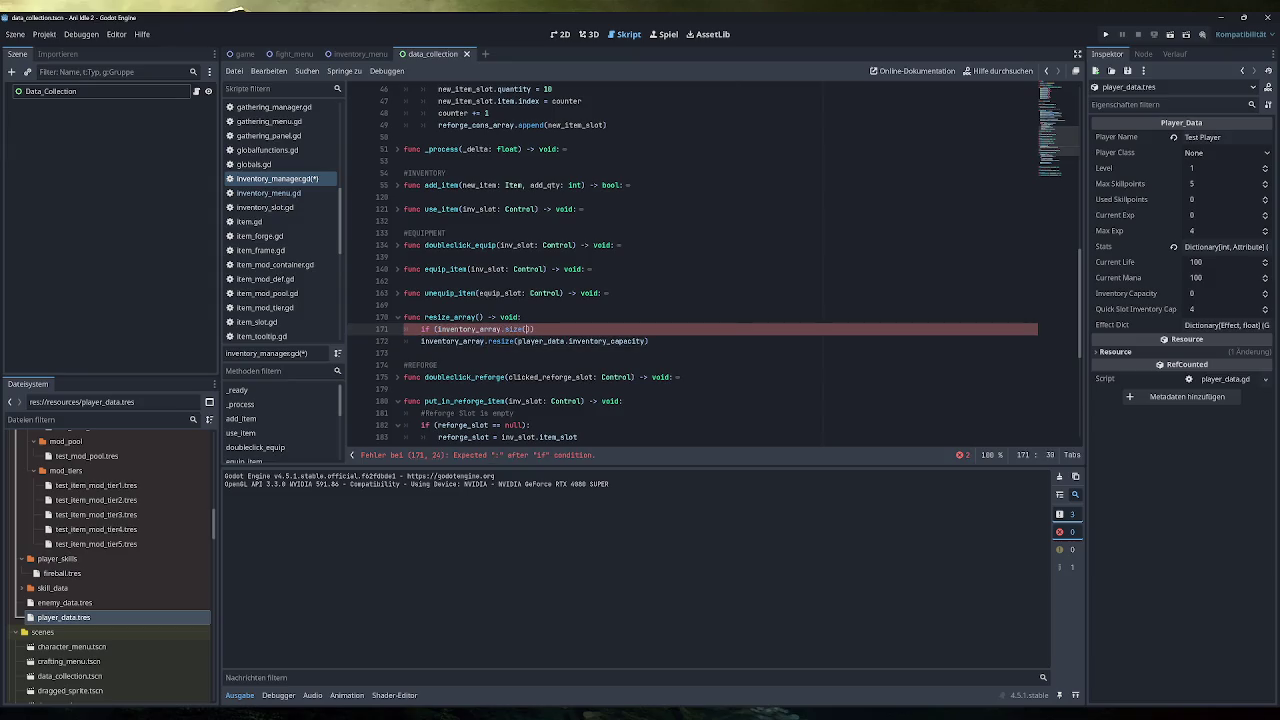
pyautogui.write('!=')
pyautogui.click(521, 317)
# Step: Finish the condition with 'player_data.inventory_capacity:', indent the resize call under it, and save
pyautogui.moveTo(518, 341); pyautogui.dragTo(646, 341)
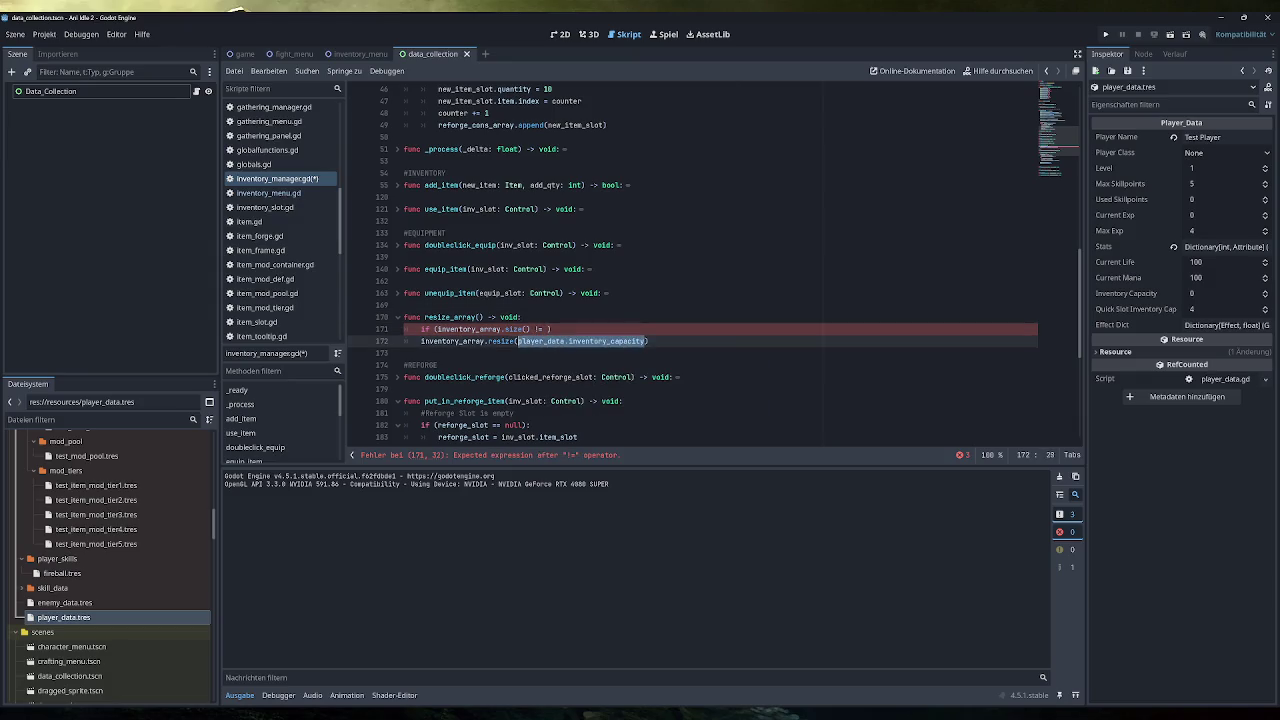
pyautogui.hotkey('ctrl', 'c')
pyautogui.click(547, 329)
pyautogui.hotkey('ctrl', 'v')
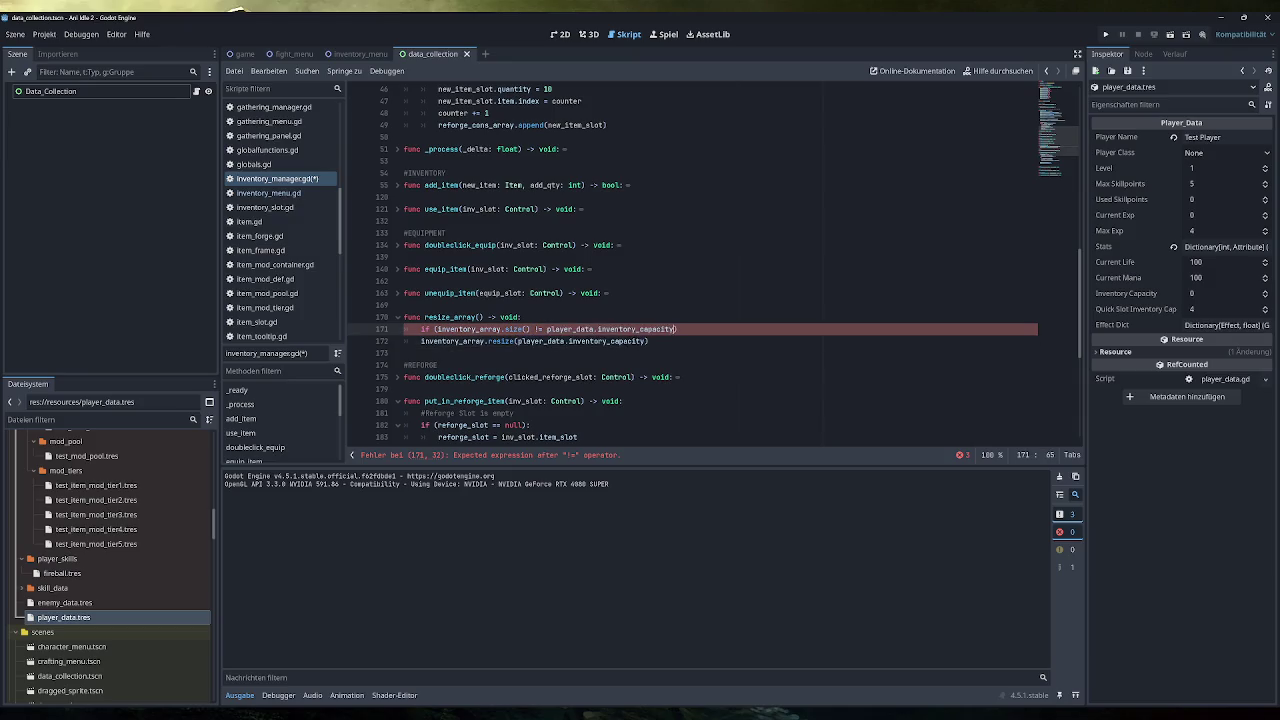
pyautogui.write(':')
pyautogui.press('Down')
pyautogui.press('Tab')
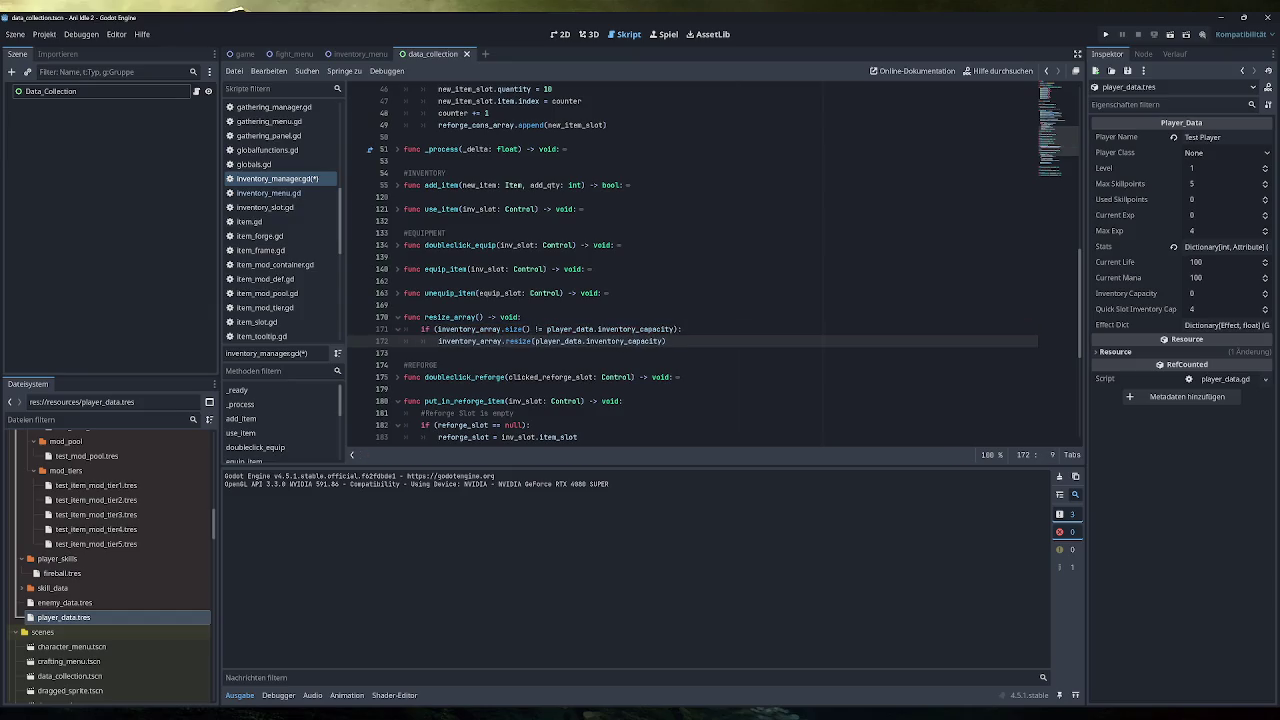
pyautogui.hotkey('ctrl', 's')
pyautogui.scroll(-5, 291, 238)
pyautogui.click(290, 166)
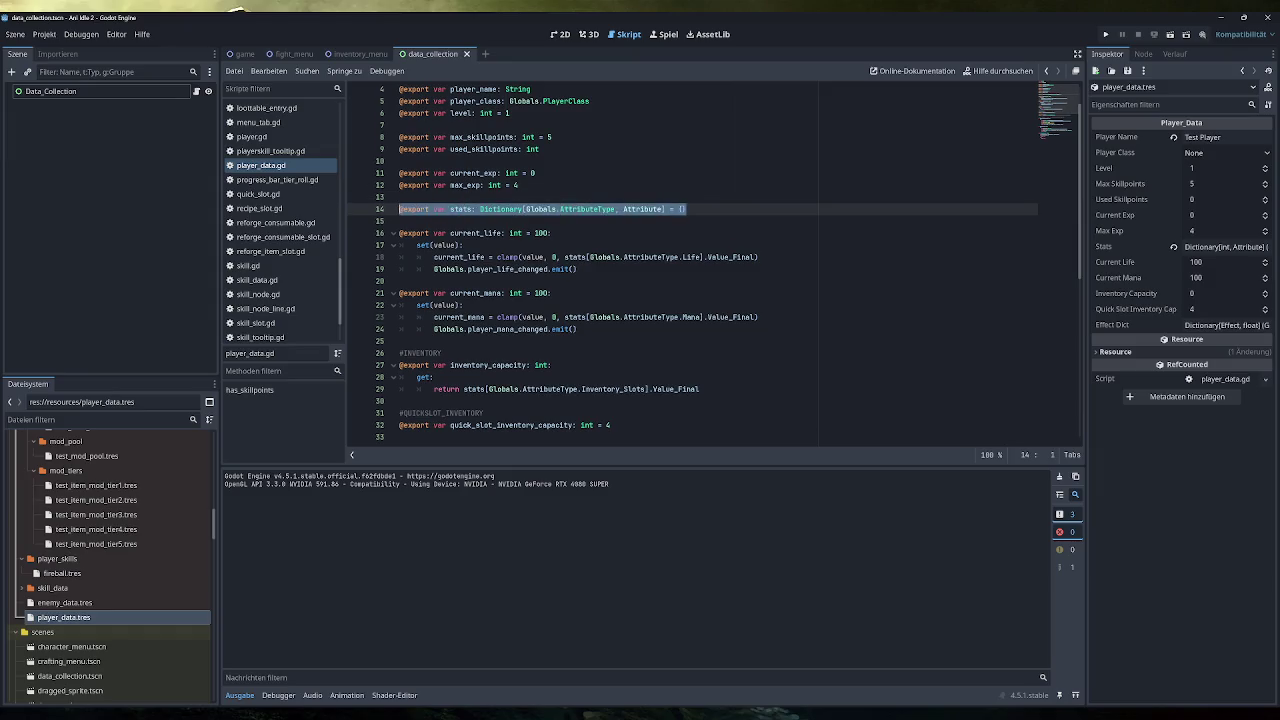
pyautogui.click(481, 209)
pyautogui.moveTo(481, 209); pyautogui.dragTo(687, 209)
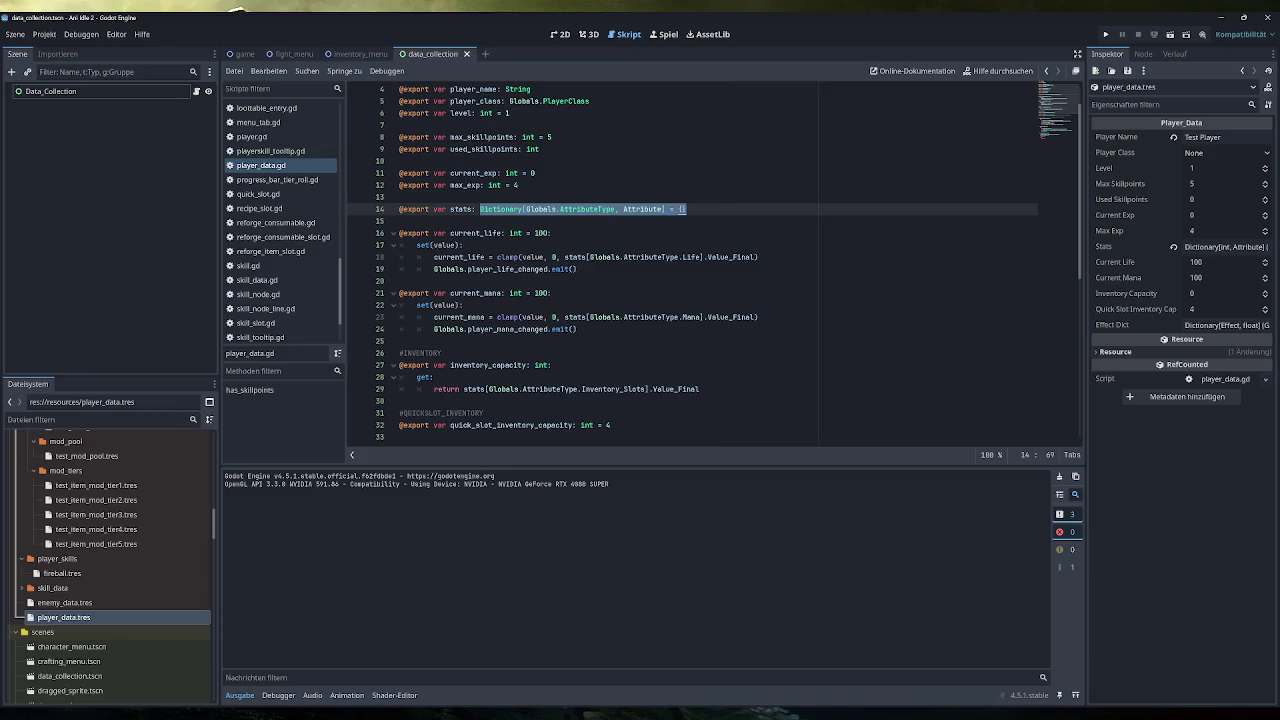
pyautogui.click(662, 209)
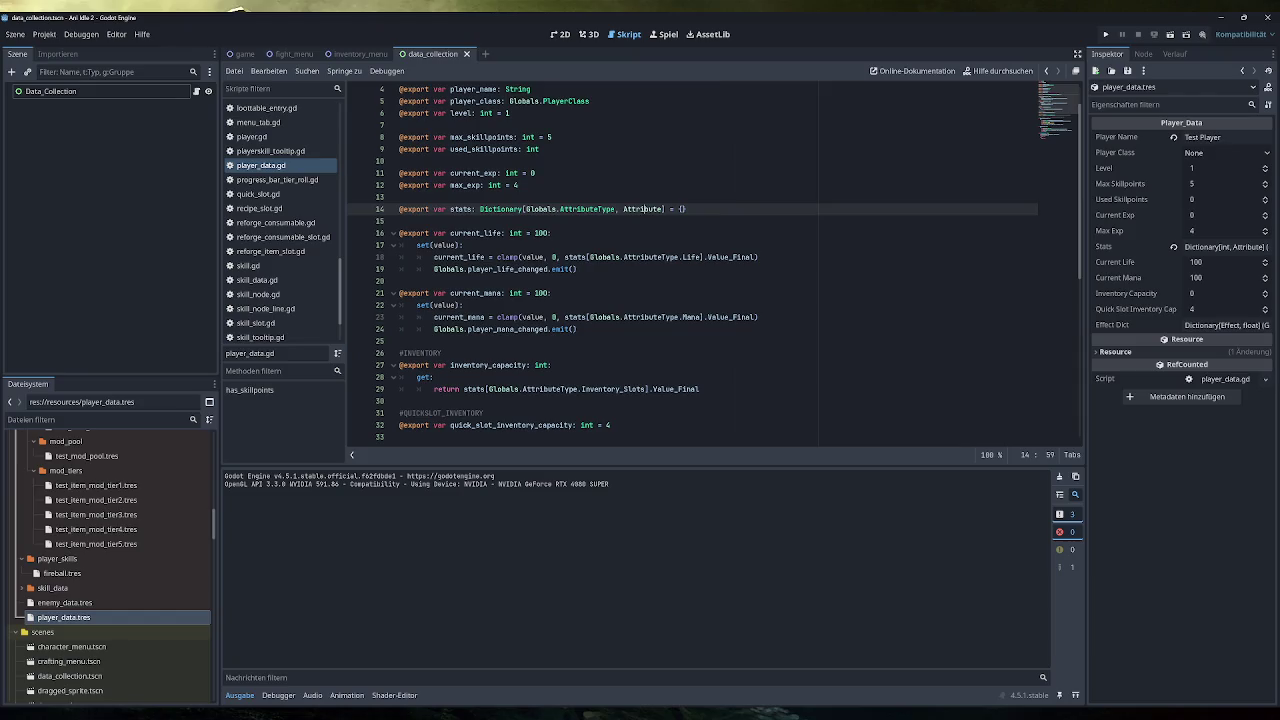
pyautogui.doubleClick(461, 209)
pyautogui.moveTo(537, 318)
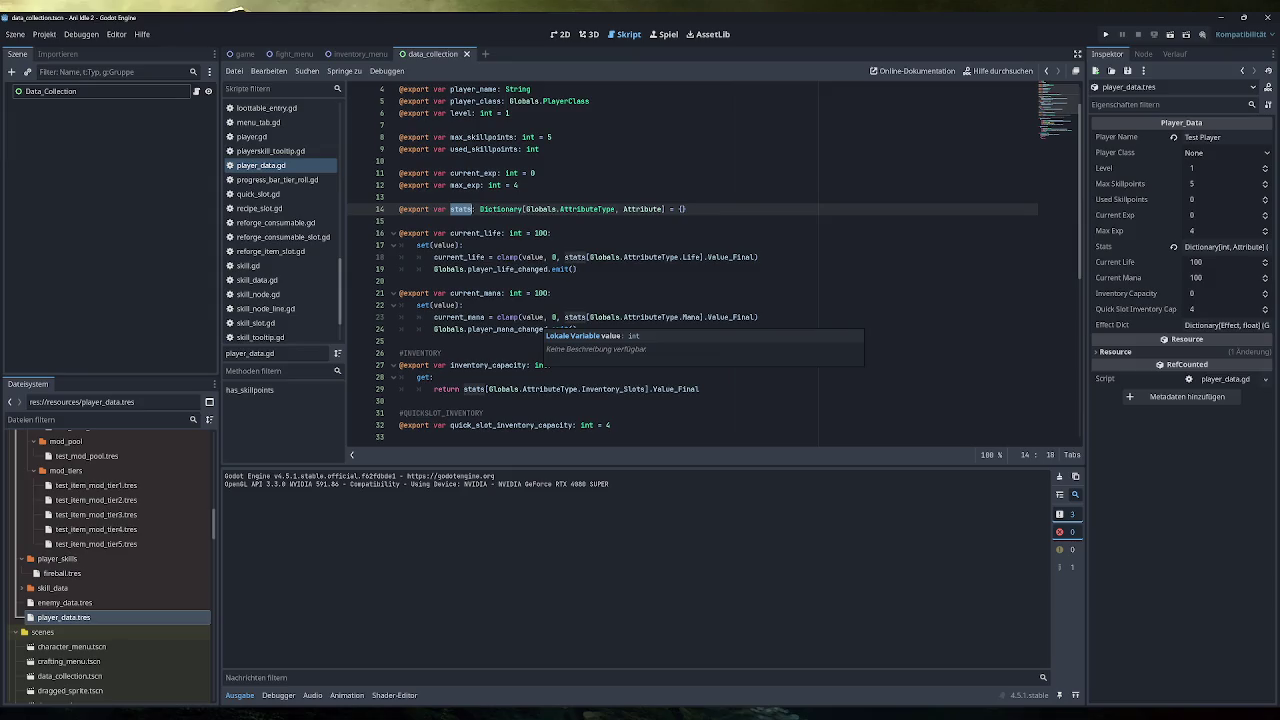
pyautogui.moveTo(578, 269)
pyautogui.mouseDown()
pyautogui.moveTo(420, 257)
pyautogui.moveTo(398, 233)
pyautogui.mouseUp()
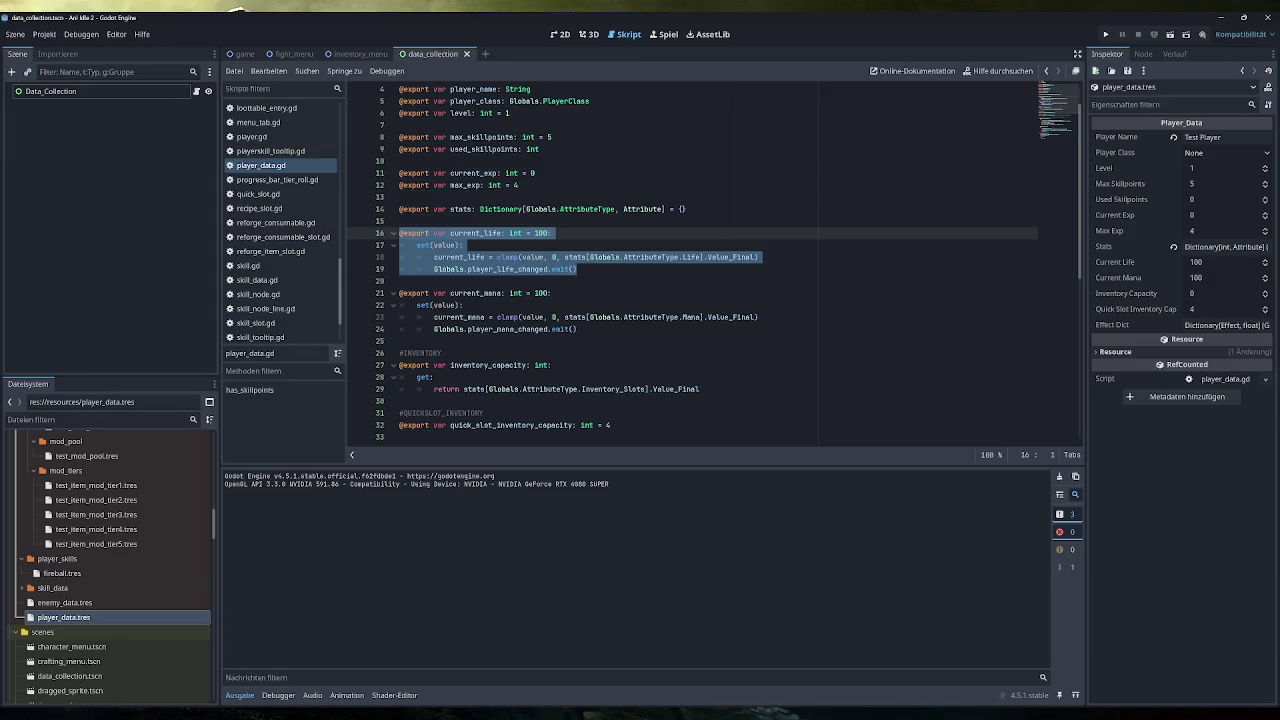
pyautogui.click(760, 257)
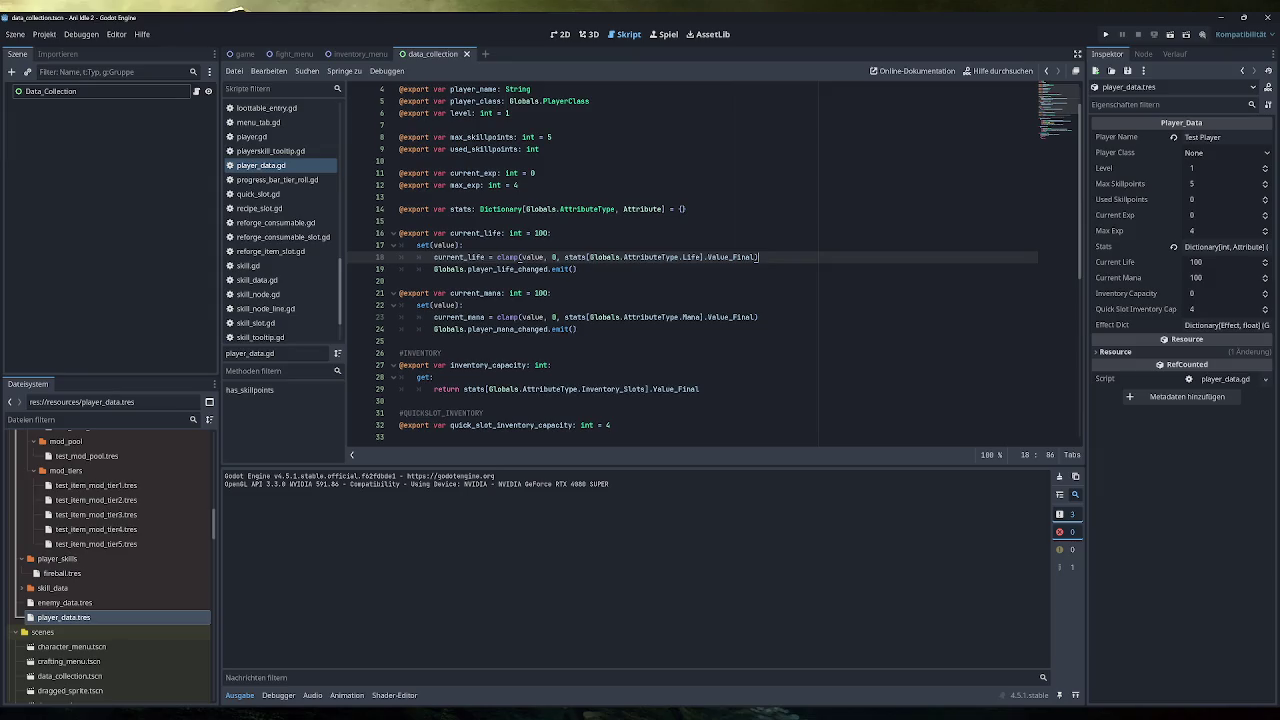
pyautogui.moveTo(562, 269)
pyautogui.scroll(5, 282, 243)
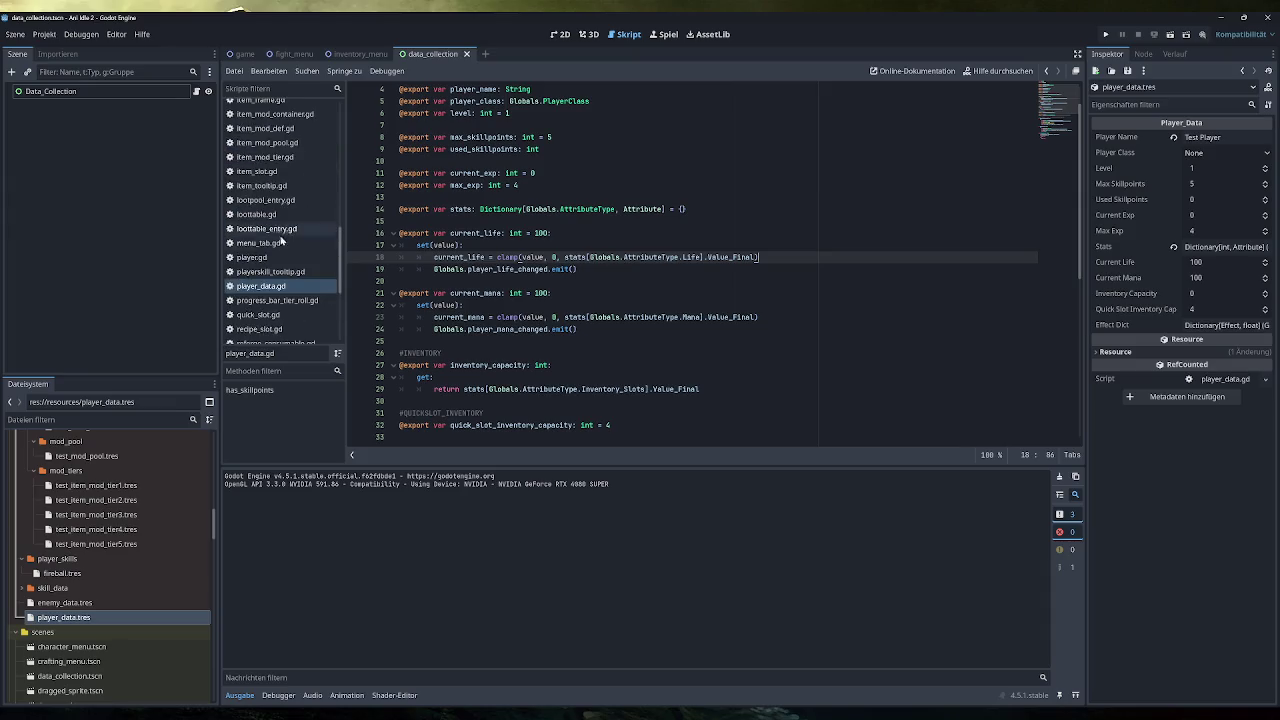
# Step: In inventory_manager.gd's resize_array, add a new line starting with 'Globals.' after the inventory resize
pyautogui.click(281, 210)
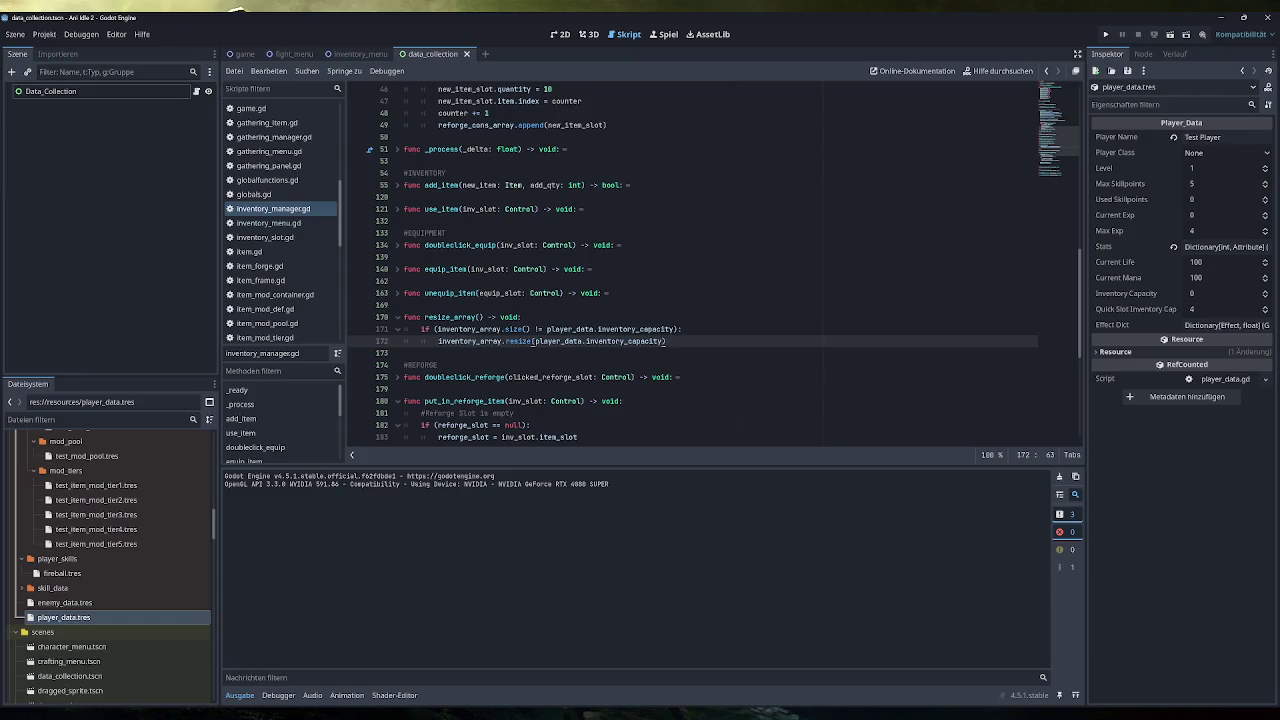
pyautogui.click(666, 341)
pyautogui.scroll(3, 715, 263)
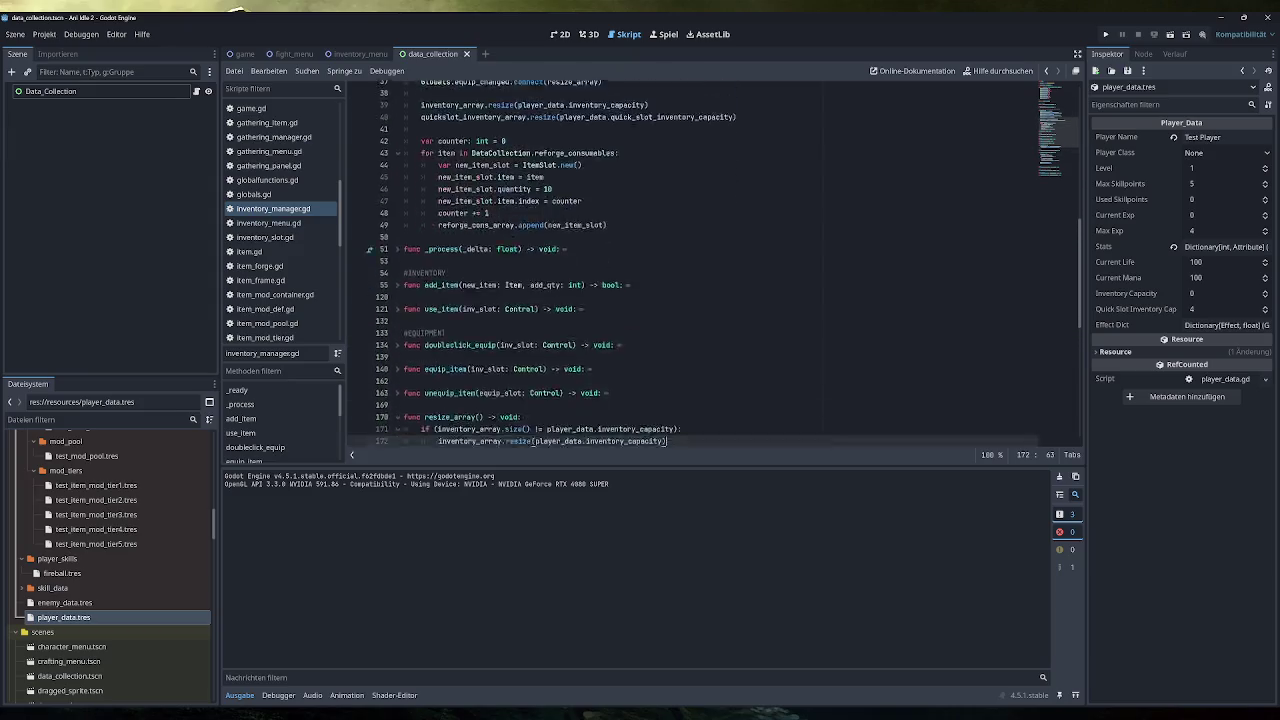
pyautogui.scroll(-3, 715, 263)
pyautogui.scroll(5, 715, 263)
pyautogui.scroll(4, 715, 263)
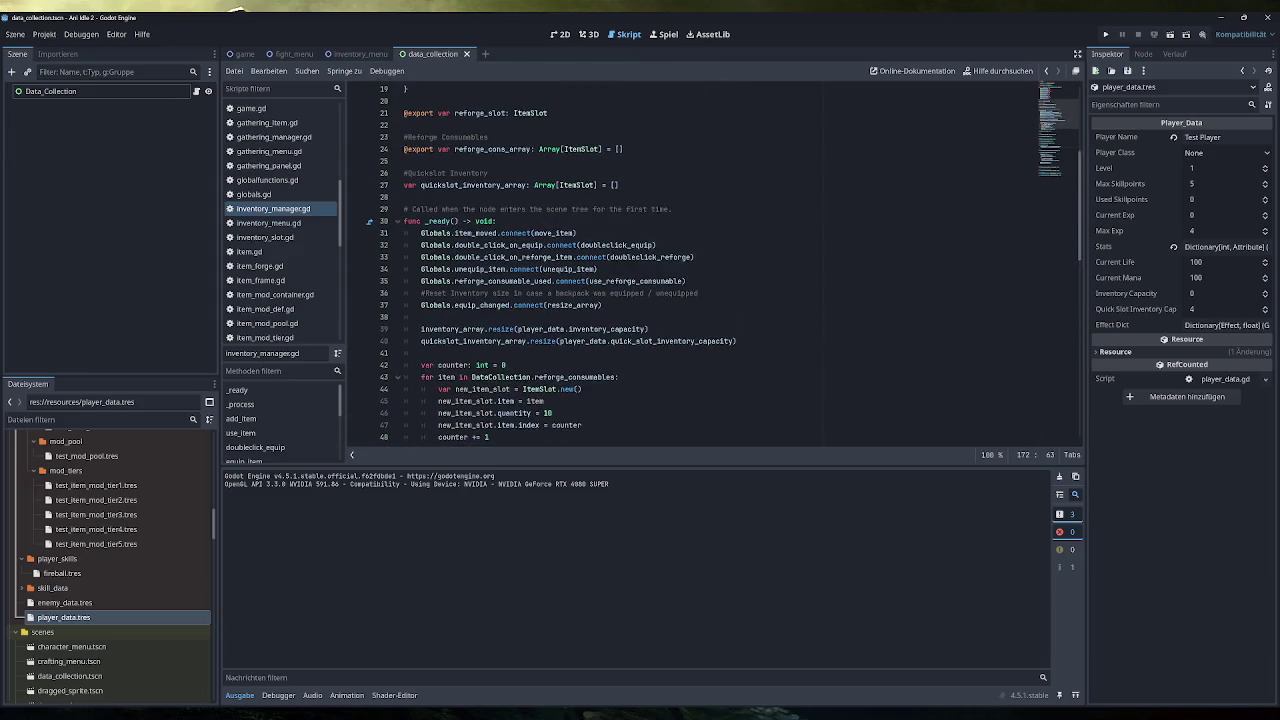
pyautogui.scroll(-8, 715, 263)
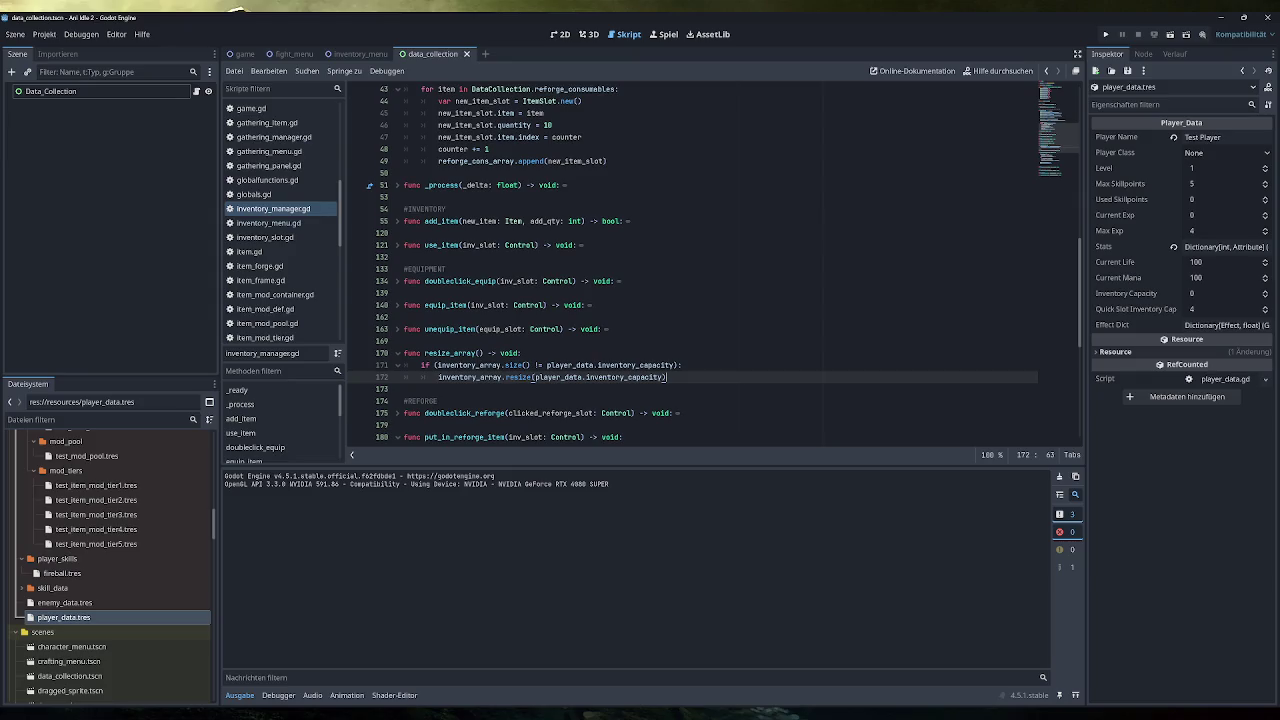
pyautogui.press('Return')
pyautogui.write('Globals.')
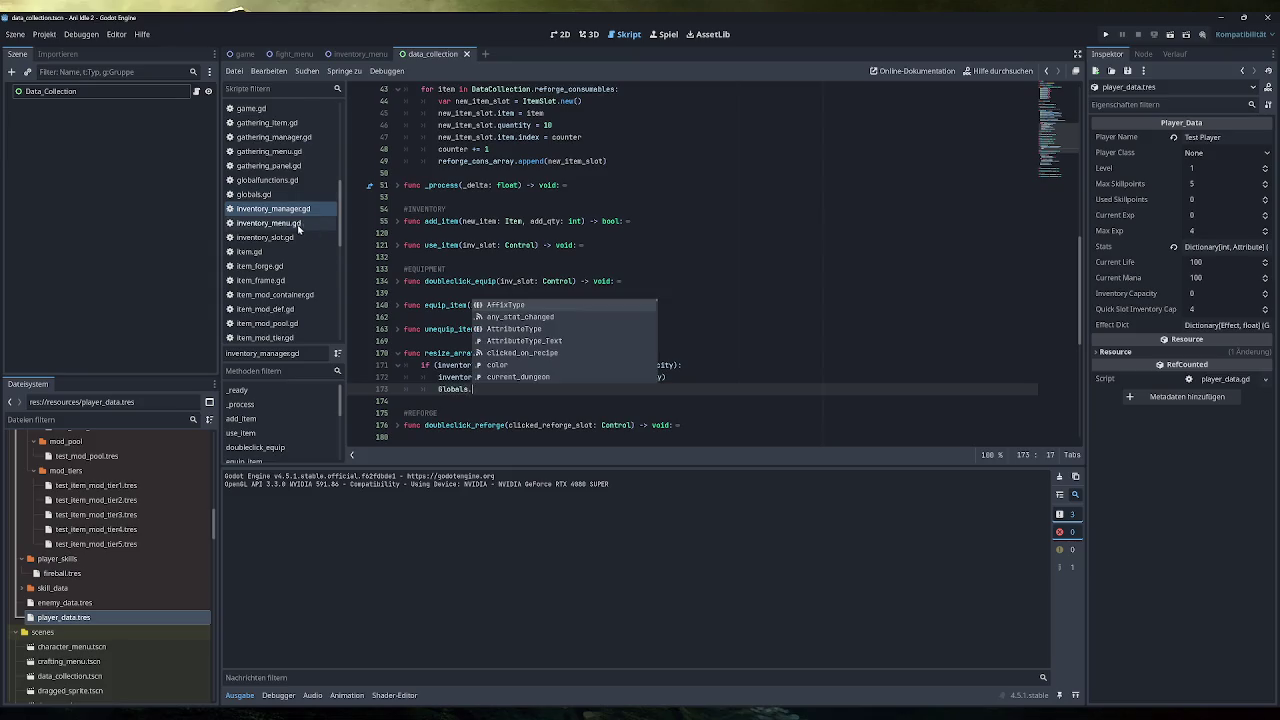
pyautogui.scroll(-1, 300, 228)
pyautogui.click(272, 166)
# Step: In globals.gd, duplicate the mouse_exited_inventory_slot signal and rename the copy inventory_size_changed
pyautogui.scroll(-2, 715, 265)
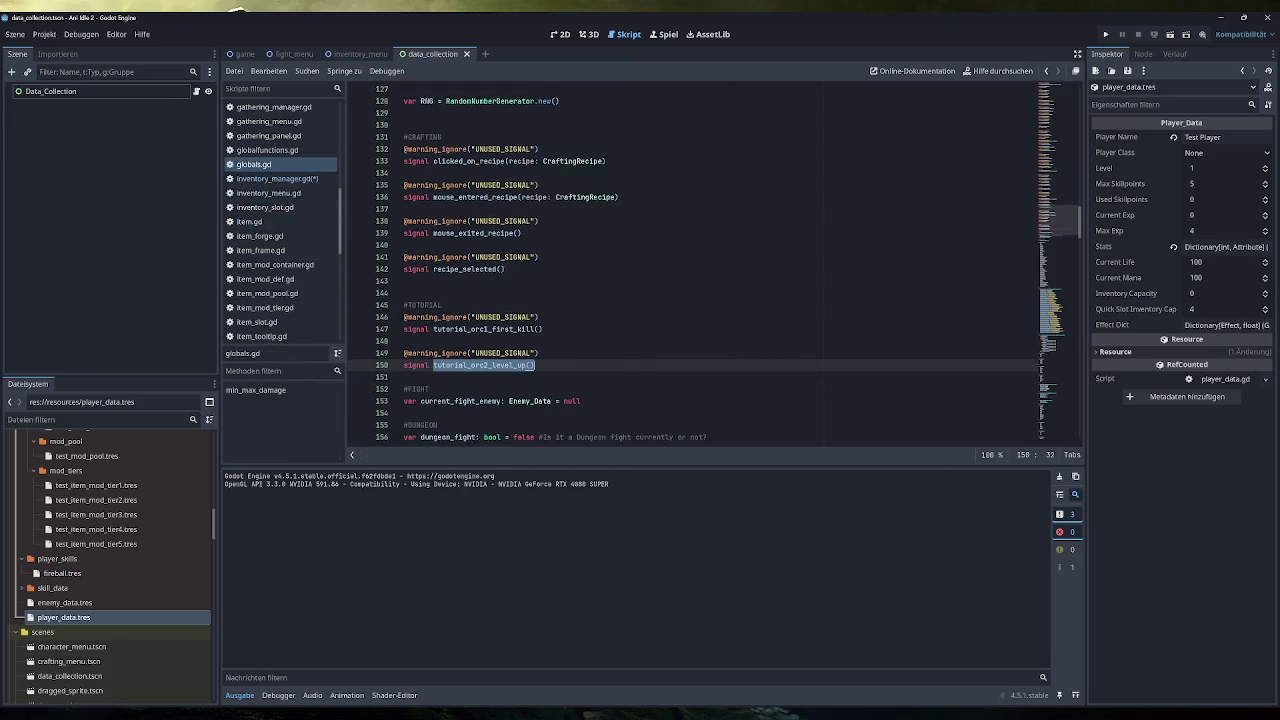
pyautogui.scroll(5, 715, 265)
pyautogui.scroll(8, 715, 265)
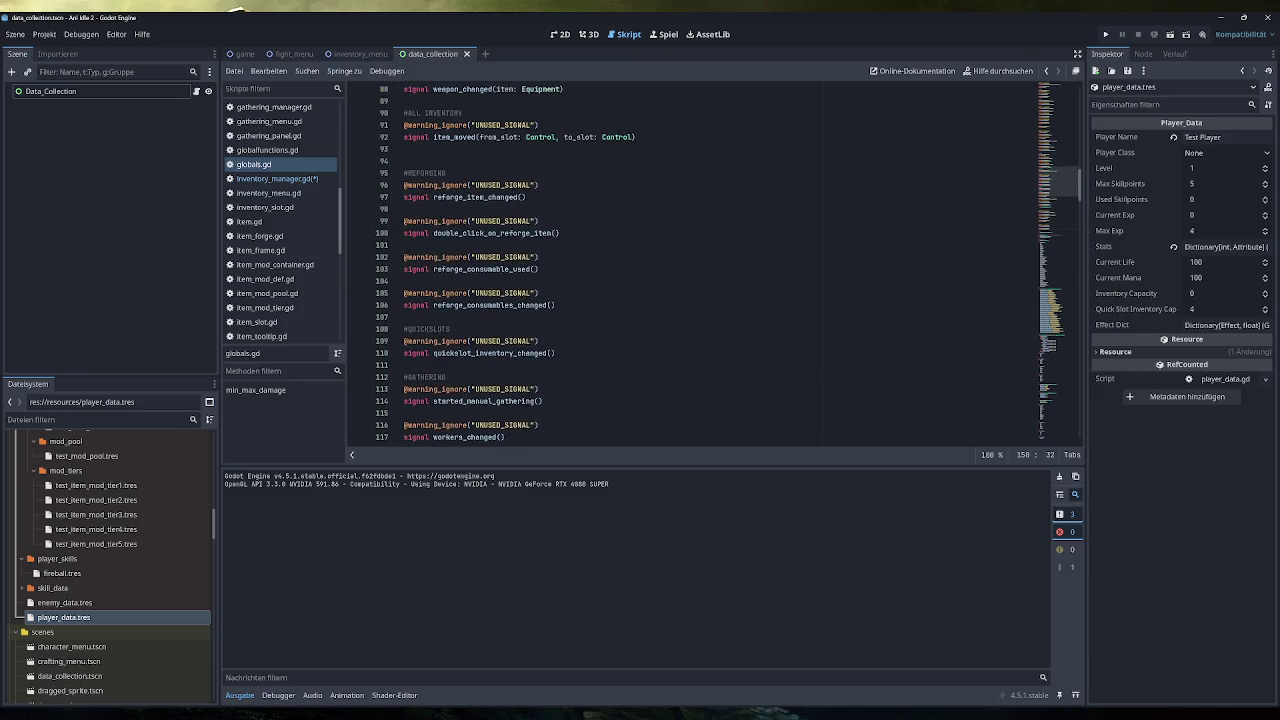
pyautogui.scroll(5, 715, 265)
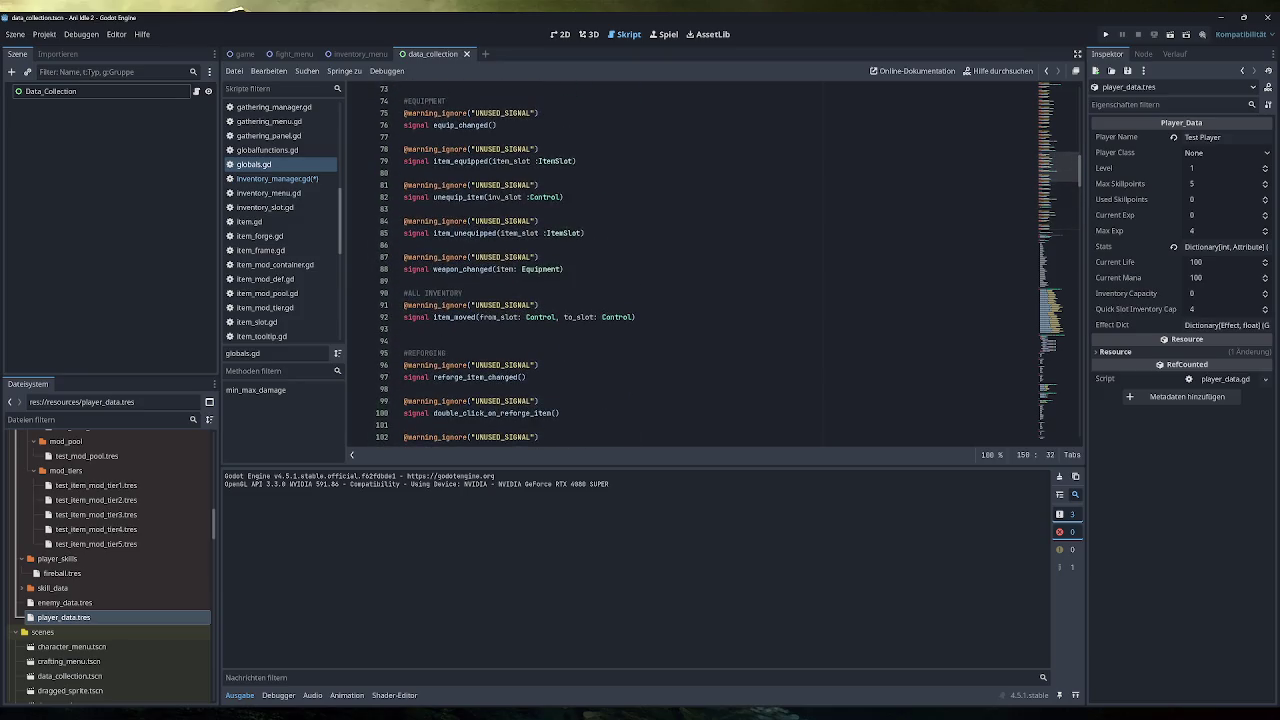
pyautogui.scroll(8, 715, 265)
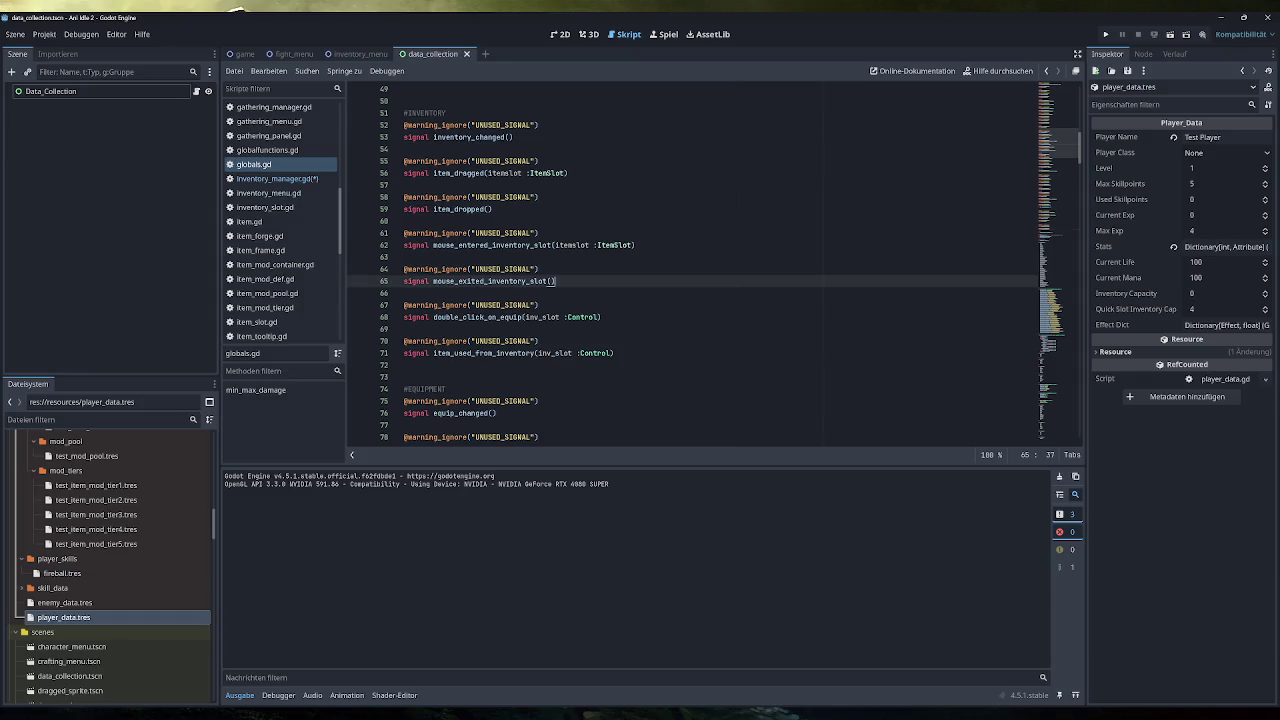
pyautogui.moveTo(555, 281); pyautogui.dragTo(403, 269)
pyautogui.hotkey('ctrl', 'c')
pyautogui.click(403, 365)
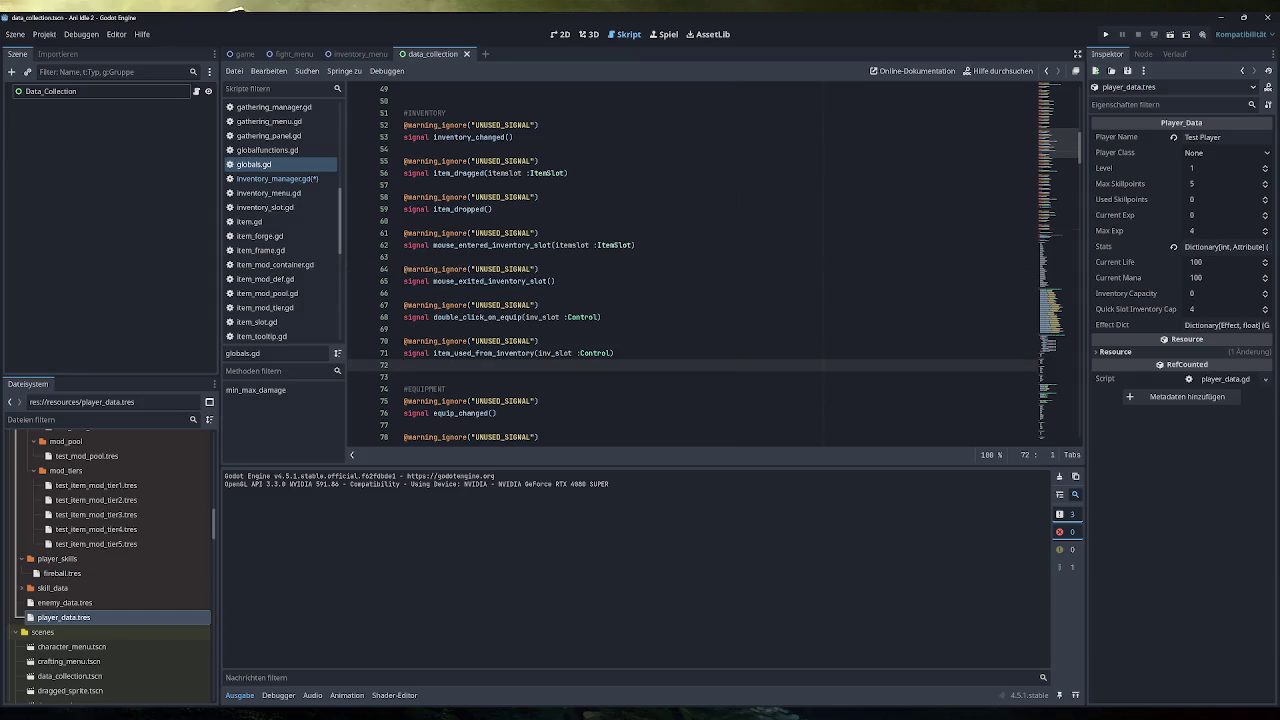
pyautogui.press('Return')
pyautogui.hotkey('ctrl', 'v')
pyautogui.doubleClick(490, 389)
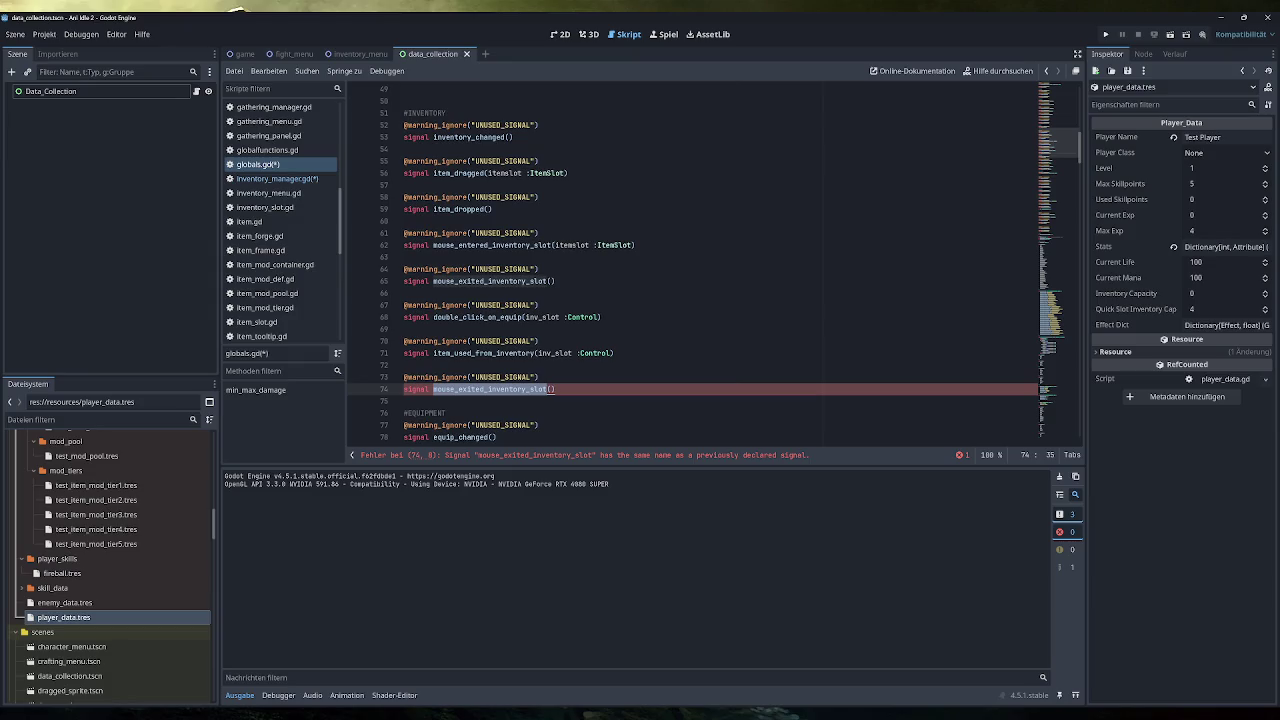
pyautogui.write('inventory')
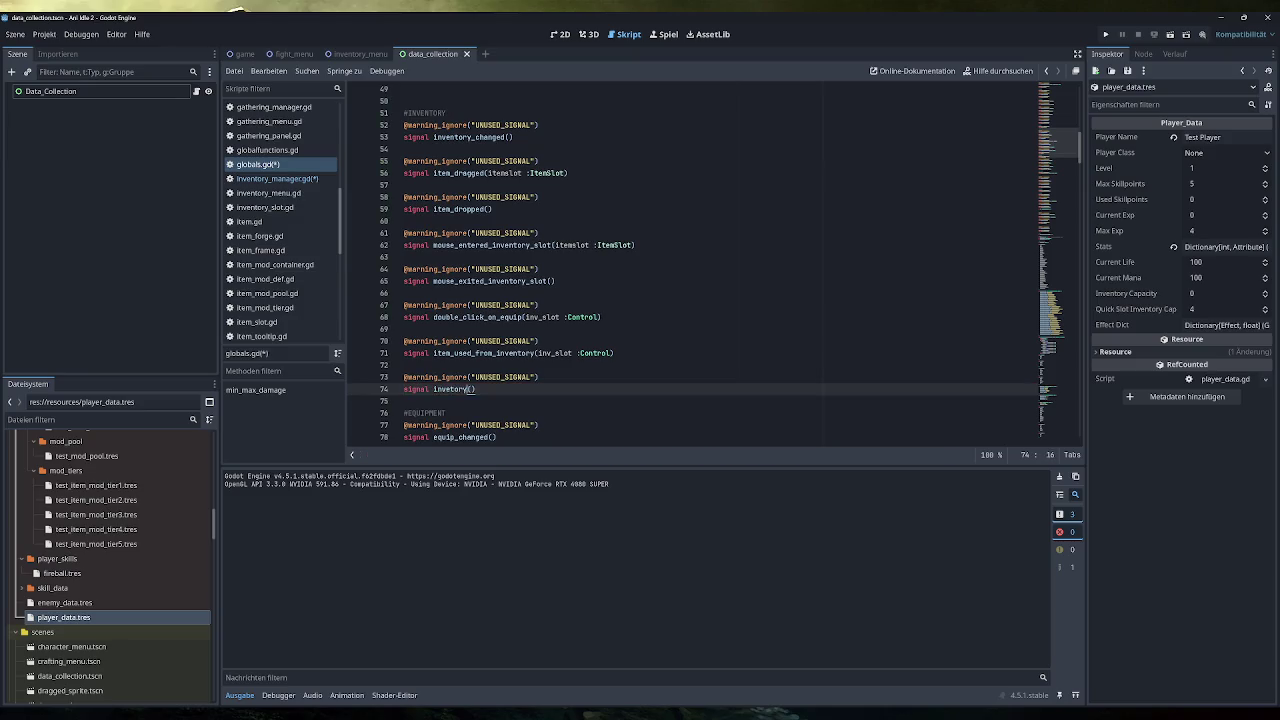
pyautogui.write('ntory')
pyautogui.write('_size_change')
pyautogui.write('d')
pyautogui.click(290, 182)
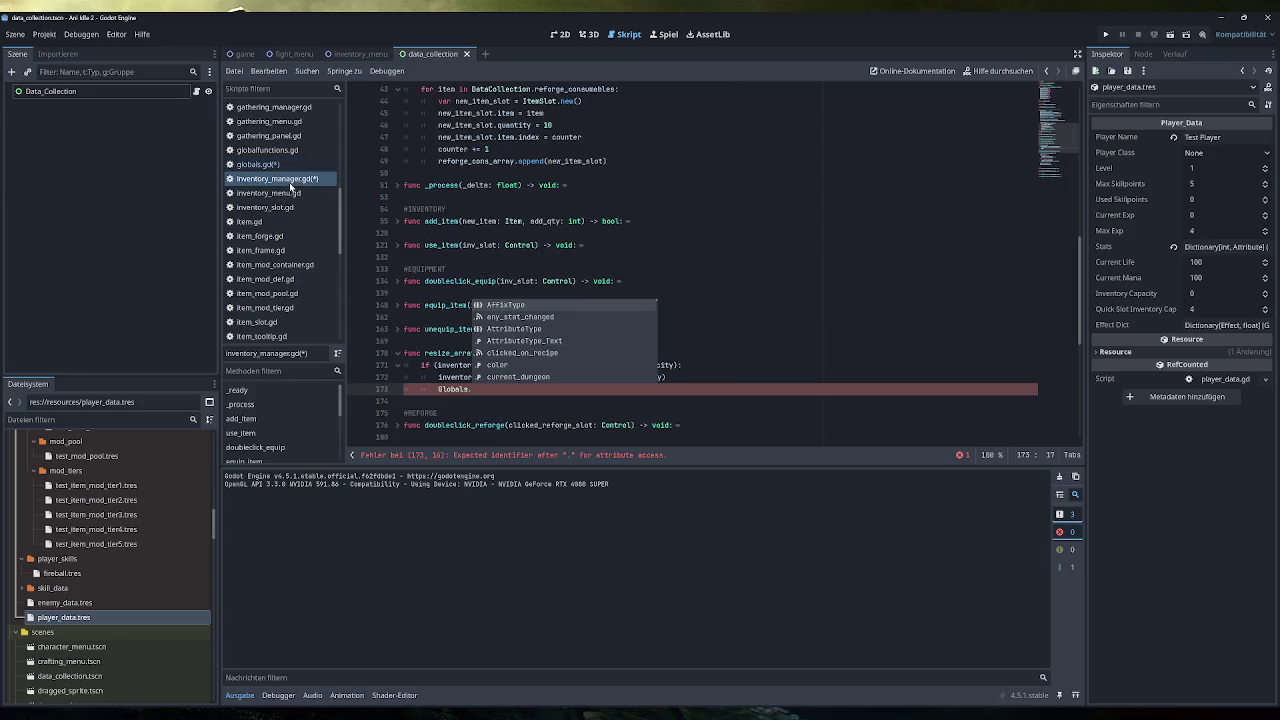
# Step: Complete the resize_array line as Globals.inventory_size_changed.emit()
pyautogui.write('inventory_size_changed()')
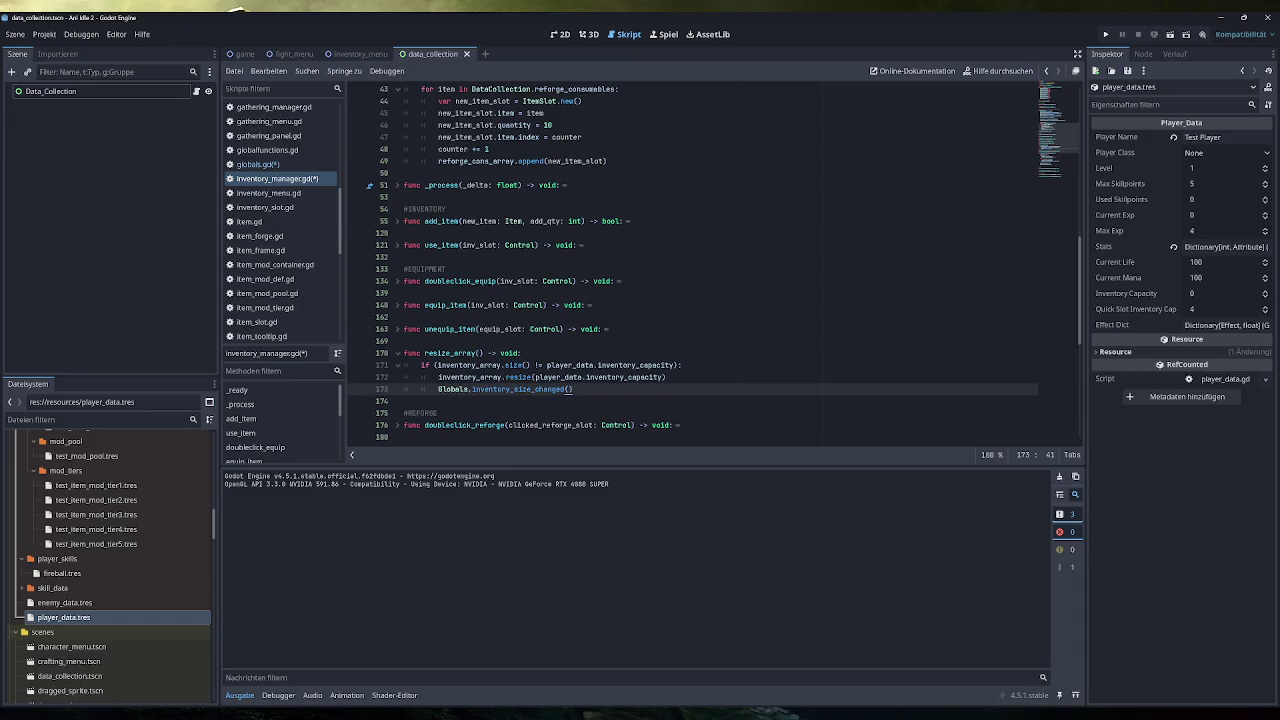
pyautogui.press('BackSpace')
pyautogui.press('BackSpace')
pyautogui.write('.emit()')
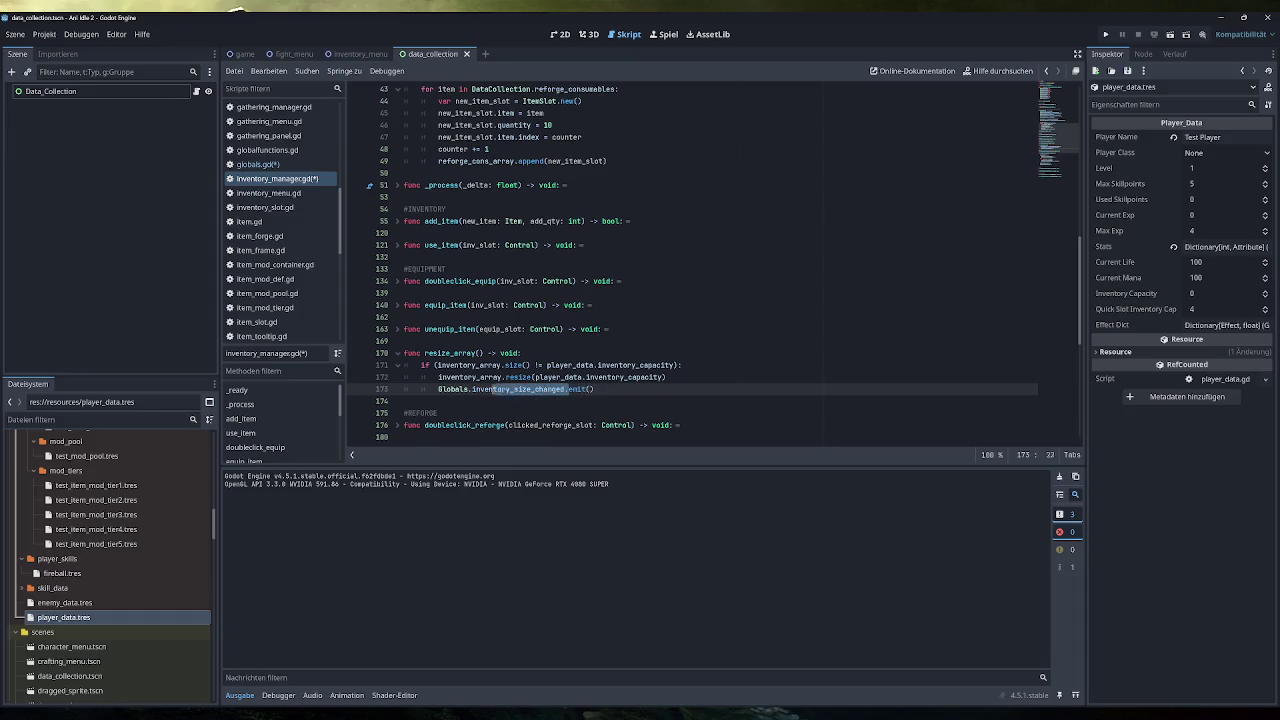
pyautogui.click(287, 195)
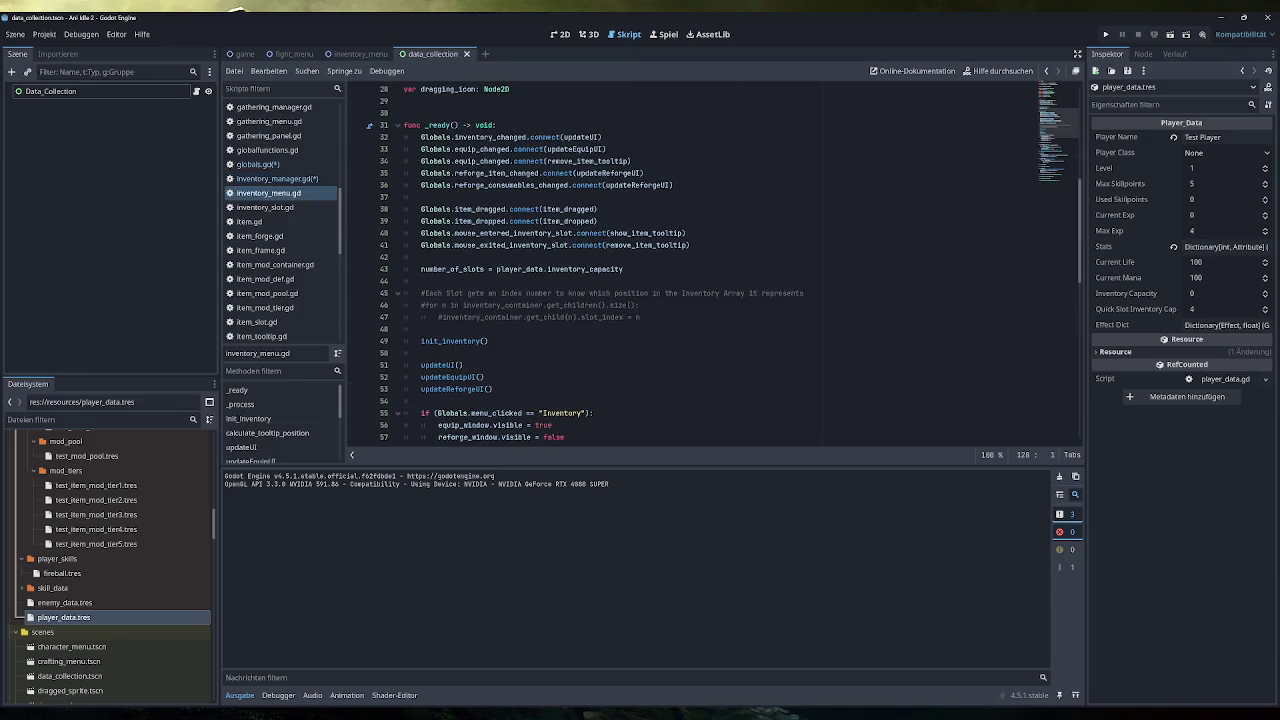
# Step: In inventory_menu.gd's _ready, add Globals.inventory_size_changed.connect(init_inventory), passing init_inventory without parentheses
pyautogui.click(425, 257)
pyautogui.press('Return')
pyautogui.write('Globals.inventory_size_changed.')
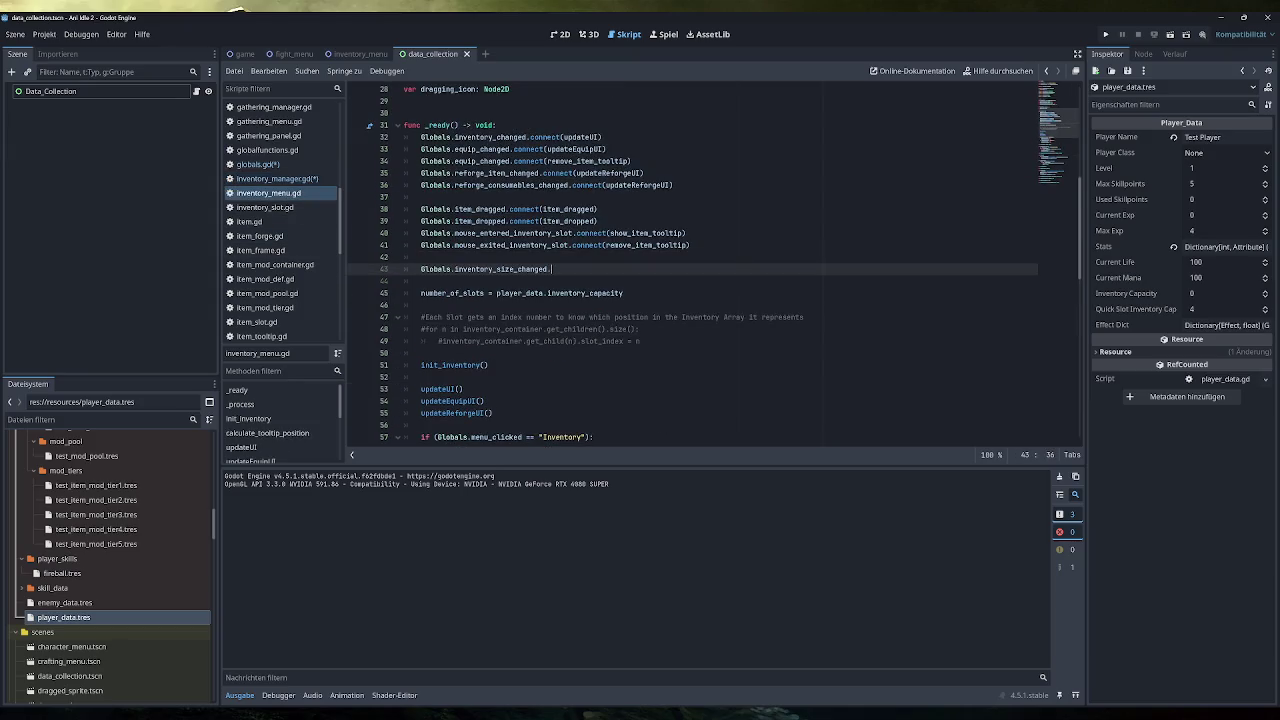
pyautogui.write('connect')
pyautogui.write('(ini')
pyautogui.press('Return')
pyautogui.scroll(-5, 700, 270)
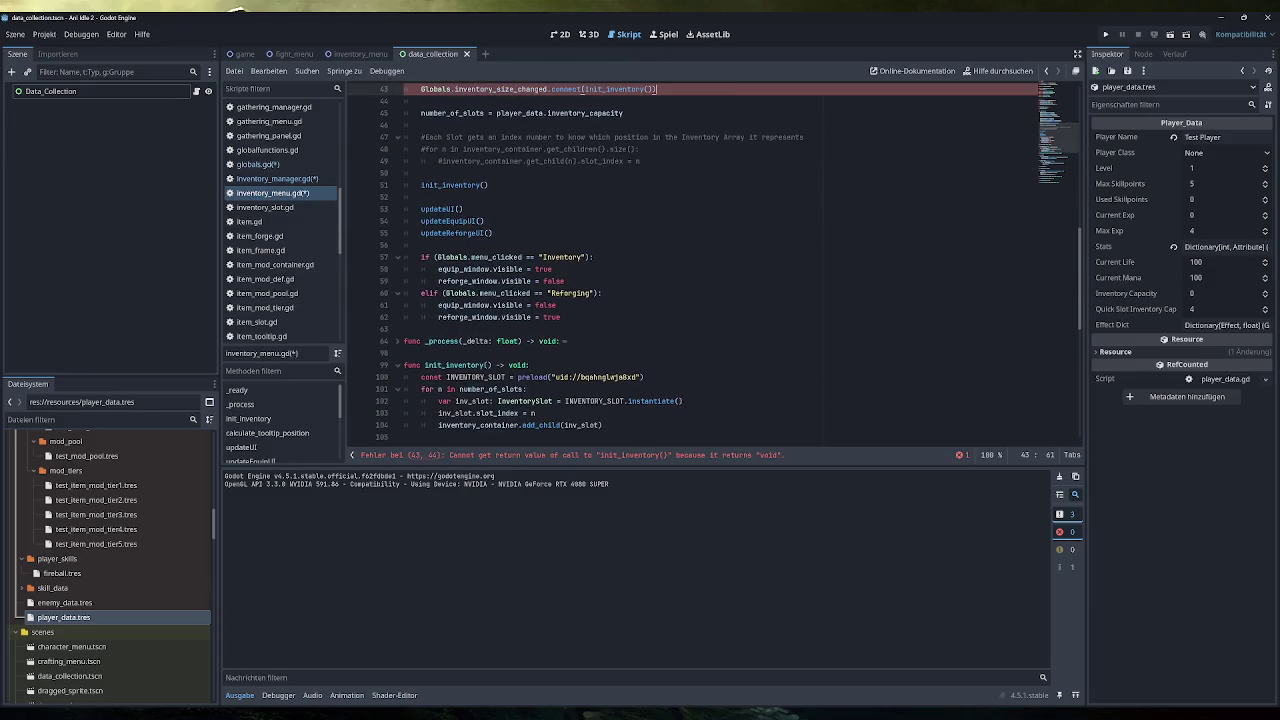
pyautogui.scroll(-5, 700, 270)
pyautogui.scroll(3, 700, 270)
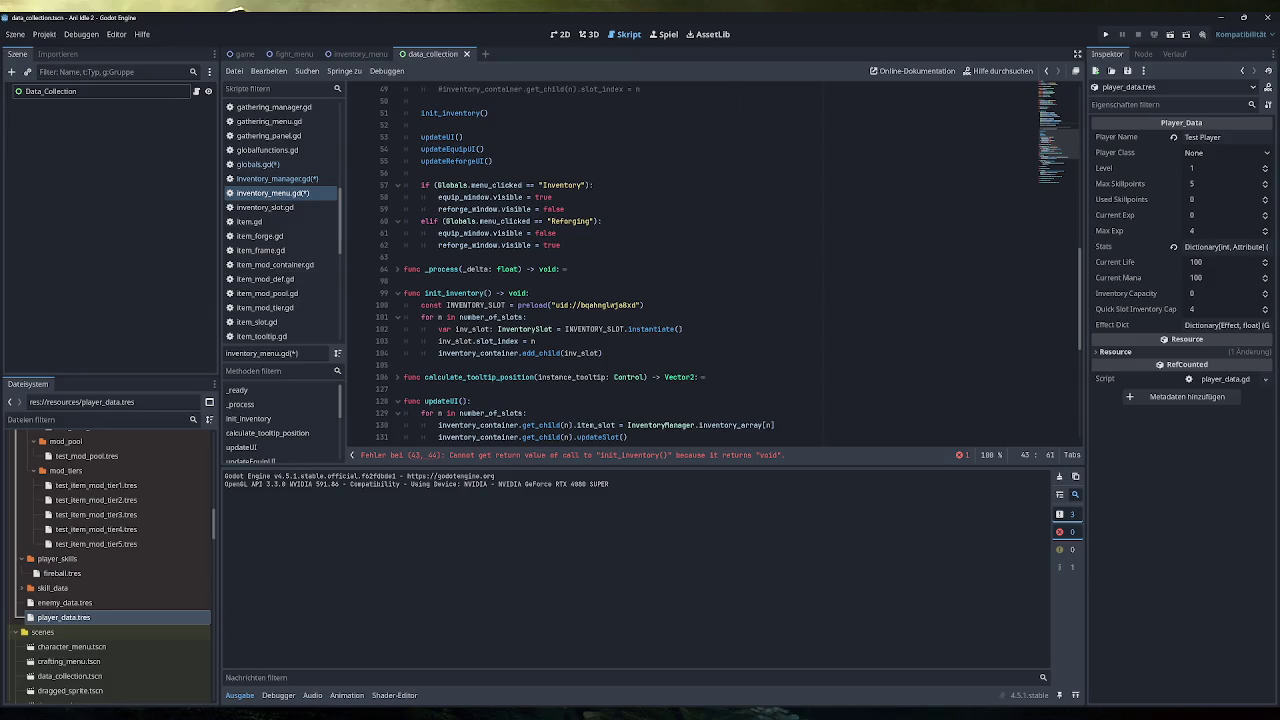
pyautogui.scroll(4, 710, 262)
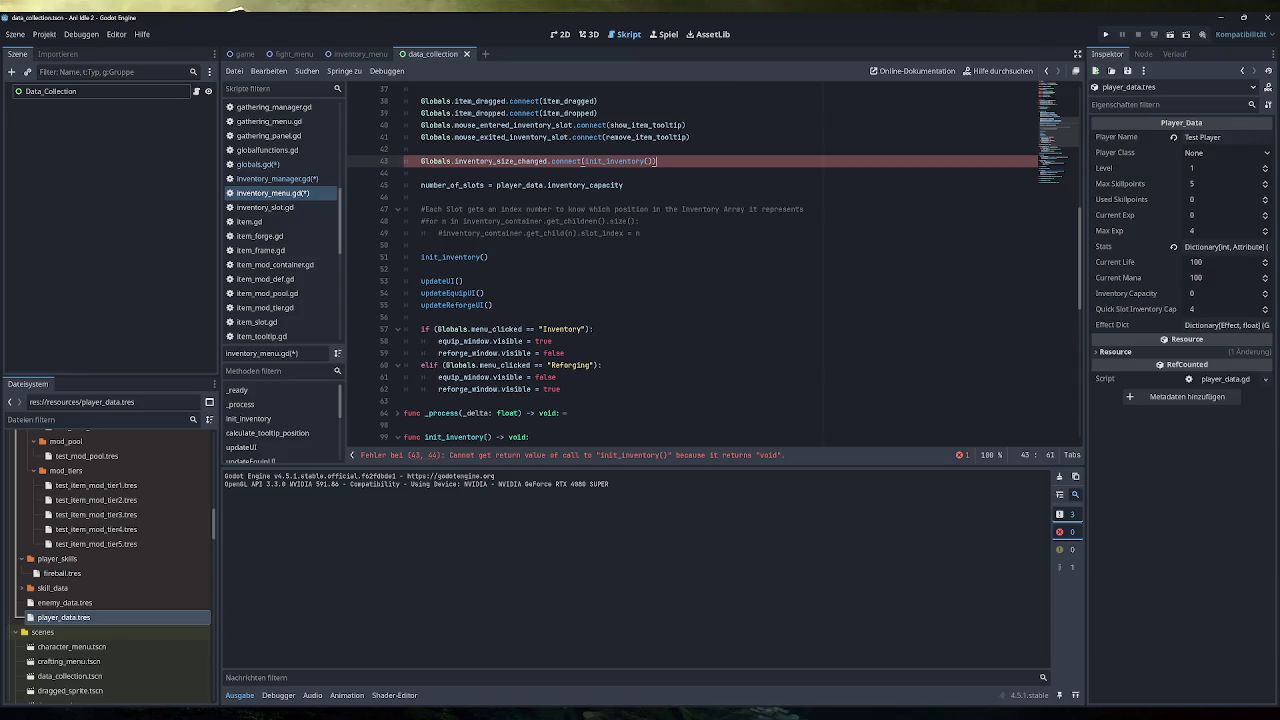
pyautogui.moveTo(616, 161)
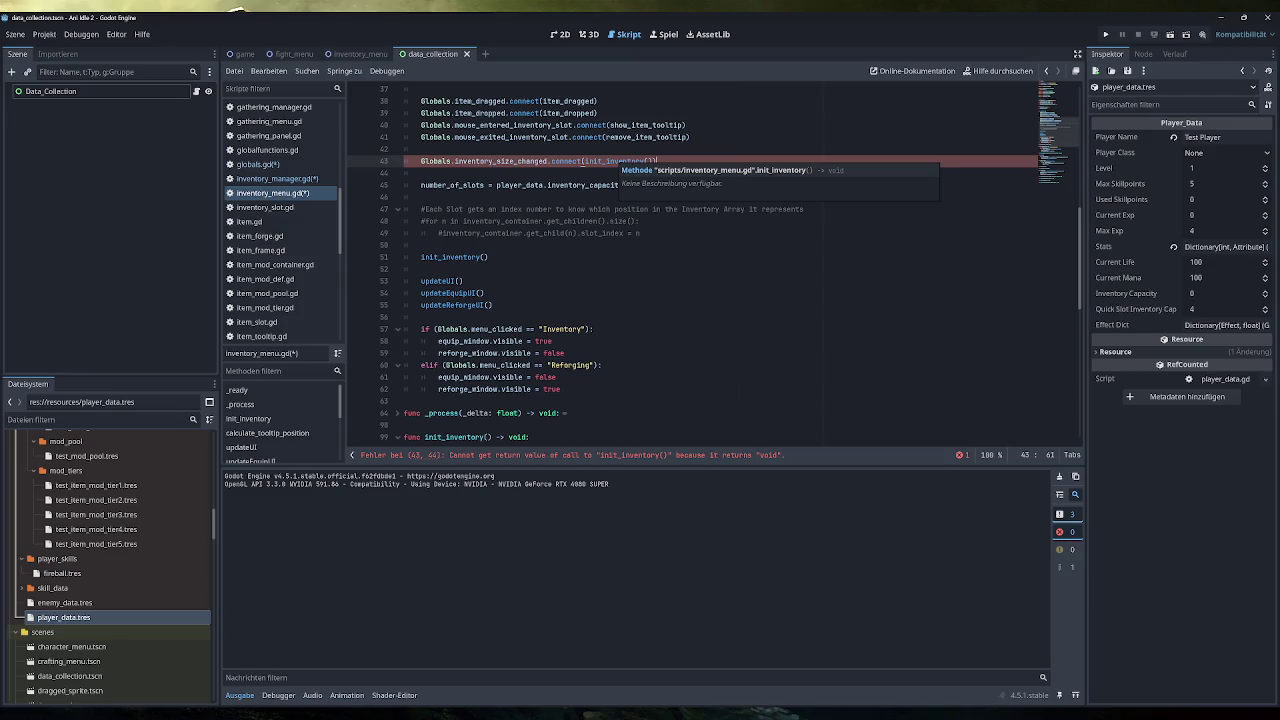
pyautogui.press('BackSpace')
pyautogui.press('BackSpace')
pyautogui.press('BackSpace')
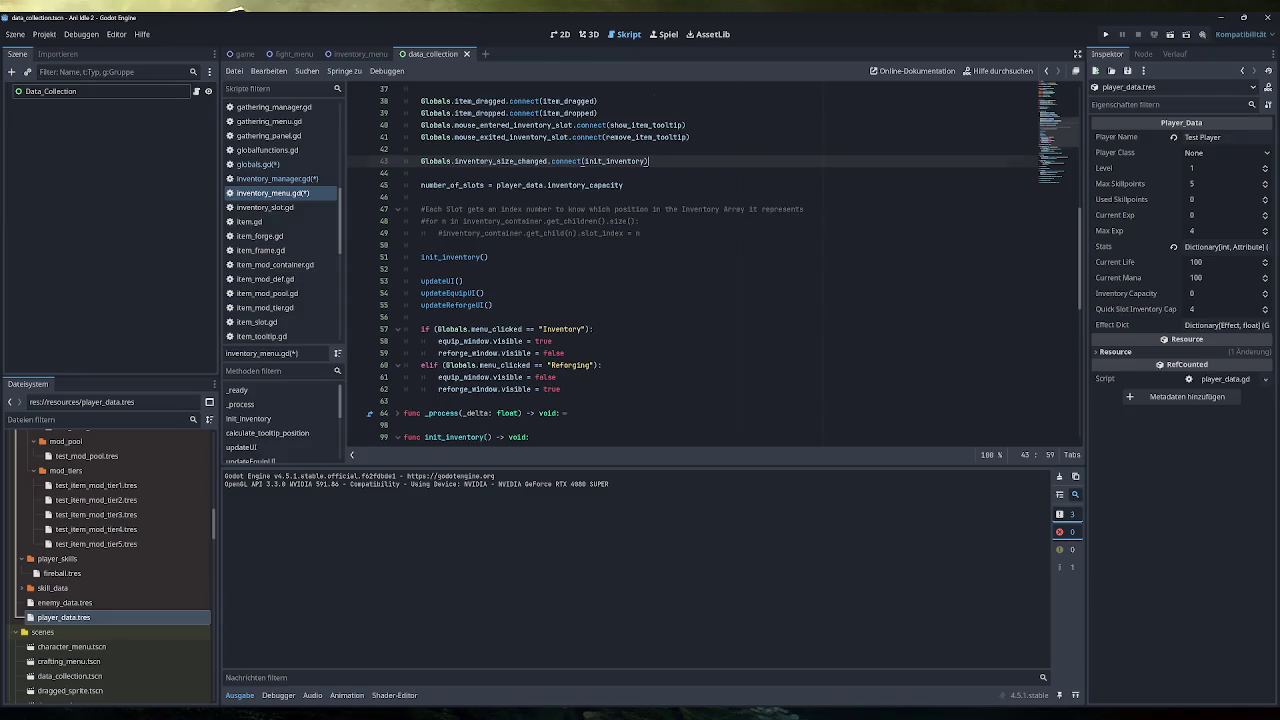
pyautogui.scroll(-5, 715, 265)
# Step: Add the comment '#Leeren und dann noch instantiaten' as the first line of init_inventory
pyautogui.click(529, 257)
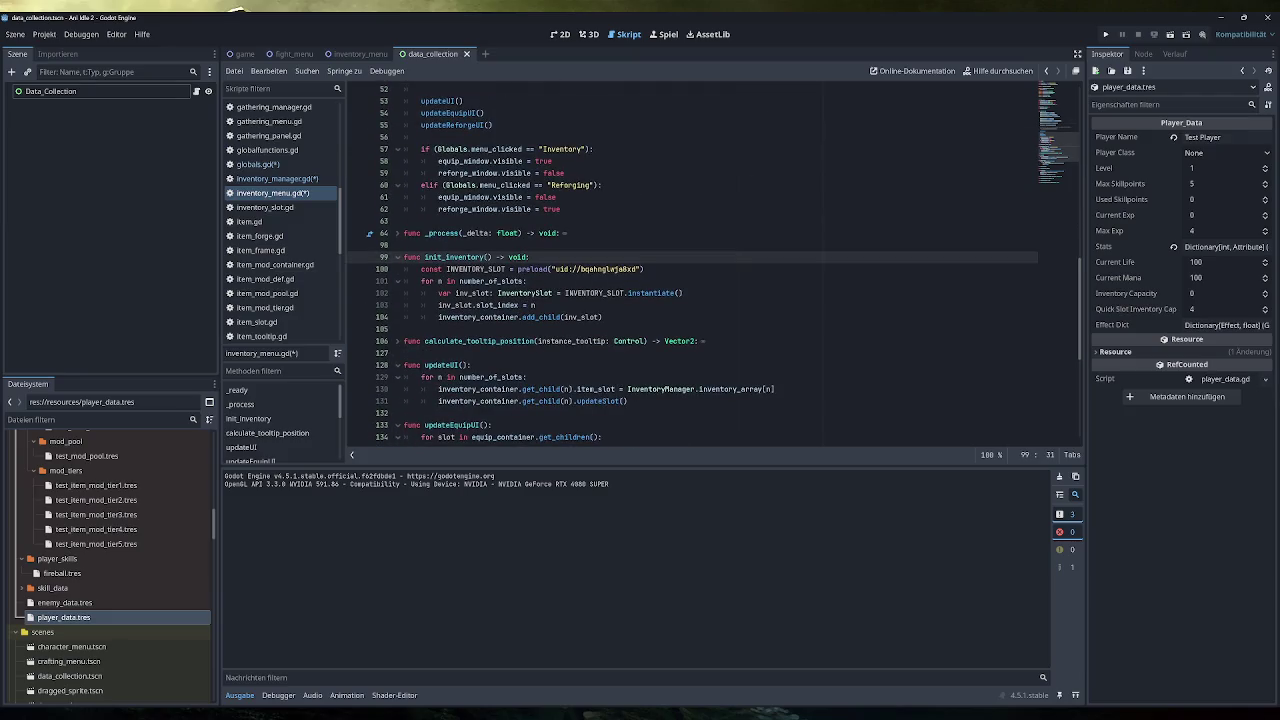
pyautogui.press('Return')
pyautogui.write('Prüfen')
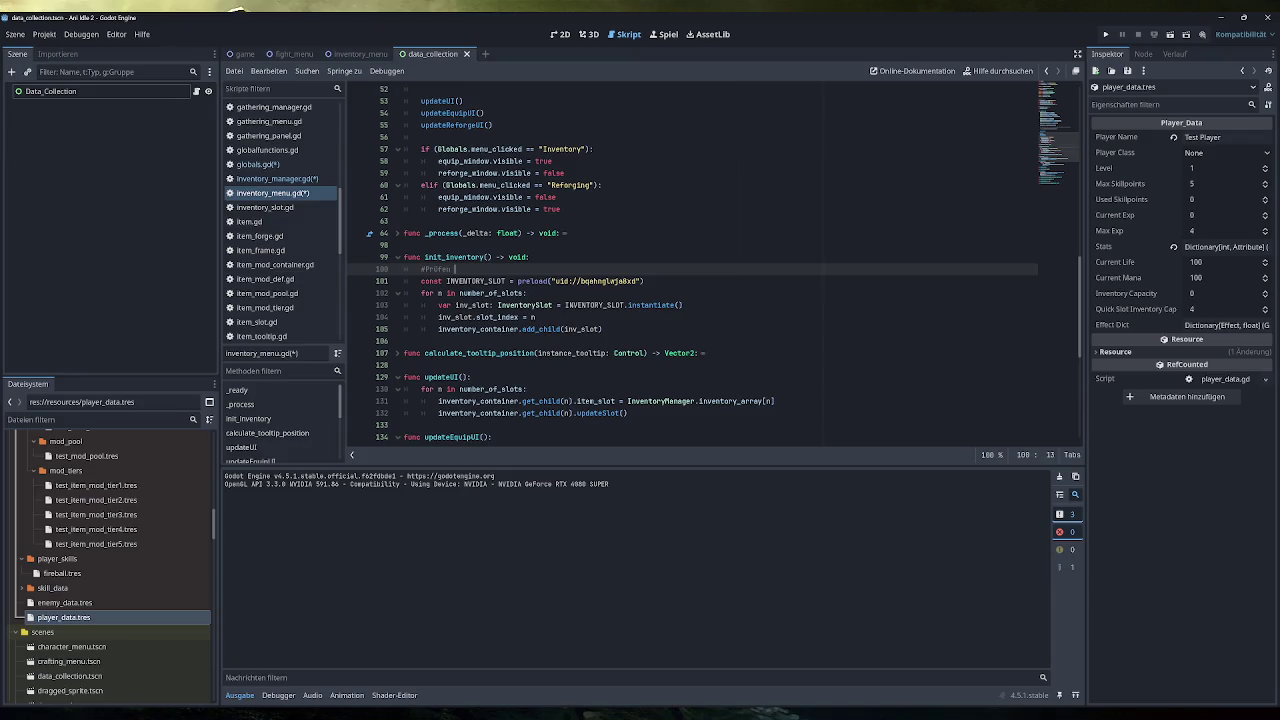
pyautogui.press('BackSpace')
pyautogui.press('BackSpace')
pyautogui.press('BackSpace')
pyautogui.write('ren u')
pyautogui.write('nd dann noch i')
pyautogui.write('nstan')
# Step: Save all modified scripts
pyautogui.hotkey('ctrl', 's')
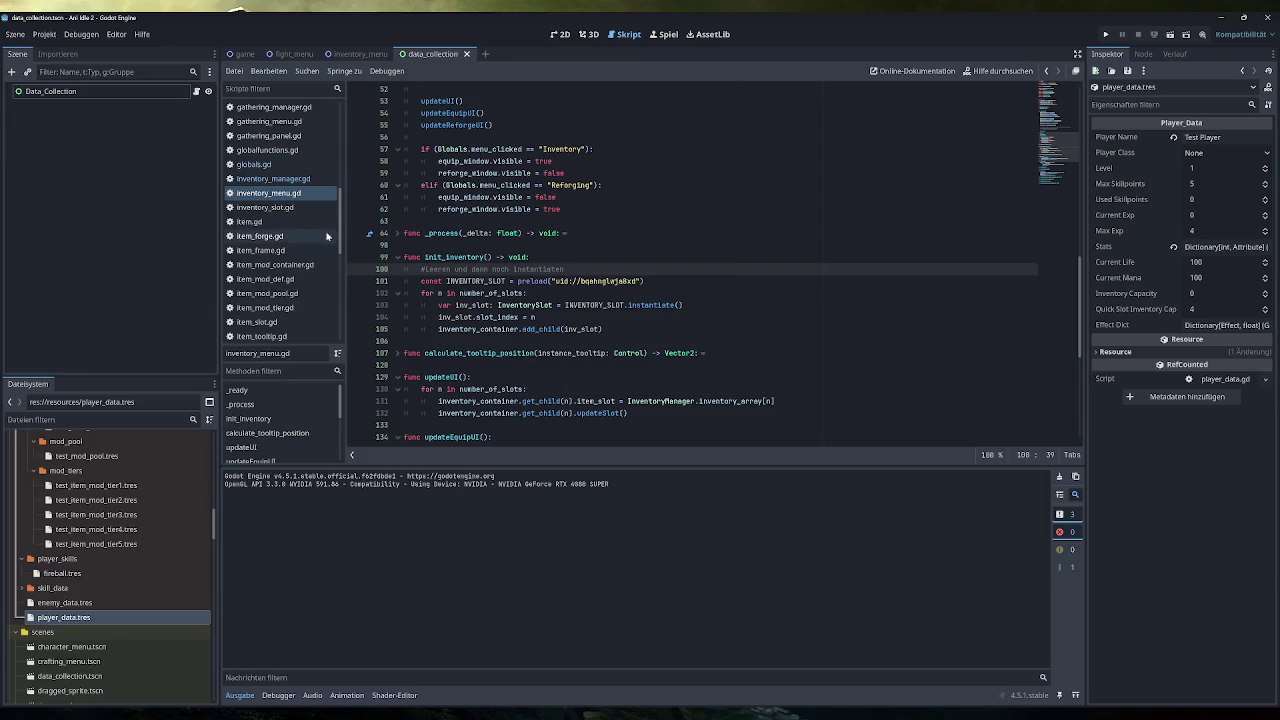
pyautogui.scroll(5, 275, 228)
pyautogui.scroll(3, 275, 228)
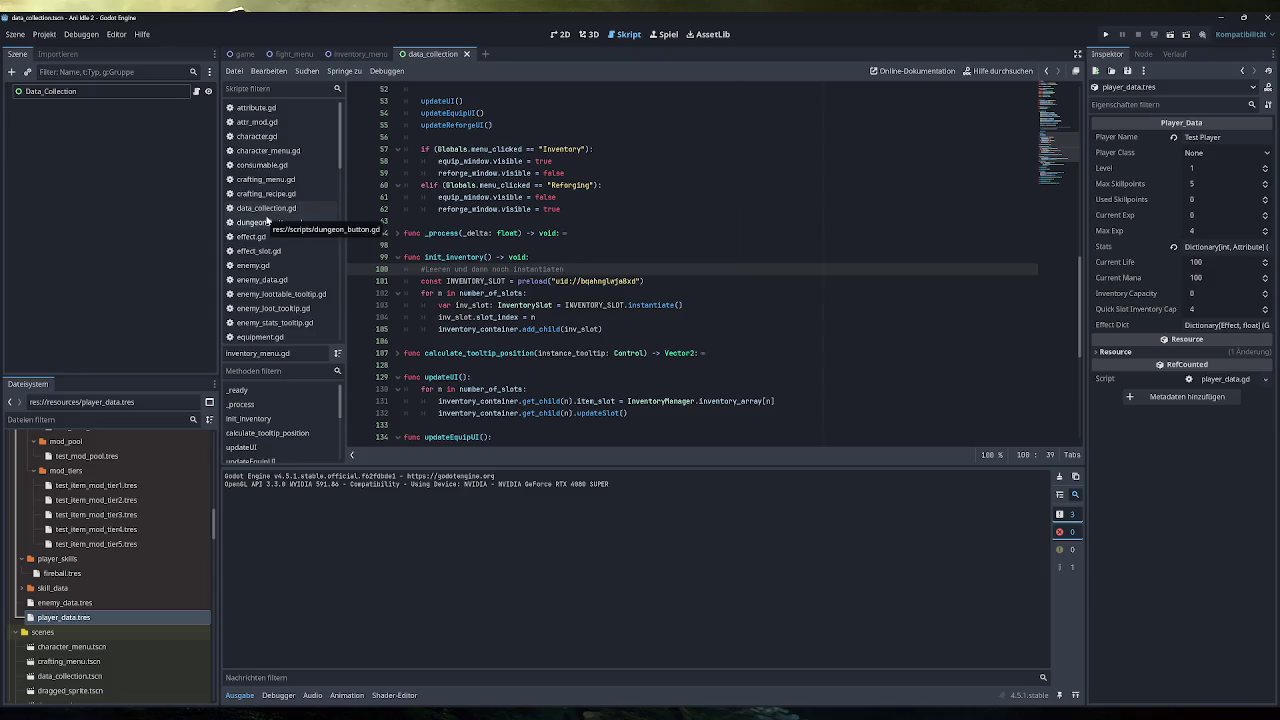
# Step: Show globals.gd's AttributeType enum, then switch to the Excalidraw tutorial-plan drawing
pyautogui.scroll(-7, 270, 218)
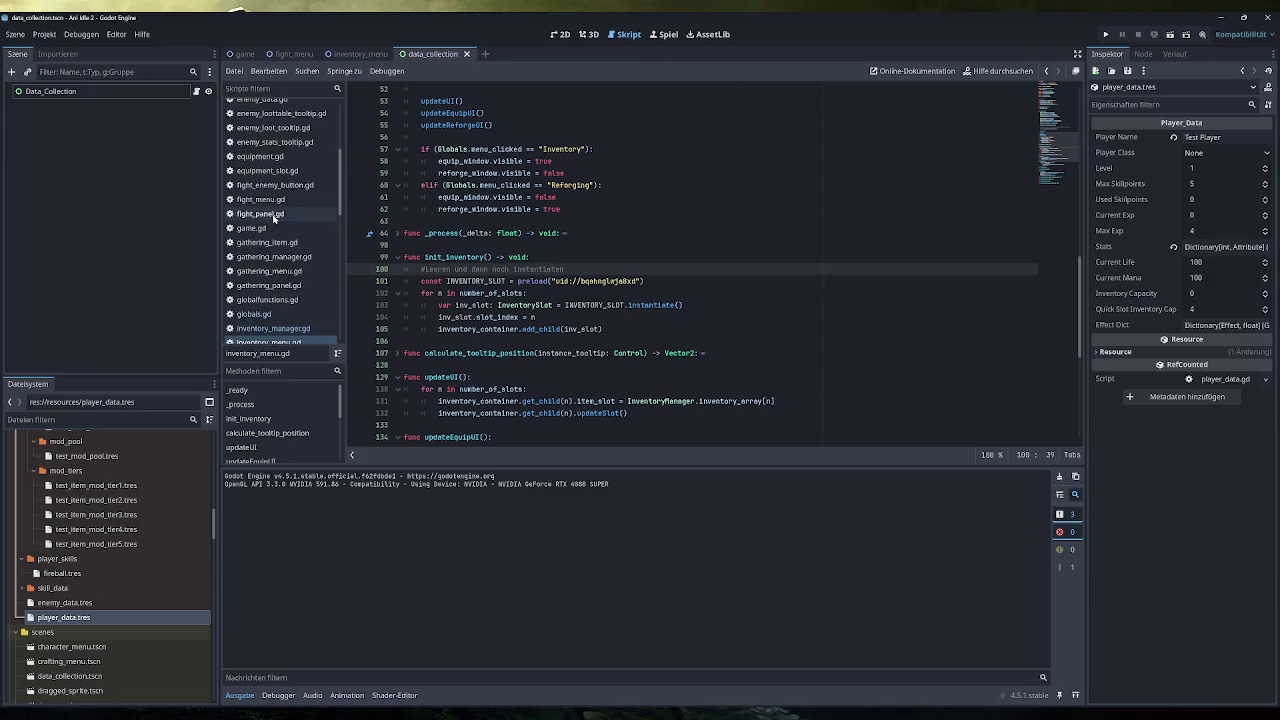
pyautogui.scroll(-2, 273, 218)
pyautogui.click(268, 224)
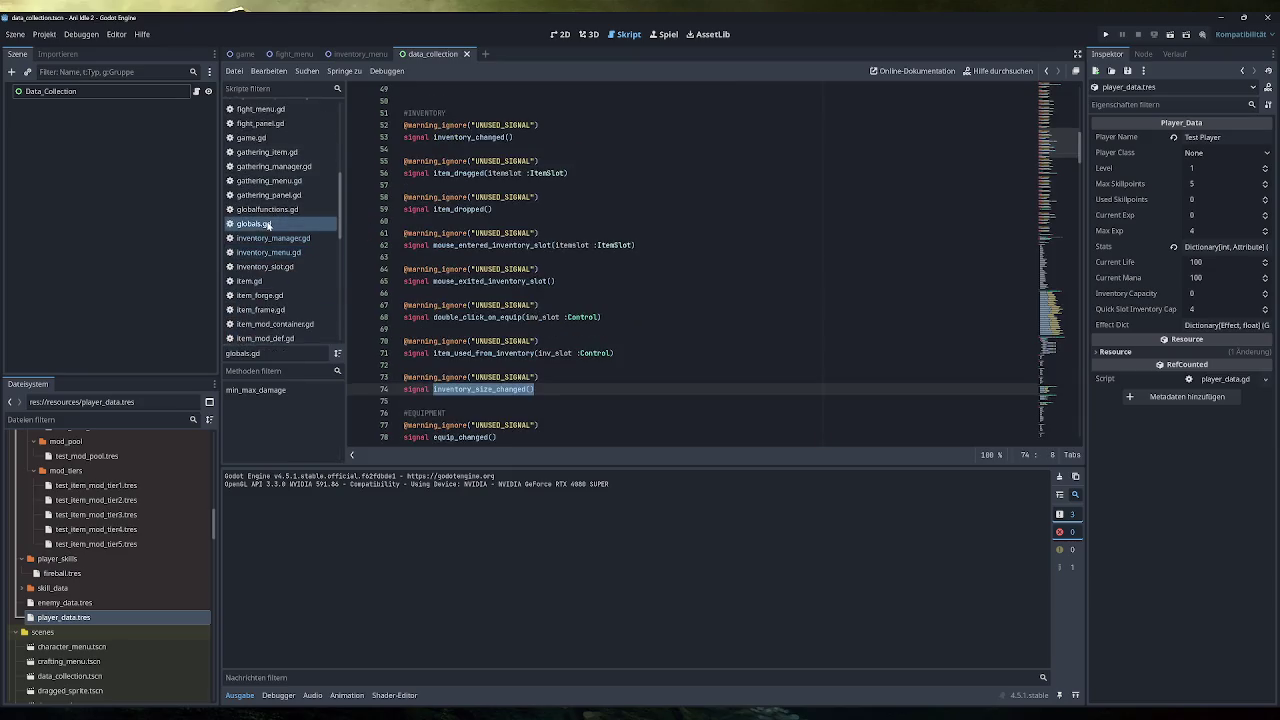
pyautogui.scroll(-20, 693, 266)
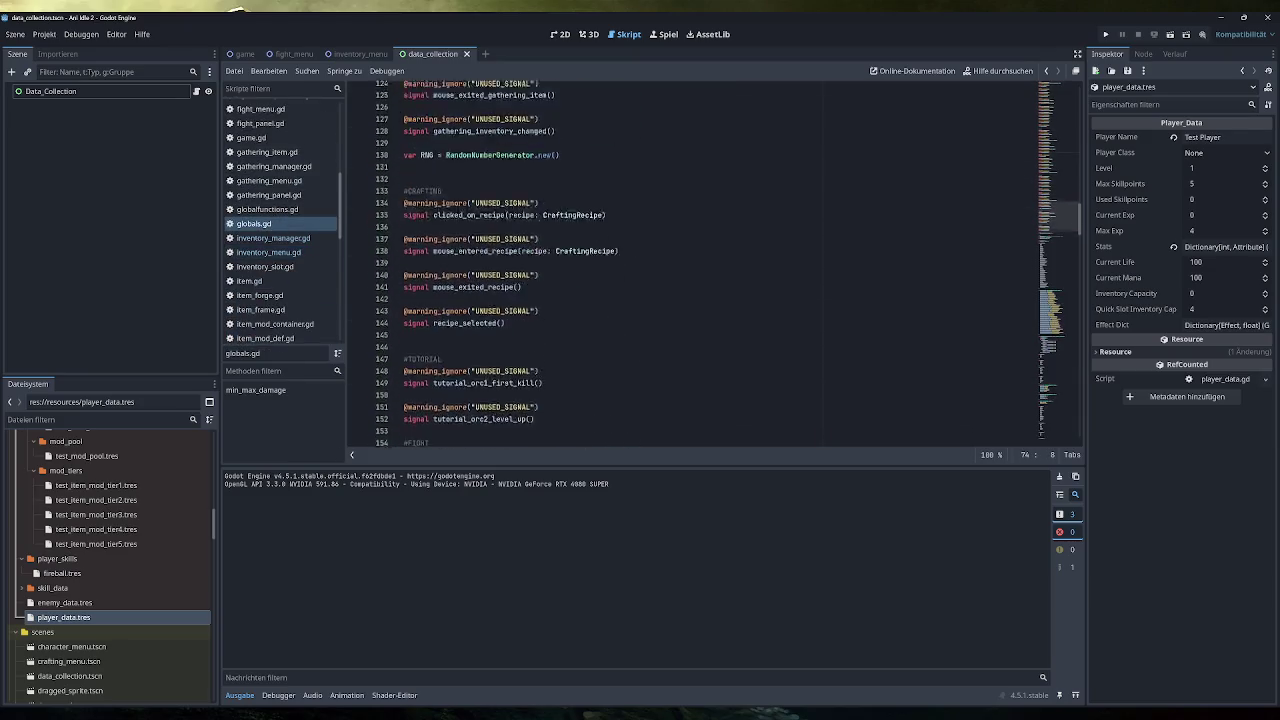
pyautogui.scroll(-2, 693, 266)
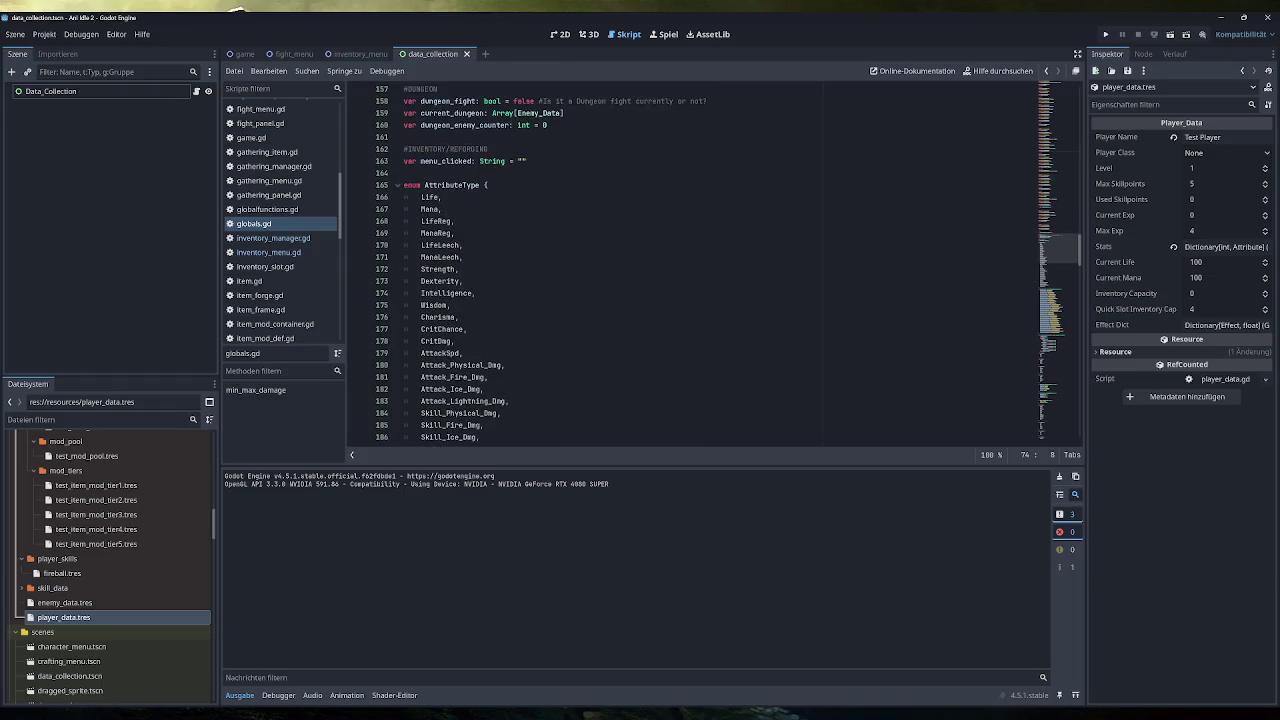
pyautogui.click(447, 185)
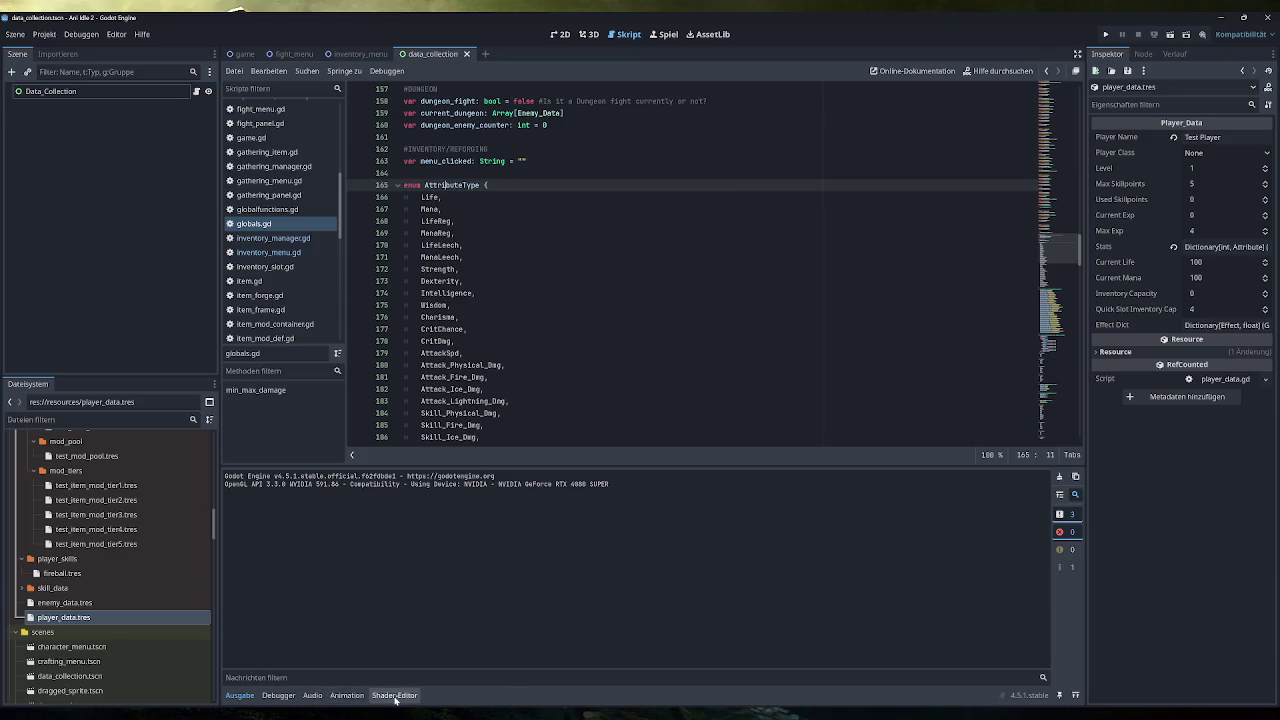
pyautogui.moveTo(370, 712)
pyautogui.click(370, 665)
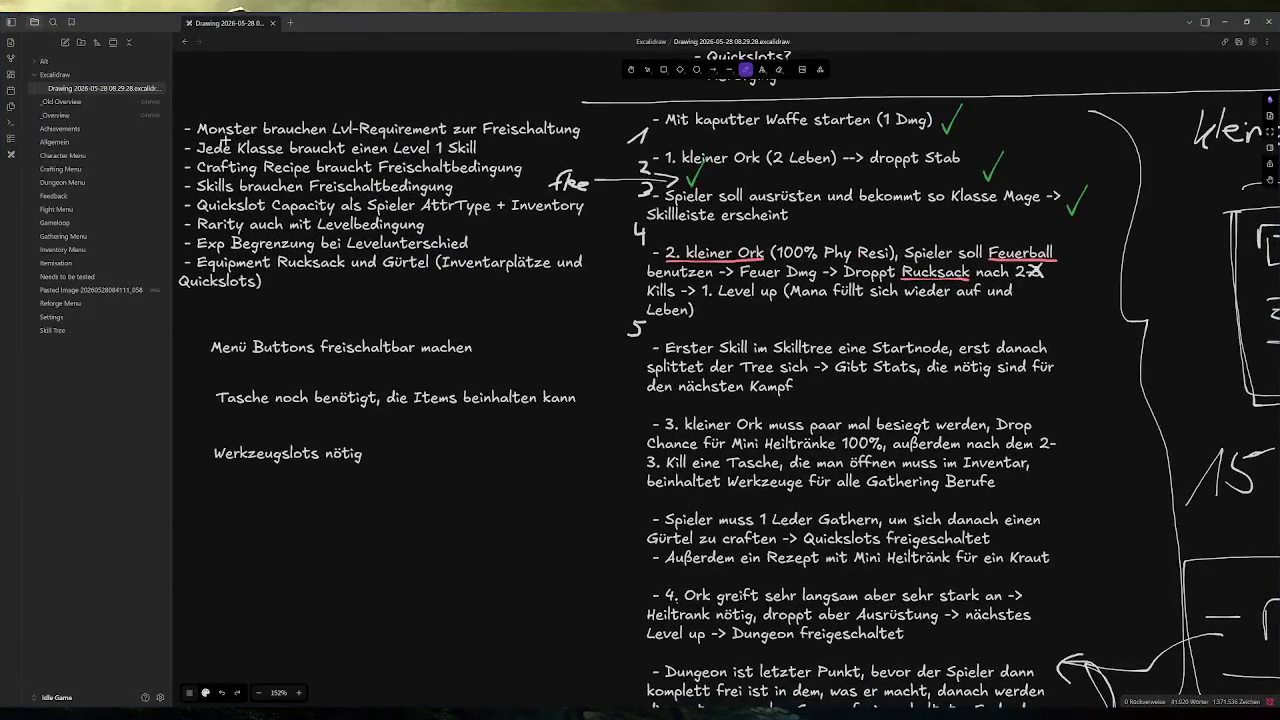
# Step: Move to an empty canvas area and erase the stray test strokes
pyautogui.scroll(-5, 600, 387)
pyautogui.scroll(-5, 617, 389)
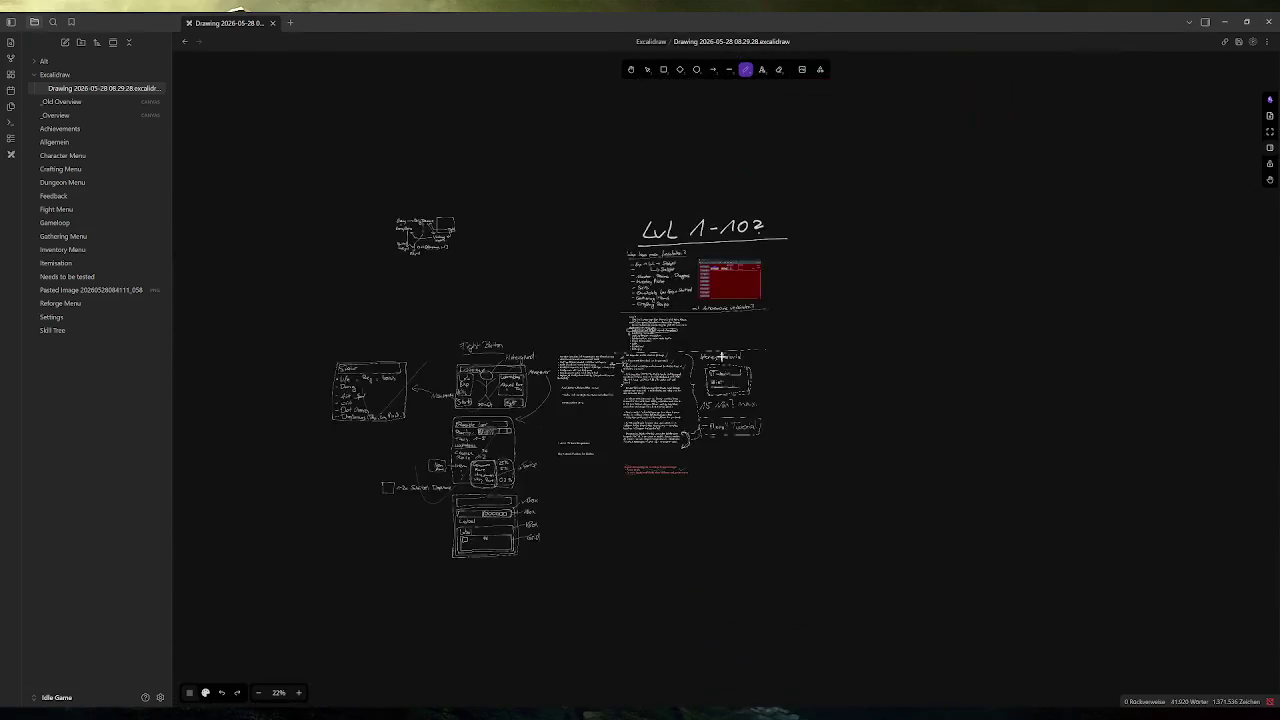
pyautogui.hscroll(3, 563, 331)
pyautogui.scroll(3, 702, 302)
pyautogui.scroll(5, 702, 302)
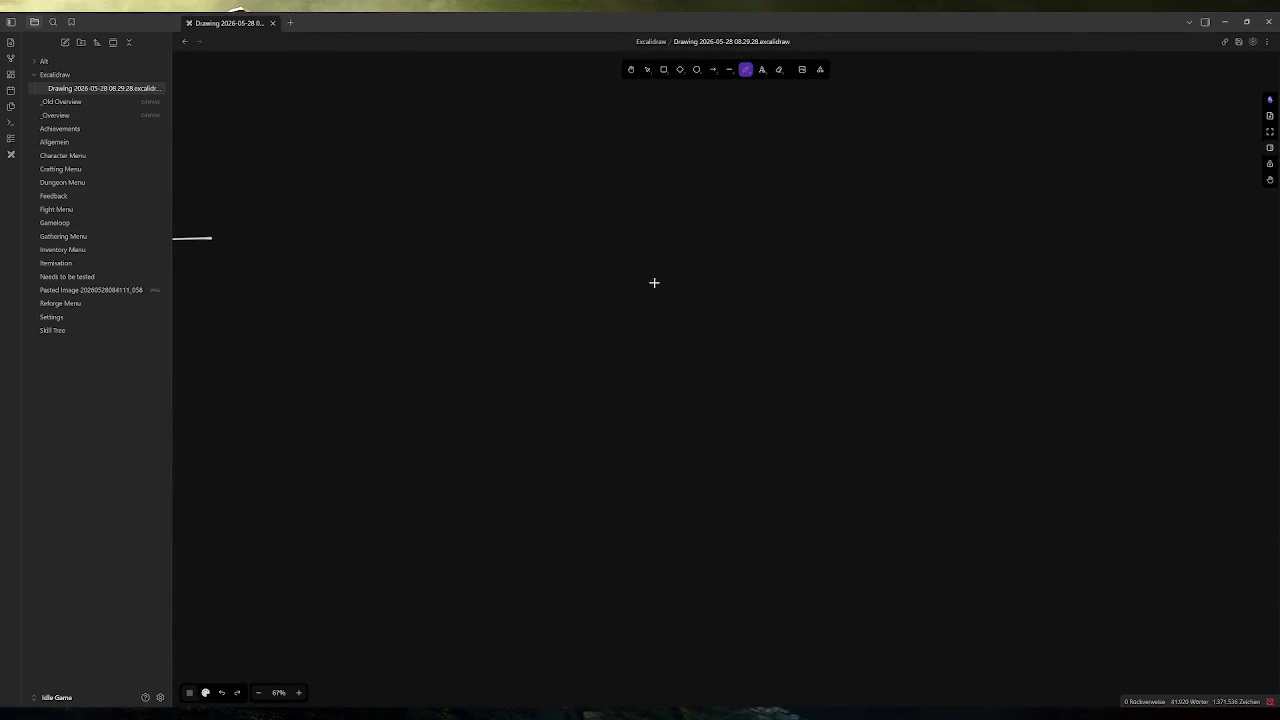
pyautogui.moveTo(553, 225); pyautogui.dragTo(563, 271)
pyautogui.scroll(2, 606, 283)
pyautogui.hscroll(5, 620, 277)
pyautogui.moveTo(420, 209); pyautogui.dragTo(423, 251)
pyautogui.scroll(3, 487, 239)
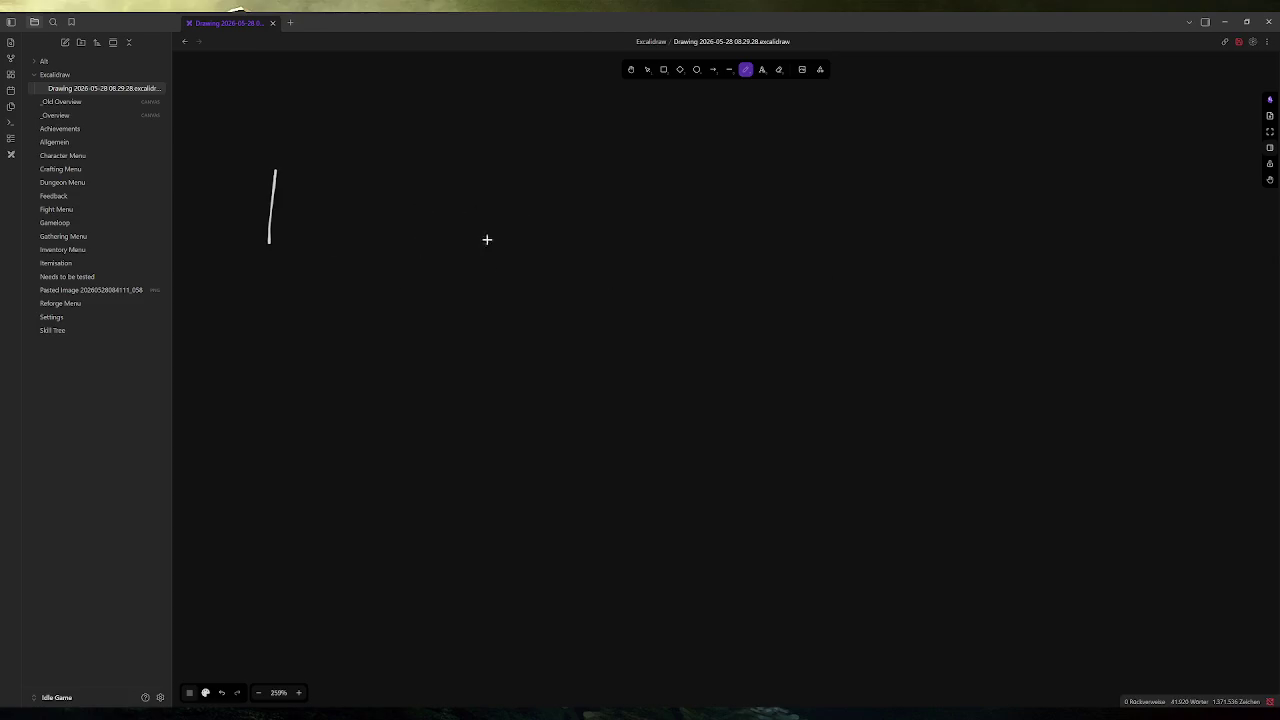
pyautogui.click(779, 69)
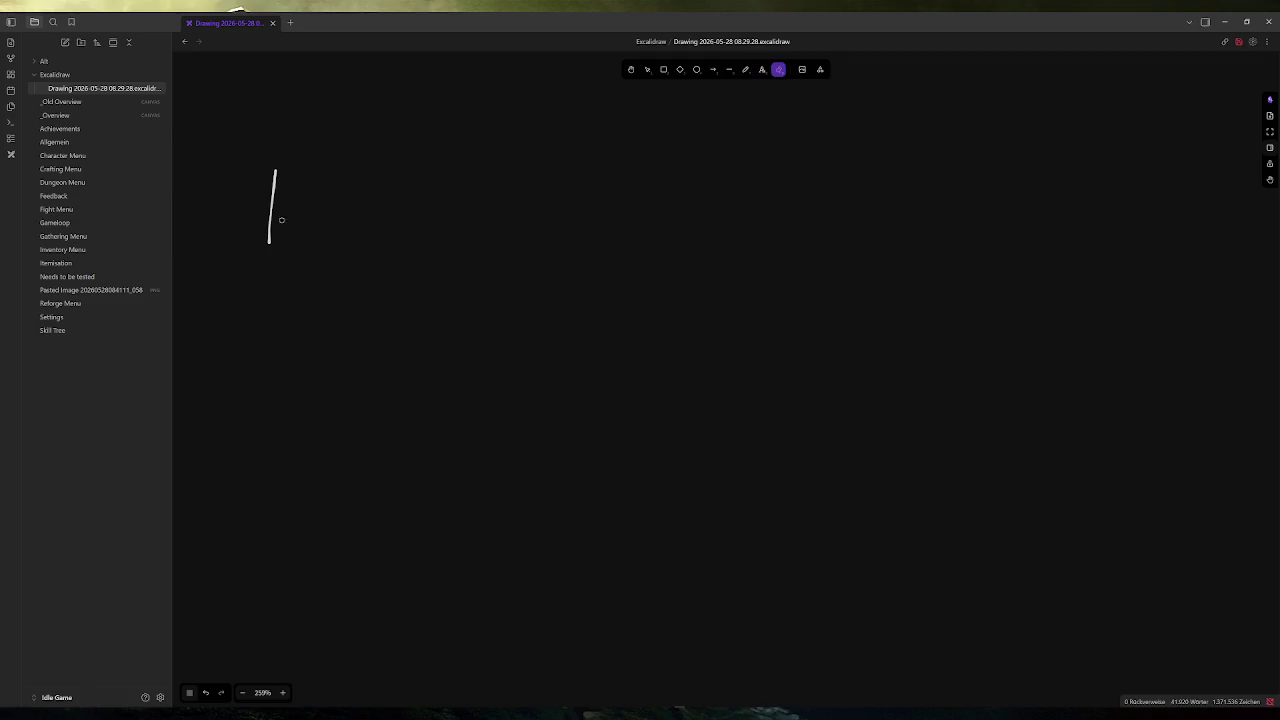
pyautogui.moveTo(281, 220); pyautogui.dragTo(429, 158)
pyautogui.click(745, 72)
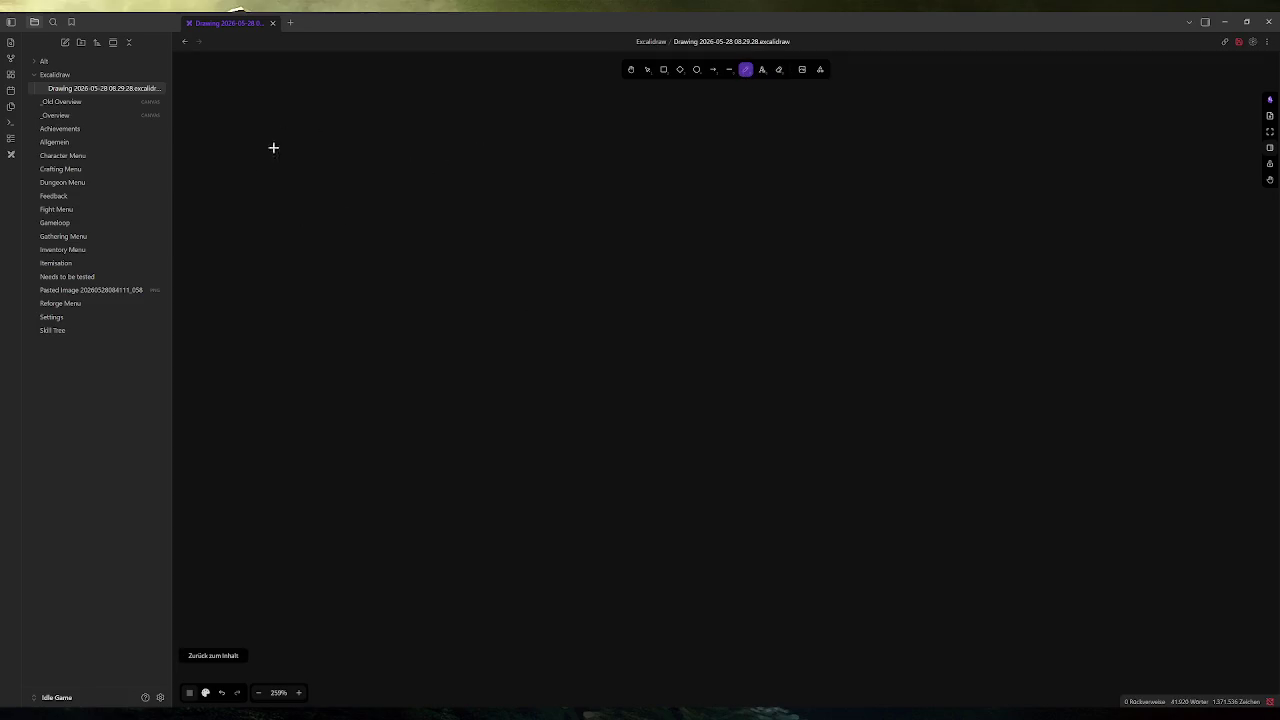
# Step: Handwrite the heading 'Attr_Type (enum)' with the pen
pyautogui.moveTo(200, 182)
pyautogui.mouseDown()
pyautogui.moveTo(234, 122)
pyautogui.moveTo(237, 172)
pyautogui.moveTo(252, 144)
pyautogui.mouseUp()
pyautogui.moveTo(258, 128)
pyautogui.mouseDown()
pyautogui.moveTo(244, 170)
pyautogui.moveTo(264, 144)
pyautogui.mouseUp()
pyautogui.moveTo(285, 118)
pyautogui.mouseDown()
pyautogui.moveTo(274, 158)
pyautogui.moveTo(298, 148)
pyautogui.mouseUp()
pyautogui.moveTo(303, 160); pyautogui.dragTo(345, 162)
pyautogui.moveTo(324, 121); pyautogui.dragTo(358, 124)
pyautogui.moveTo(355, 148)
pyautogui.mouseDown()
pyautogui.moveTo(363, 187)
pyautogui.moveTo(379, 188)
pyautogui.mouseUp()
pyautogui.moveTo(381, 158)
pyautogui.mouseDown()
pyautogui.moveTo(386, 168)
pyautogui.moveTo(396, 146)
pyautogui.moveTo(412, 168)
pyautogui.mouseUp()
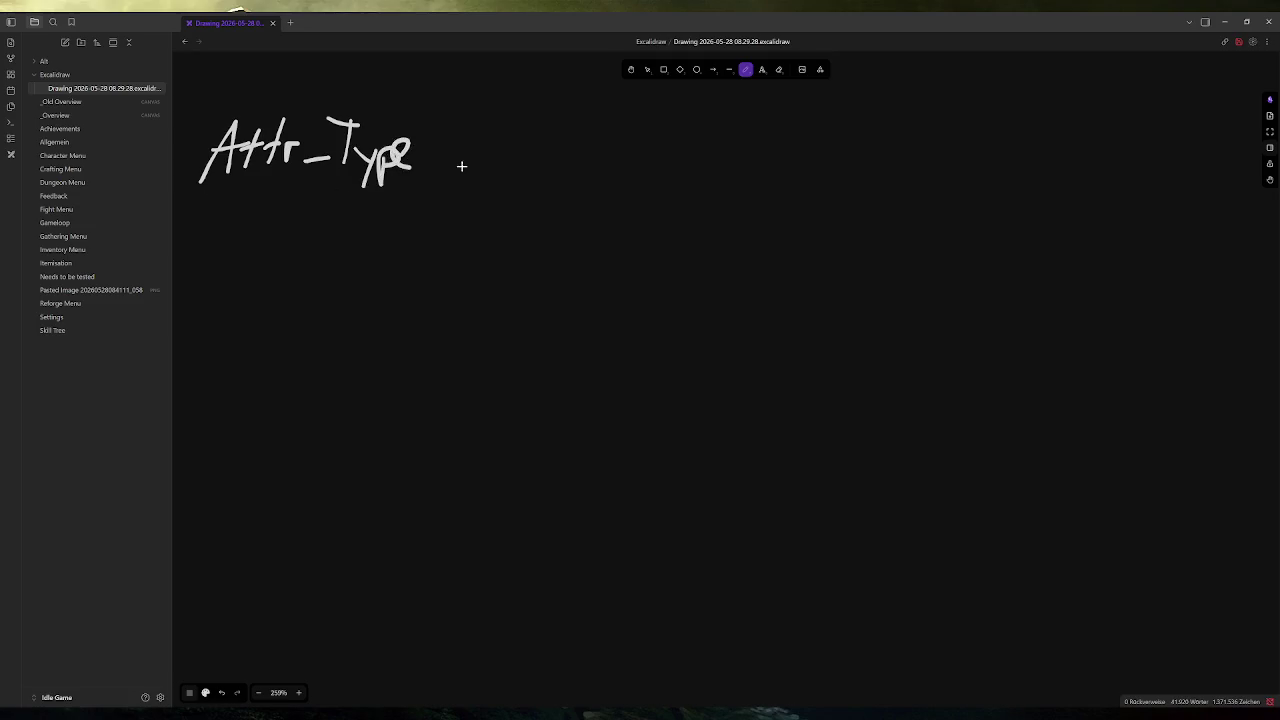
pyautogui.moveTo(457, 117); pyautogui.dragTo(447, 165)
pyautogui.moveTo(456, 152); pyautogui.dragTo(550, 162)
pyautogui.moveTo(557, 110); pyautogui.dragTo(578, 176)
# Step: Write '- Life' and '- Mana' beneath the heading, then return to Godot
pyautogui.moveTo(191, 233)
pyautogui.mouseDown()
pyautogui.moveTo(222, 233)
pyautogui.moveTo(249, 258)
pyautogui.moveTo(288, 256)
pyautogui.mouseUp()
pyautogui.moveTo(291, 237)
pyautogui.mouseDown()
pyautogui.moveTo(308, 276)
pyautogui.moveTo(350, 258)
pyautogui.mouseUp()
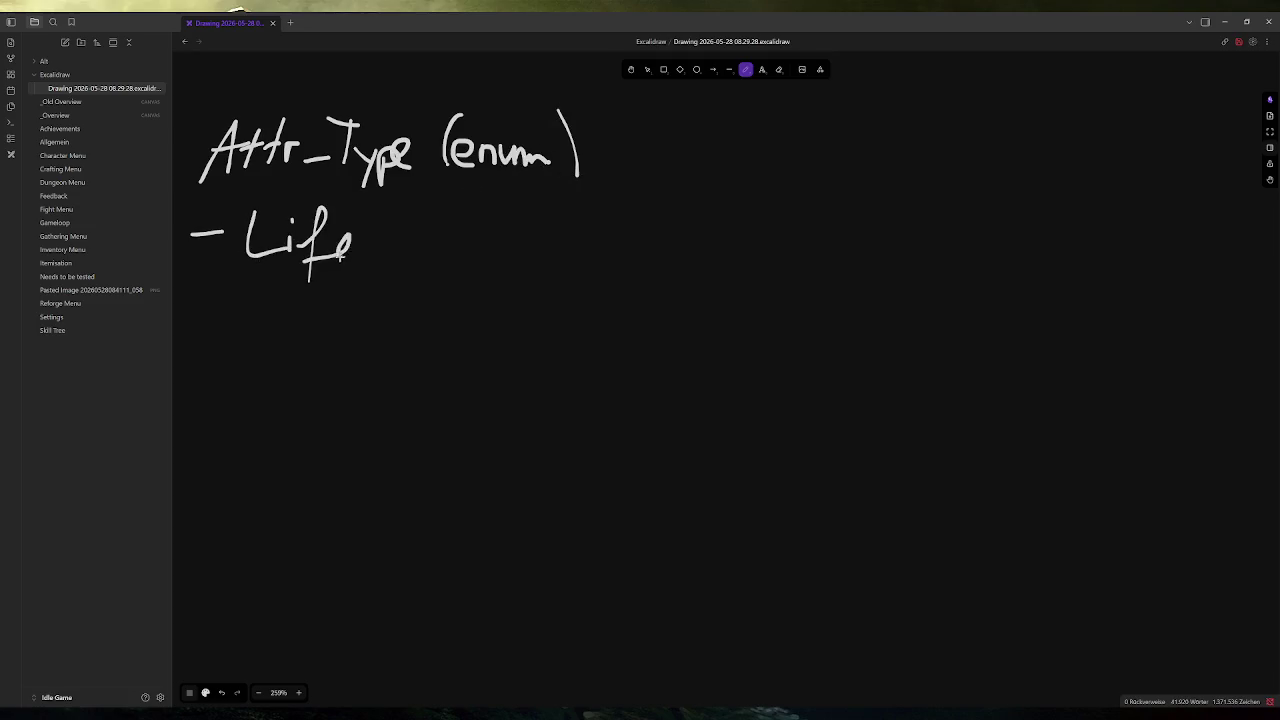
pyautogui.moveTo(201, 310); pyautogui.dragTo(229, 311)
pyautogui.moveTo(240, 334)
pyautogui.mouseDown()
pyautogui.moveTo(262, 295)
pyautogui.moveTo(284, 333)
pyautogui.mouseUp()
pyautogui.moveTo(298, 314)
pyautogui.mouseDown()
pyautogui.moveTo(286, 326)
pyautogui.moveTo(347, 322)
pyautogui.mouseUp()
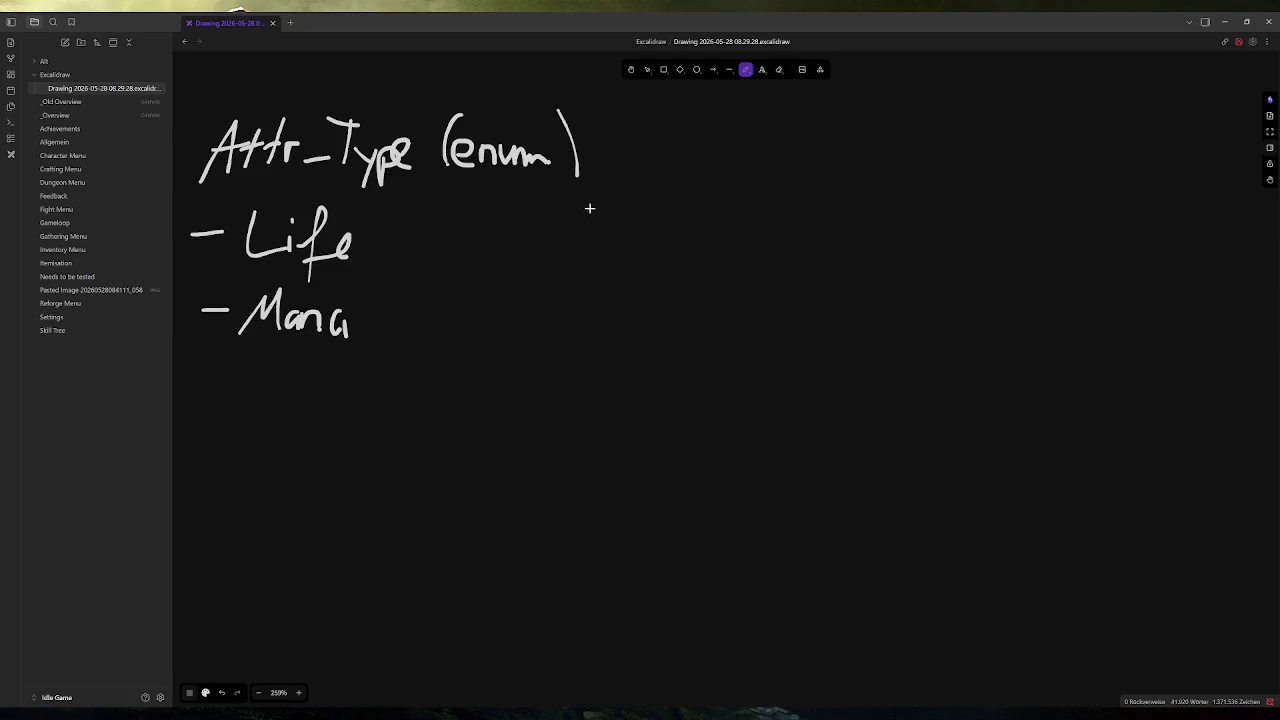
pyautogui.hotkey('alt', 'Tab')
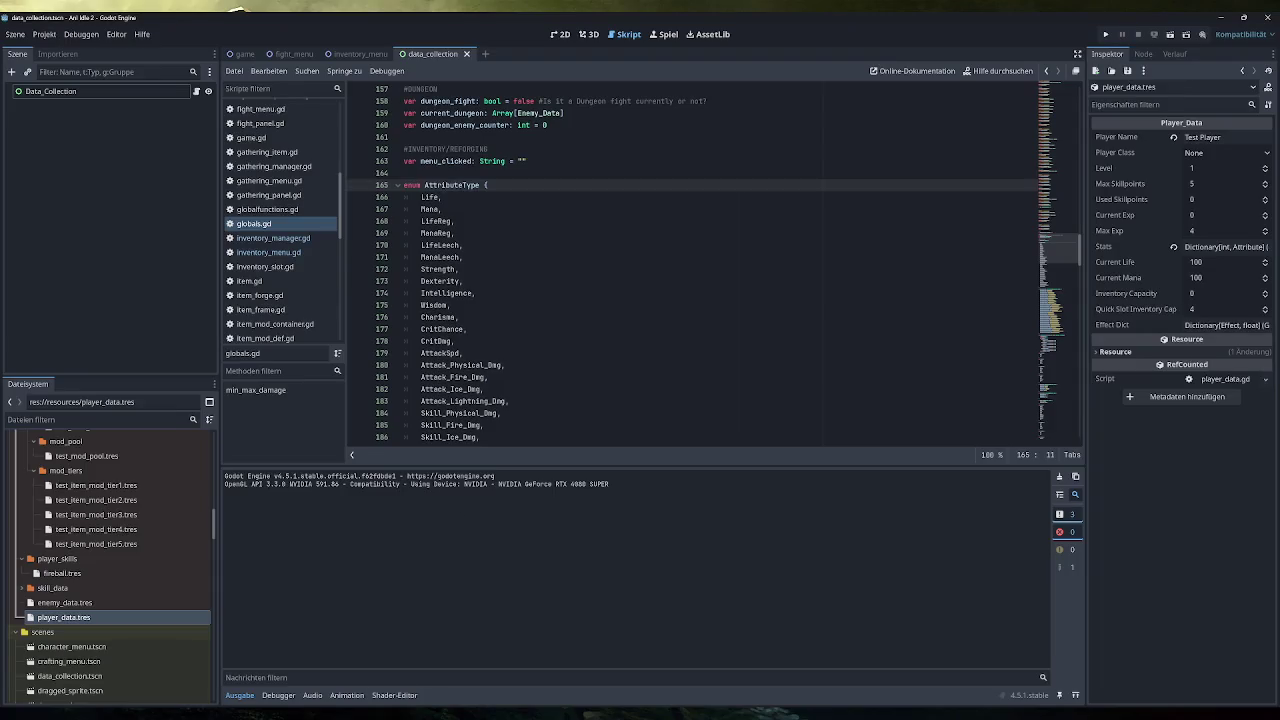
# Step: Open player_data.gd and locate the stats Dictionary declaration on line 14
pyautogui.scroll(4, 280, 222)
pyautogui.scroll(-4, 690, 260)
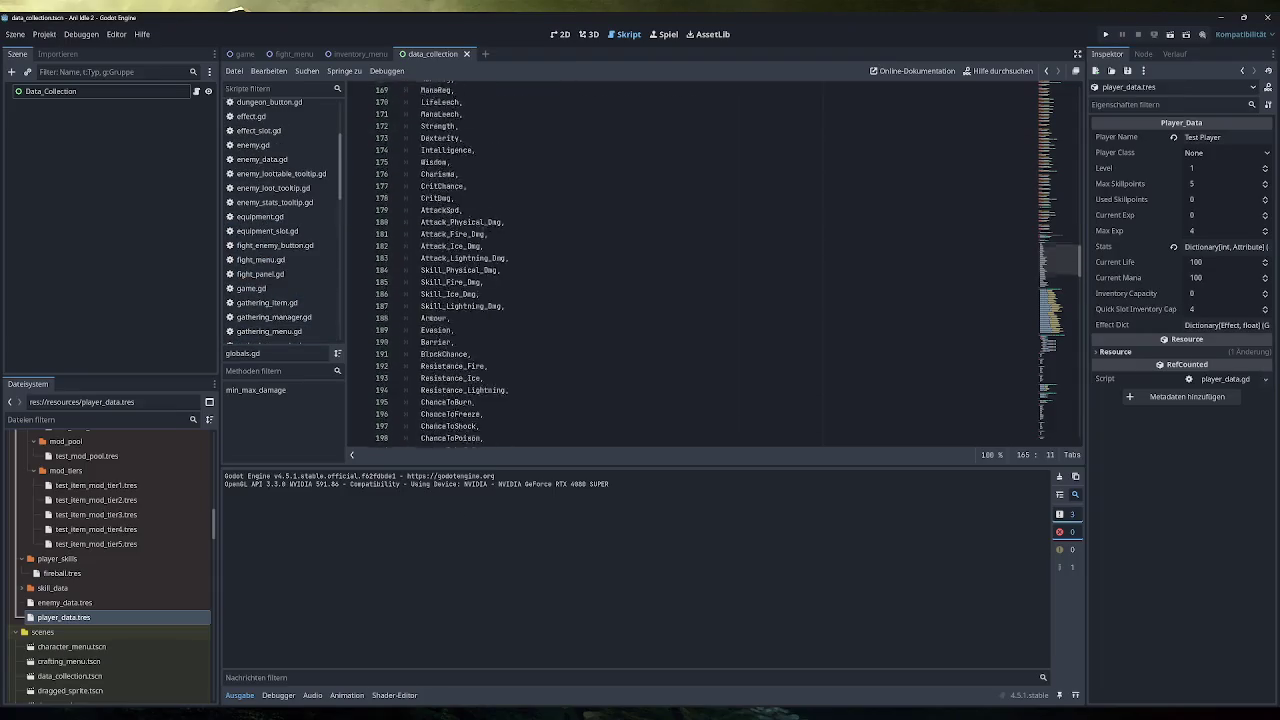
pyautogui.scroll(9, 690, 260)
pyautogui.scroll(3, 280, 220)
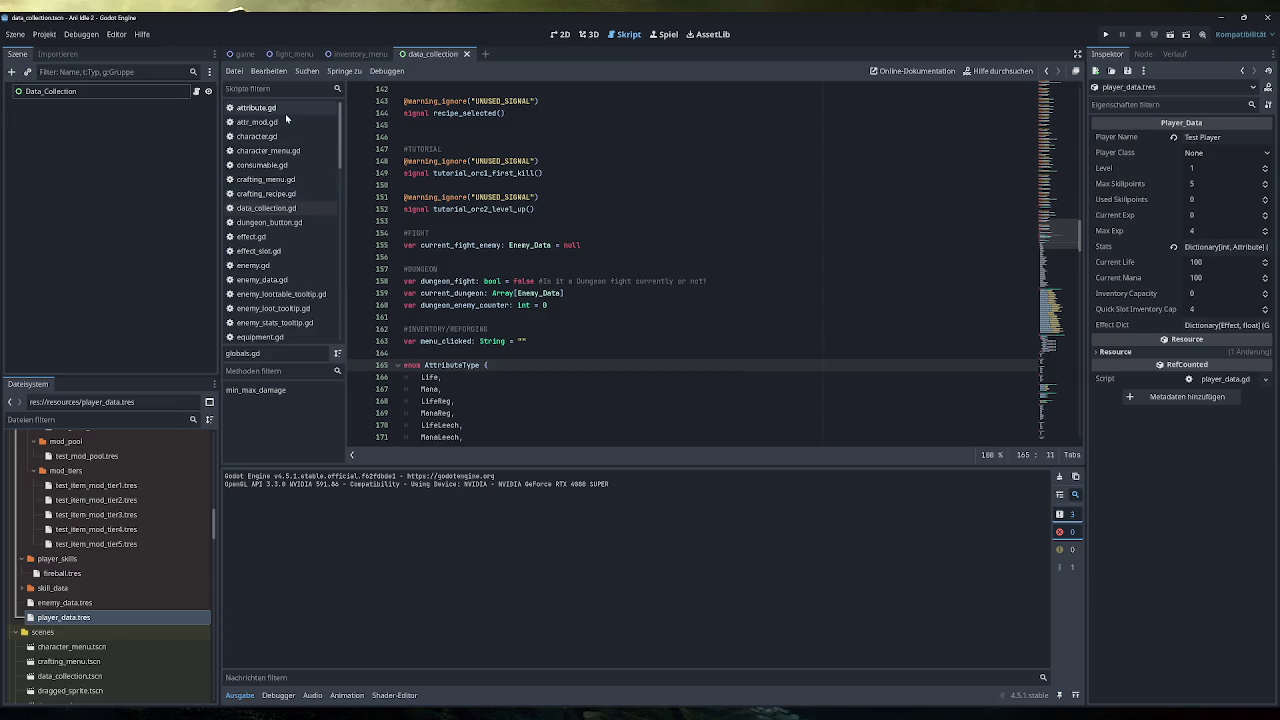
pyautogui.scroll(-5, 286, 260)
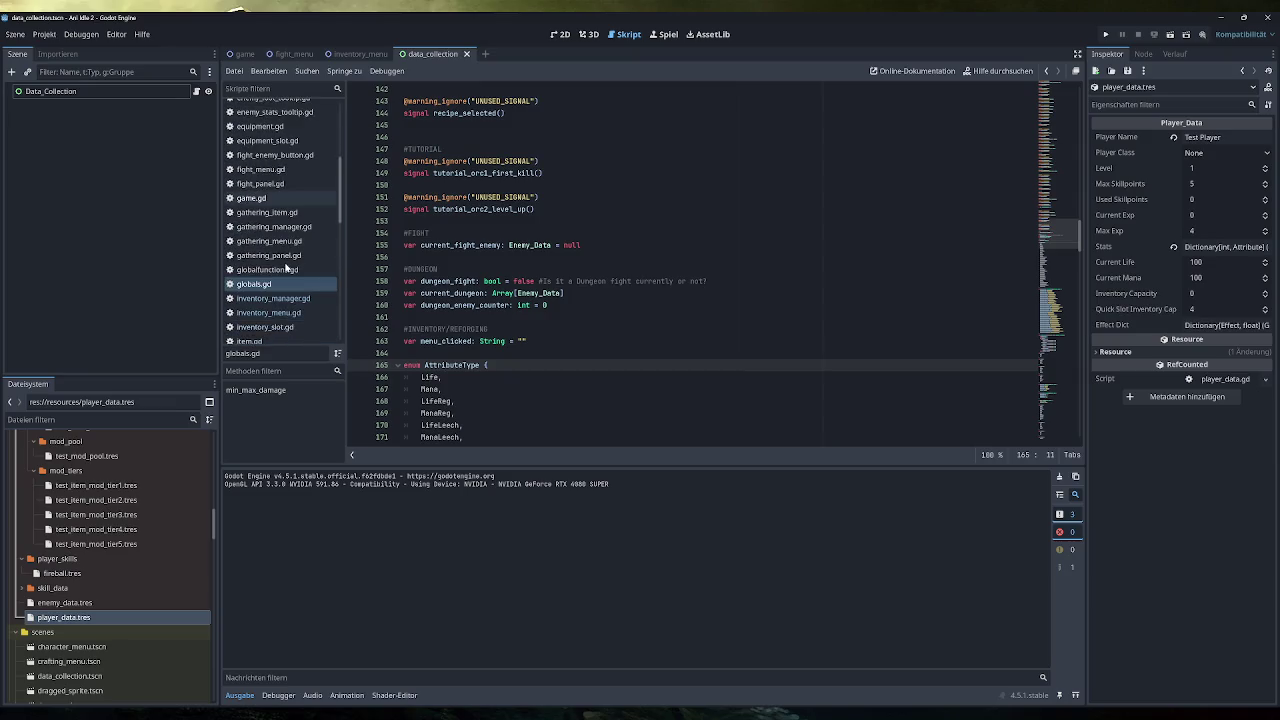
pyautogui.scroll(-3, 285, 265)
pyautogui.scroll(-3, 283, 268)
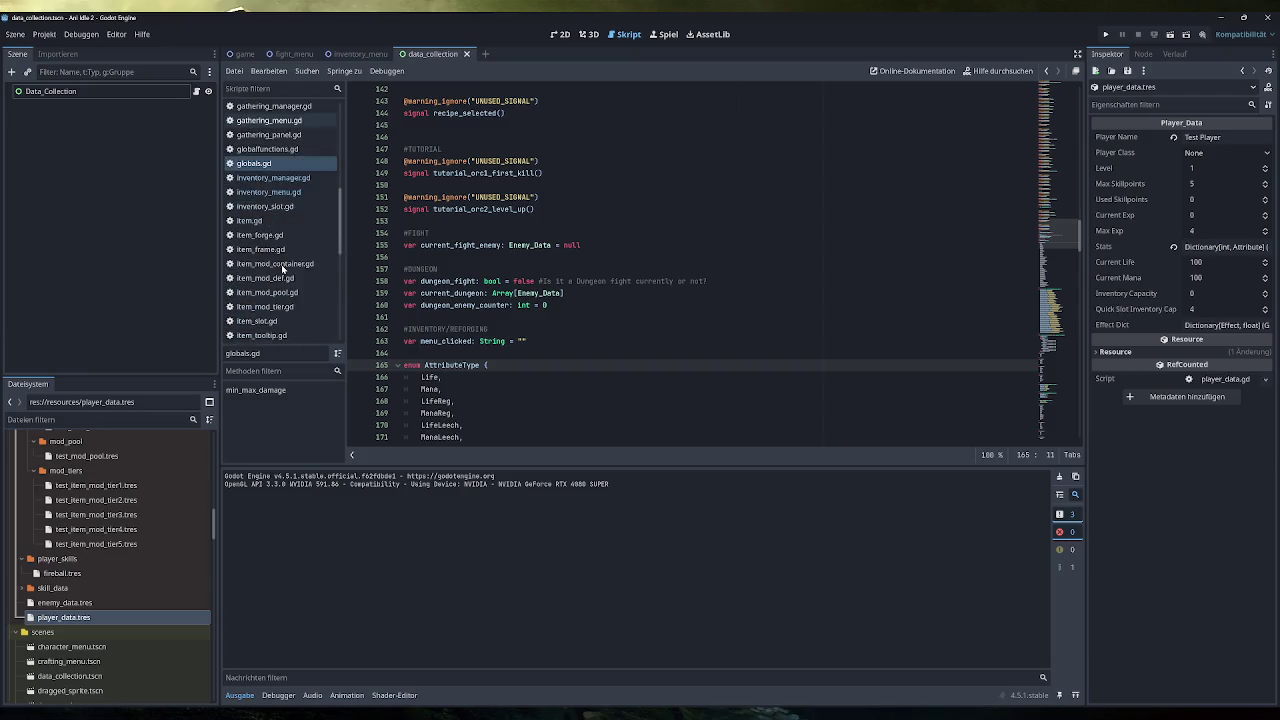
pyautogui.scroll(-4, 283, 268)
pyautogui.click(262, 285)
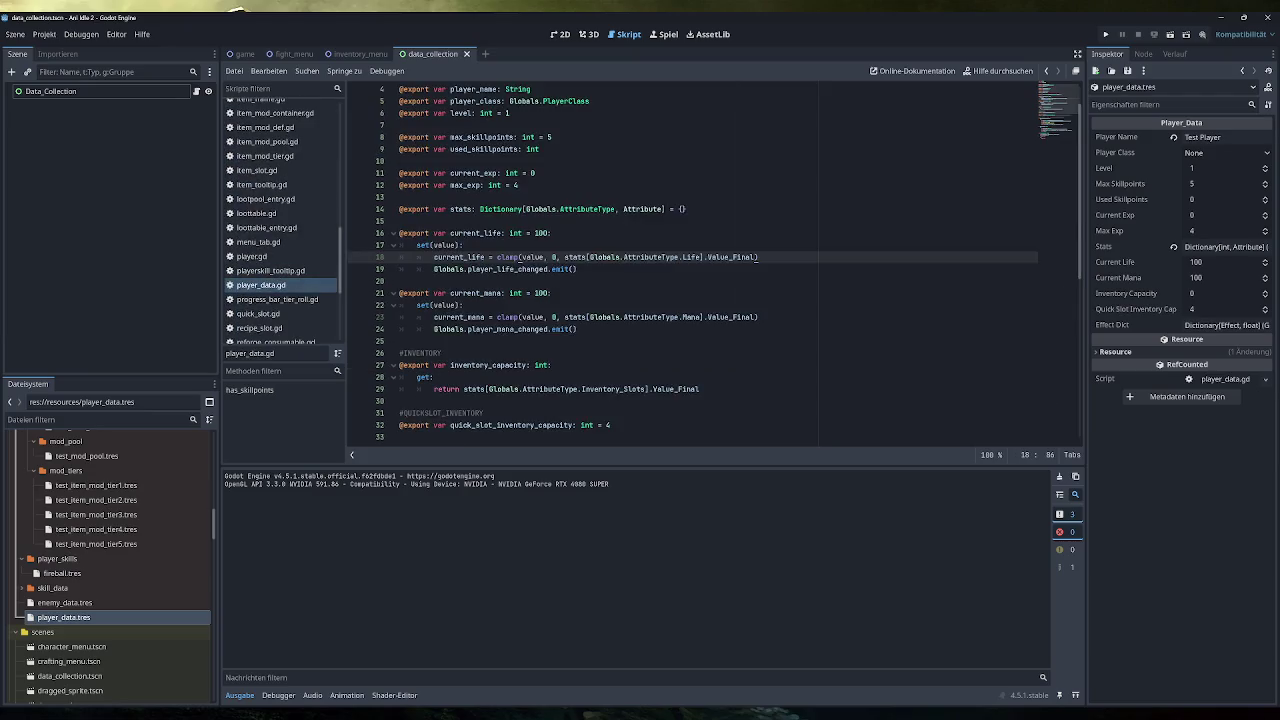
pyautogui.moveTo(686, 245); pyautogui.dragTo(400, 245)
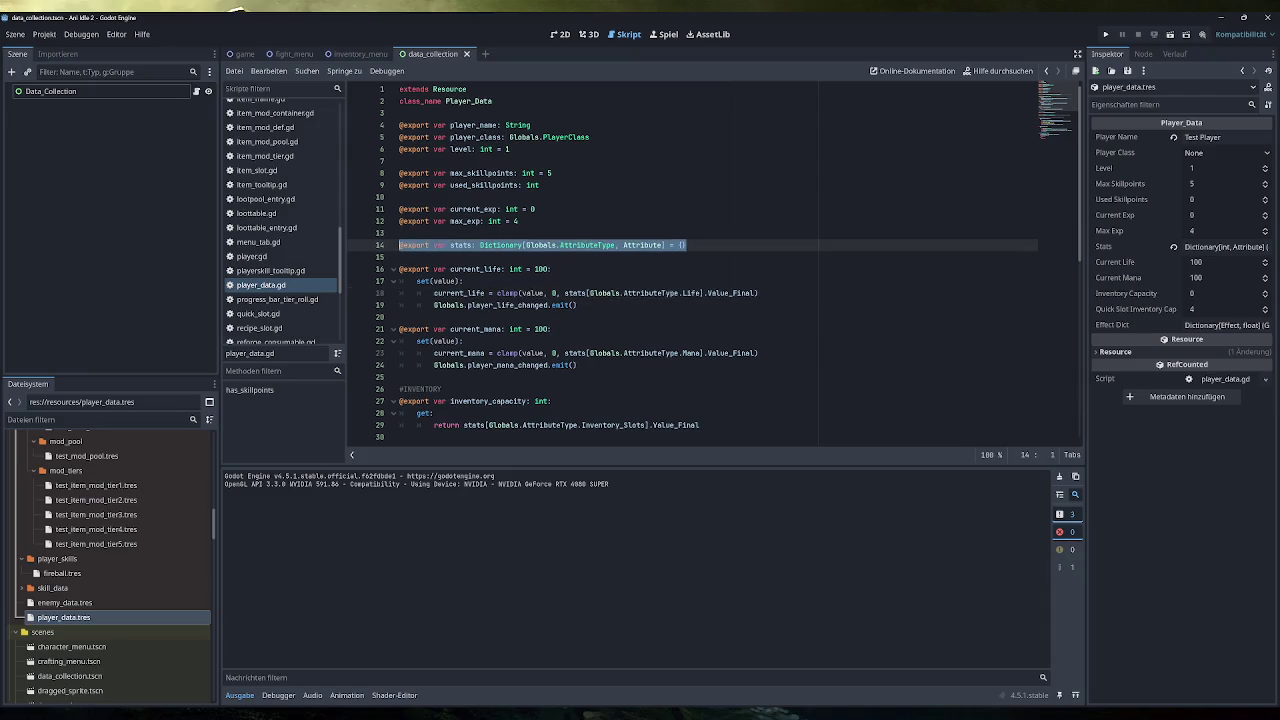
pyautogui.click(470, 281)
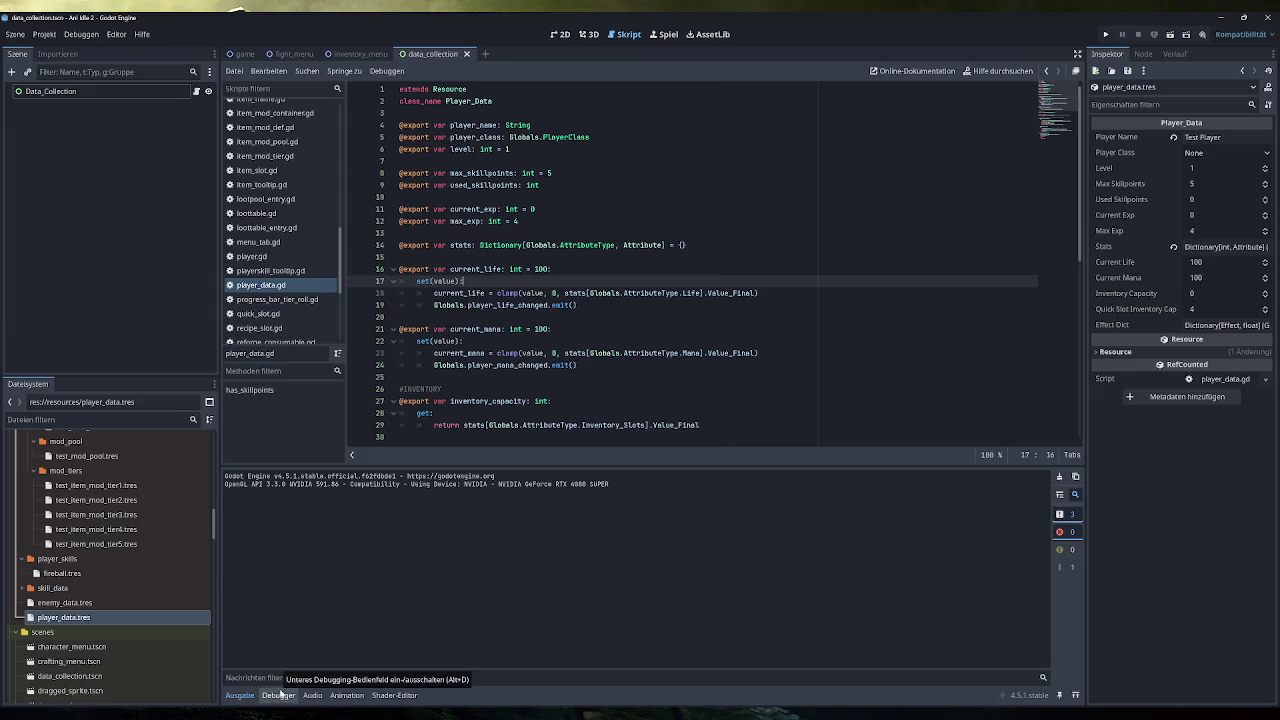
# Step: Snip the stats declaration line as an image and paste it into the Excalidraw drawing
pyautogui.press('super+shift+s')
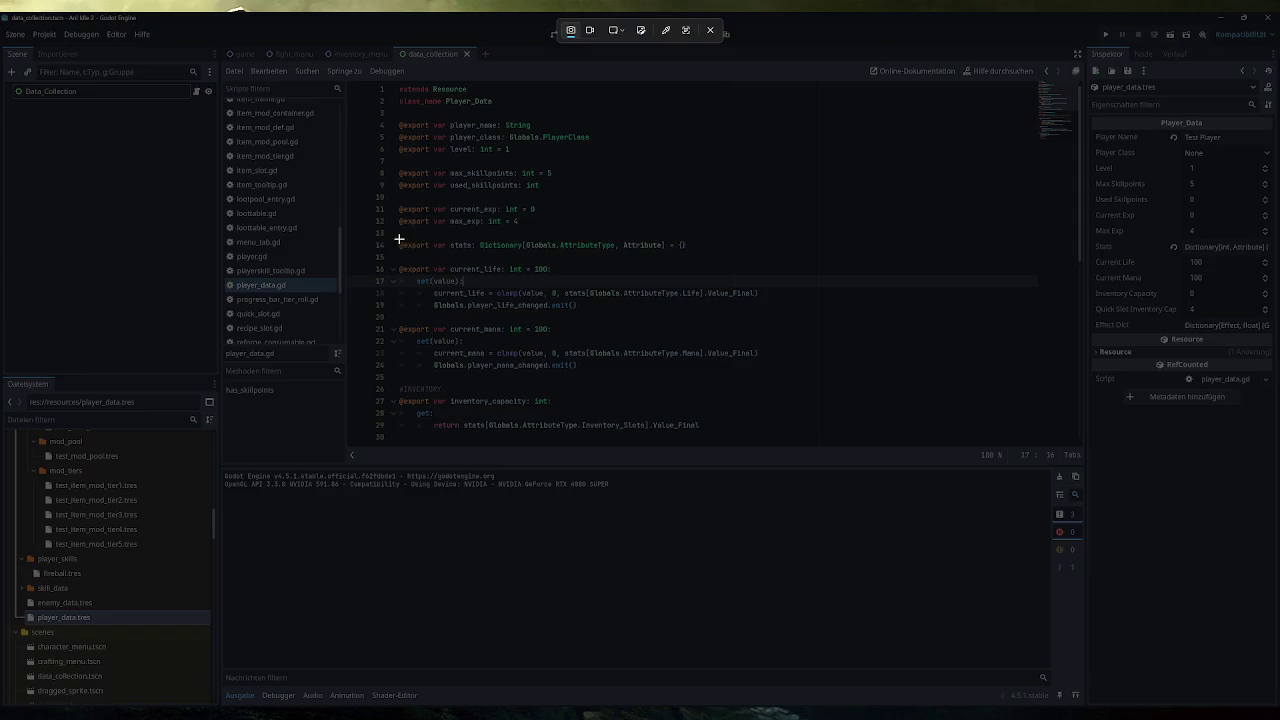
pyautogui.moveTo(391, 235); pyautogui.dragTo(692, 254)
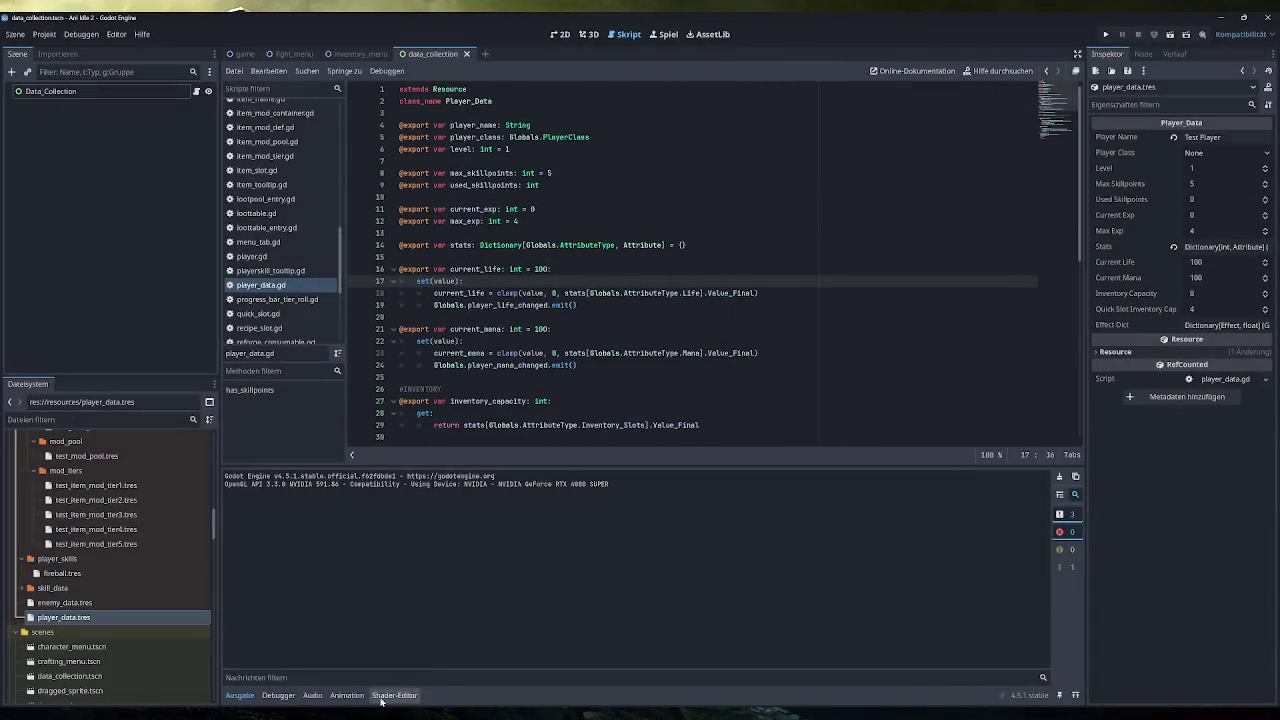
pyautogui.hotkey('alt', 'Tab')
pyautogui.hotkey('ctrl', 'v')
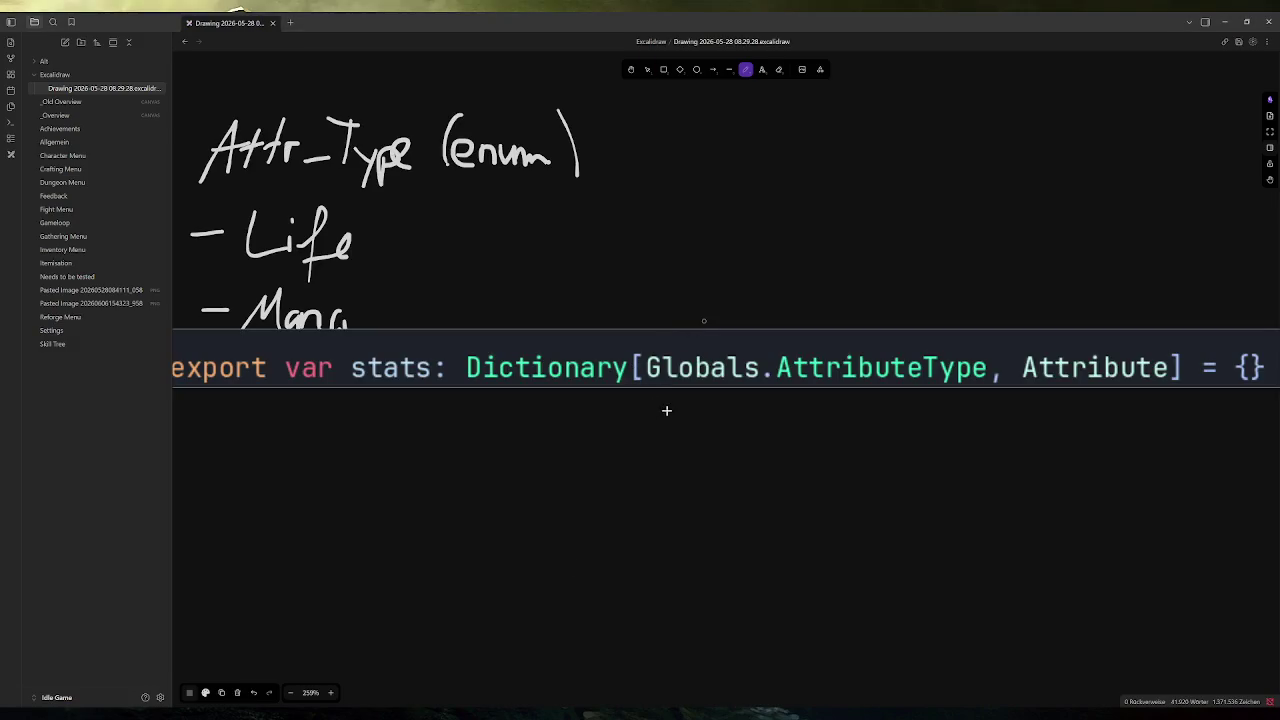
# Step: Undo a stray pen line and move the pasted code image lower, below the enum notes
pyautogui.keyDown('ctrl'); pyautogui.scroll(-3, 667, 405); pyautogui.keyUp('ctrl')
pyautogui.keyDown('ctrl'); pyautogui.scroll(2, 649, 395); pyautogui.keyUp('ctrl')
pyautogui.moveTo(637, 366); pyautogui.dragTo(643, 421)
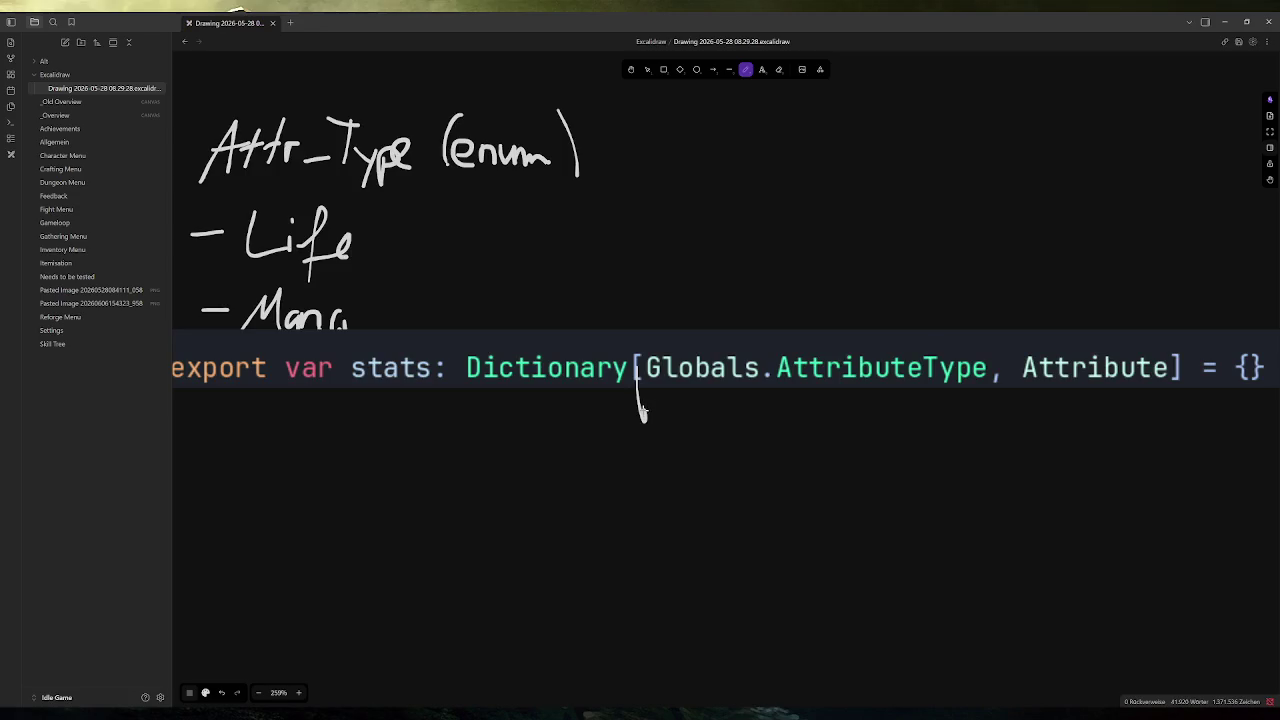
pyautogui.hotkey('ctrl', 'z')
pyautogui.scroll(-2, 643, 406)
pyautogui.keyDown('ctrl'); pyautogui.scroll(-1, 646, 391); pyautogui.keyUp('ctrl')
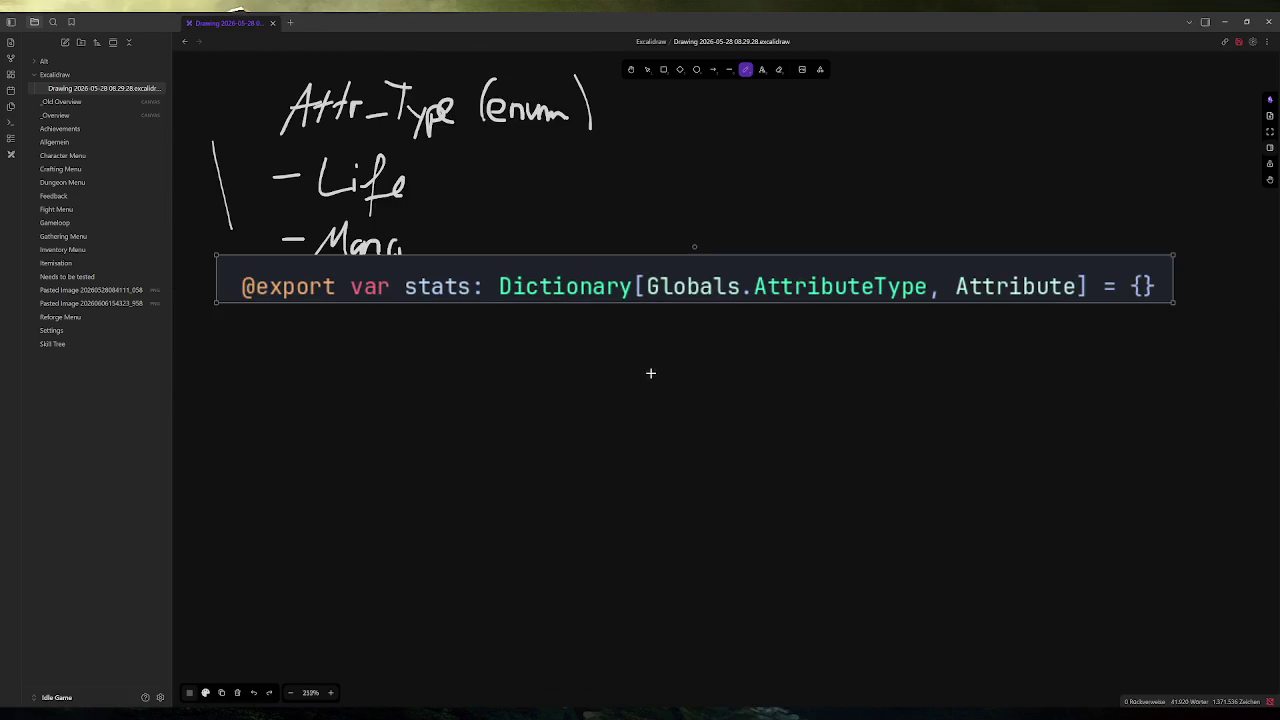
pyautogui.click(647, 69)
pyautogui.moveTo(574, 266)
pyautogui.mouseDown()
pyautogui.moveTo(594, 346)
pyautogui.moveTo(586, 371)
pyautogui.mouseUp()
# Step: Handwrite and underline 'player_data' beside the snippet, and fence off the Attr_Type list
pyautogui.press('p')
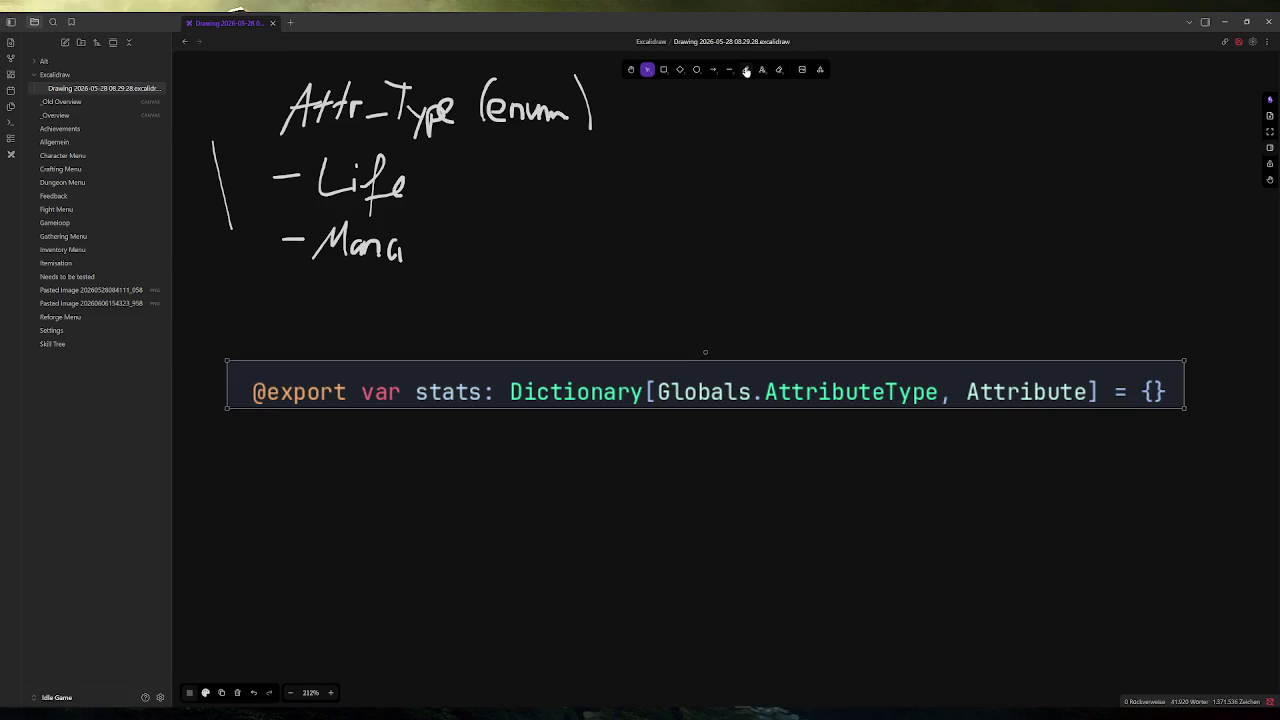
pyautogui.moveTo(290, 322)
pyautogui.mouseDown()
pyautogui.moveTo(277, 340)
pyautogui.moveTo(296, 332)
pyautogui.mouseUp()
pyautogui.moveTo(318, 306); pyautogui.dragTo(303, 343)
pyautogui.moveTo(332, 330)
pyautogui.mouseDown()
pyautogui.moveTo(334, 343)
pyautogui.moveTo(484, 326)
pyautogui.moveTo(520, 348)
pyautogui.moveTo(545, 330)
pyautogui.moveTo(545, 348)
pyautogui.mouseUp()
pyautogui.moveTo(256, 368); pyautogui.dragTo(552, 356)
pyautogui.moveTo(210, 270)
pyautogui.mouseDown()
pyautogui.moveTo(372, 272)
pyautogui.moveTo(673, 151)
pyautogui.moveTo(662, 80)
pyautogui.mouseUp()
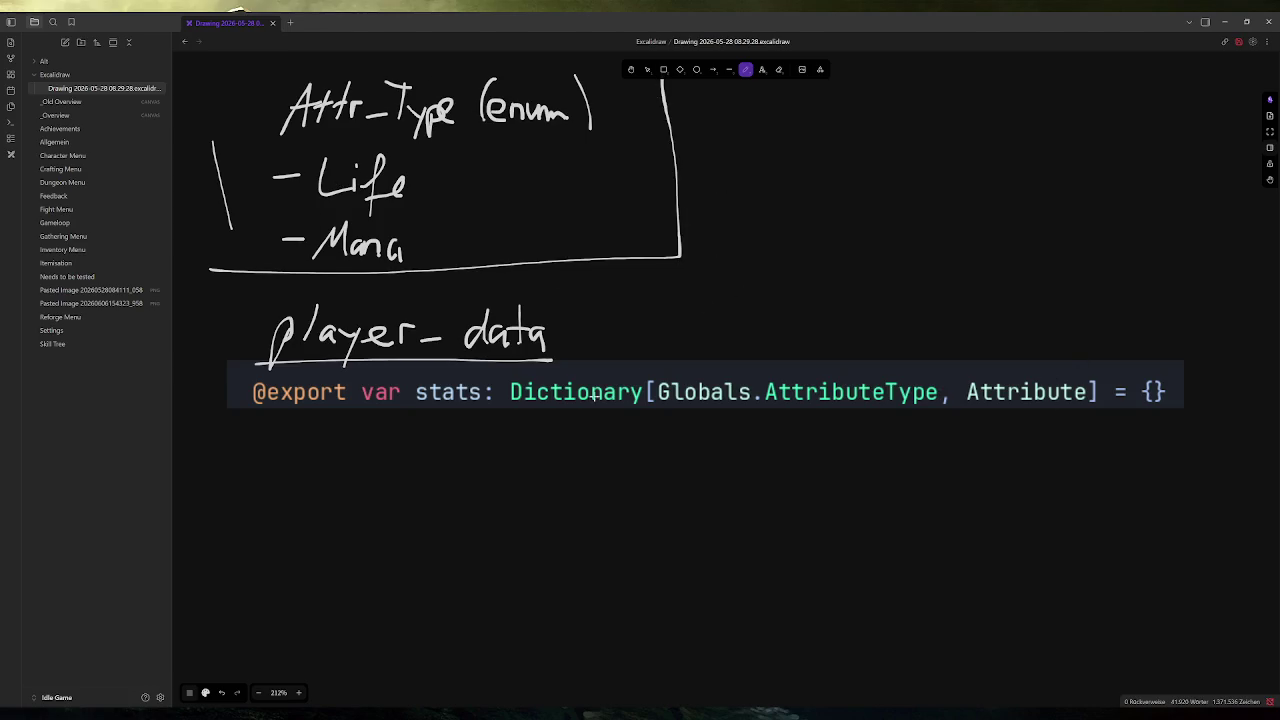
pyautogui.scroll(1, 769, 246)
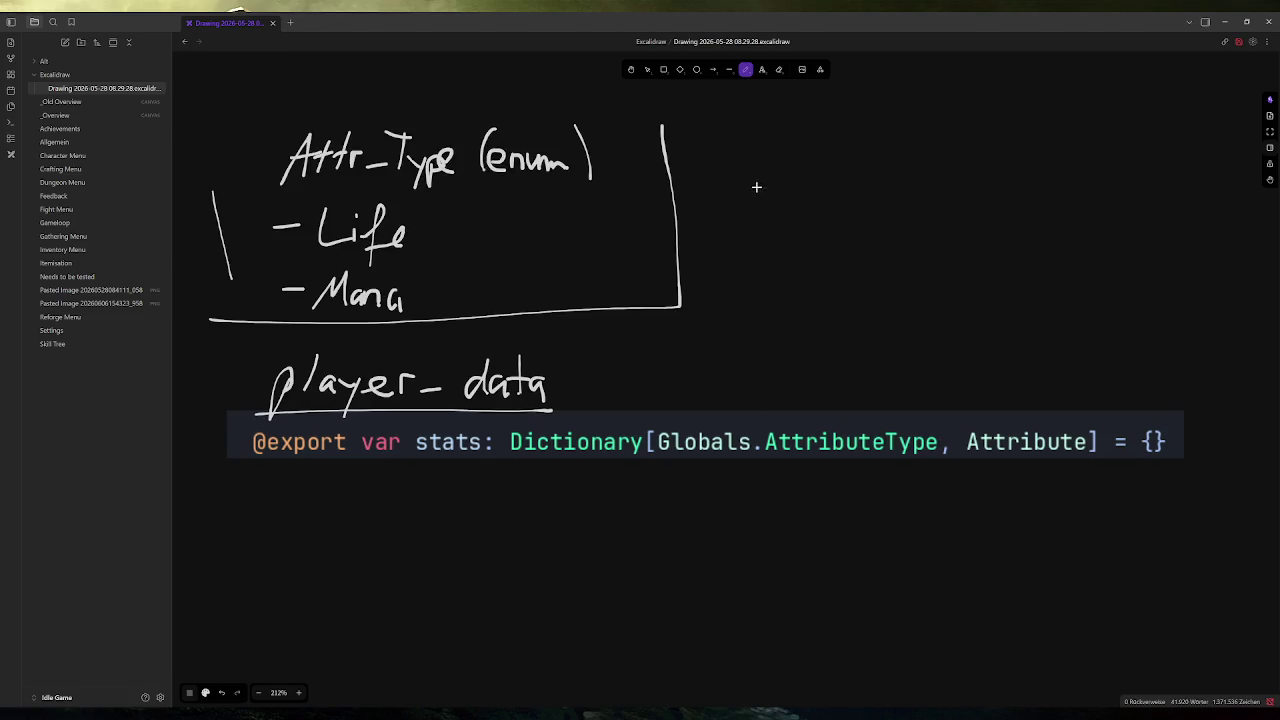
# Step: Handwrite the heading 'Attribute' and underline it
pyautogui.moveTo(718, 176)
pyautogui.mouseDown()
pyautogui.moveTo(757, 123)
pyautogui.moveTo(758, 166)
pyautogui.mouseUp()
pyautogui.moveTo(736, 155)
pyautogui.mouseDown()
pyautogui.moveTo(775, 140)
pyautogui.moveTo(770, 166)
pyautogui.mouseUp()
pyautogui.moveTo(765, 152)
pyautogui.mouseDown()
pyautogui.moveTo(791, 142)
pyautogui.moveTo(787, 156)
pyautogui.mouseUp()
pyautogui.moveTo(786, 152)
pyautogui.mouseDown()
pyautogui.moveTo(839, 137)
pyautogui.moveTo(832, 157)
pyautogui.mouseUp()
pyautogui.click(830, 121)
pyautogui.moveTo(853, 111)
pyautogui.mouseDown()
pyautogui.moveTo(858, 152)
pyautogui.moveTo(886, 150)
pyautogui.mouseUp()
pyautogui.moveTo(877, 132)
pyautogui.mouseDown()
pyautogui.moveTo(896, 129)
pyautogui.moveTo(908, 150)
pyautogui.mouseUp()
pyautogui.moveTo(723, 189); pyautogui.dragTo(897, 165)
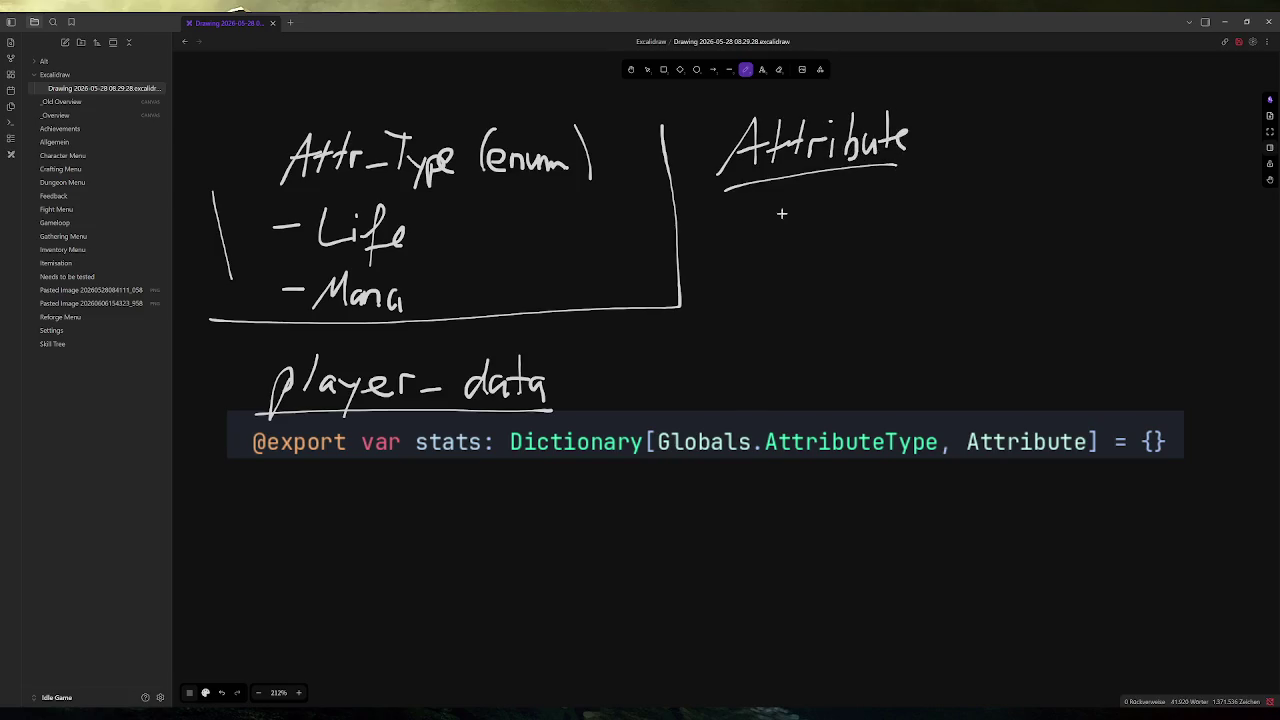
# Step: Write '- Attr_Type' as the first entry under Attribute
pyautogui.moveTo(729, 213)
pyautogui.mouseDown()
pyautogui.moveTo(757, 208)
pyautogui.moveTo(765, 229)
pyautogui.moveTo(797, 191)
pyautogui.mouseUp()
pyautogui.hotkey('ctrl', 'z')
pyautogui.hotkey('ctrl', 'z')
pyautogui.moveTo(767, 240)
pyautogui.mouseDown()
pyautogui.moveTo(805, 188)
pyautogui.moveTo(799, 233)
pyautogui.mouseUp()
pyautogui.moveTo(773, 220)
pyautogui.mouseDown()
pyautogui.moveTo(812, 205)
pyautogui.moveTo(806, 231)
pyautogui.mouseUp()
pyautogui.moveTo(800, 212)
pyautogui.mouseDown()
pyautogui.moveTo(825, 206)
pyautogui.moveTo(821, 230)
pyautogui.mouseUp()
pyautogui.moveTo(816, 213)
pyautogui.mouseDown()
pyautogui.moveTo(846, 208)
pyautogui.moveTo(873, 228)
pyautogui.mouseUp()
pyautogui.moveTo(887, 194)
pyautogui.mouseDown()
pyautogui.moveTo(889, 226)
pyautogui.moveTo(904, 194)
pyautogui.mouseUp()
pyautogui.moveTo(894, 208)
pyautogui.mouseDown()
pyautogui.moveTo(908, 221)
pyautogui.moveTo(902, 240)
pyautogui.moveTo(913, 238)
pyautogui.mouseUp()
pyautogui.moveTo(920, 214); pyautogui.dragTo(949, 204)
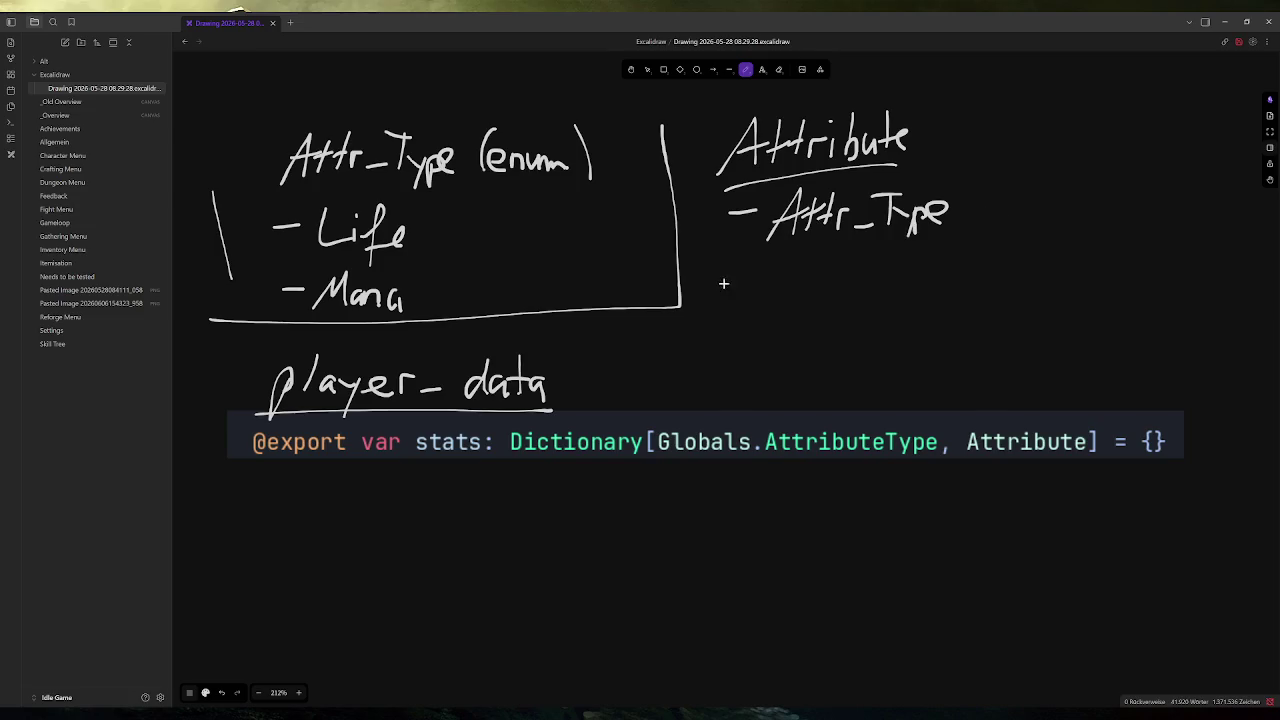
# Step: Add '- Base' and '- Final' entries and draw a curved arrow from Base to Final
pyautogui.moveTo(724, 283); pyautogui.dragTo(877, 281)
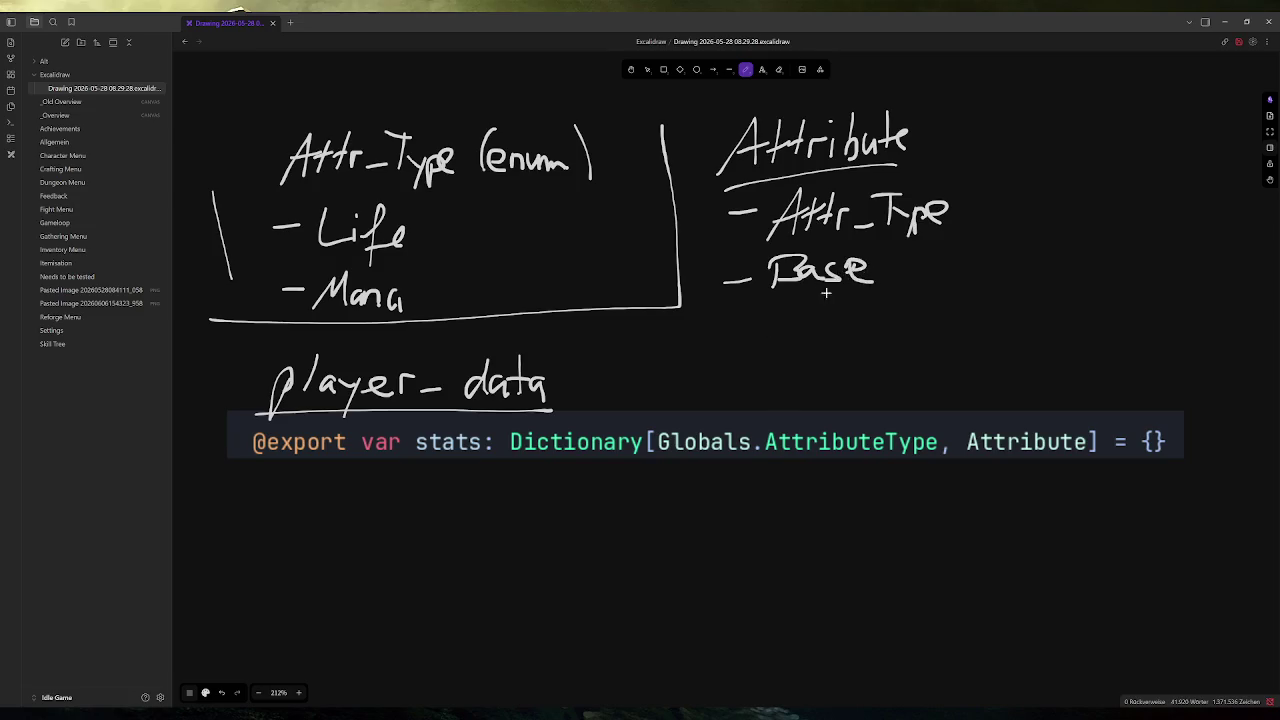
pyautogui.moveTo(732, 314)
pyautogui.mouseDown()
pyautogui.moveTo(773, 322)
pyautogui.moveTo(797, 296)
pyautogui.moveTo(804, 322)
pyautogui.moveTo(855, 316)
pyautogui.mouseUp()
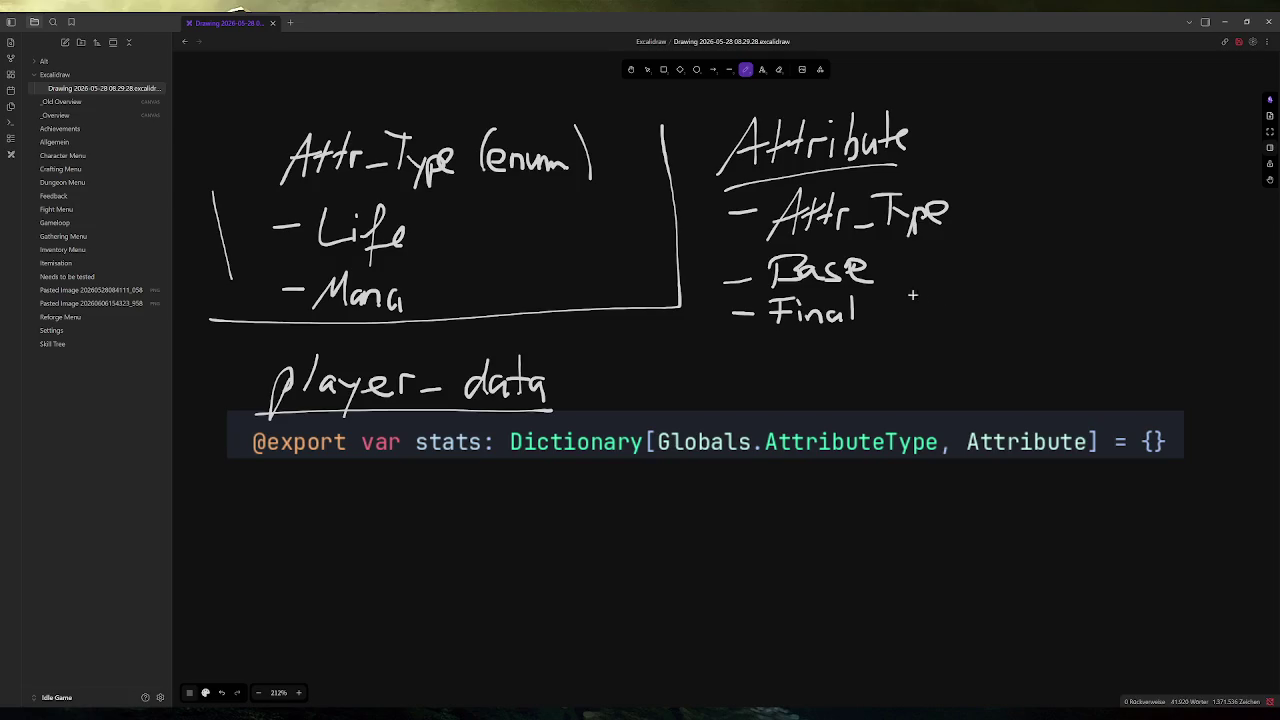
pyautogui.moveTo(895, 272)
pyautogui.mouseDown()
pyautogui.moveTo(920, 274)
pyautogui.moveTo(893, 312)
pyautogui.moveTo(972, 286)
pyautogui.mouseUp()
pyautogui.moveTo(983, 249)
pyautogui.mouseDown()
pyautogui.moveTo(1007, 248)
pyautogui.moveTo(996, 272)
pyautogui.mouseUp()
# Step: Undo the stray stroke and handwrite Base_Mod[ ] and Flat_Mod[ ] beside Base
pyautogui.hotkey('ctrl', 'z')
pyautogui.moveTo(996, 249)
pyautogui.mouseDown()
pyautogui.moveTo(1012, 258)
pyautogui.moveTo(996, 272)
pyautogui.moveTo(1120, 272)
pyautogui.moveTo(1156, 243)
pyautogui.moveTo(1207, 270)
pyautogui.mouseUp()
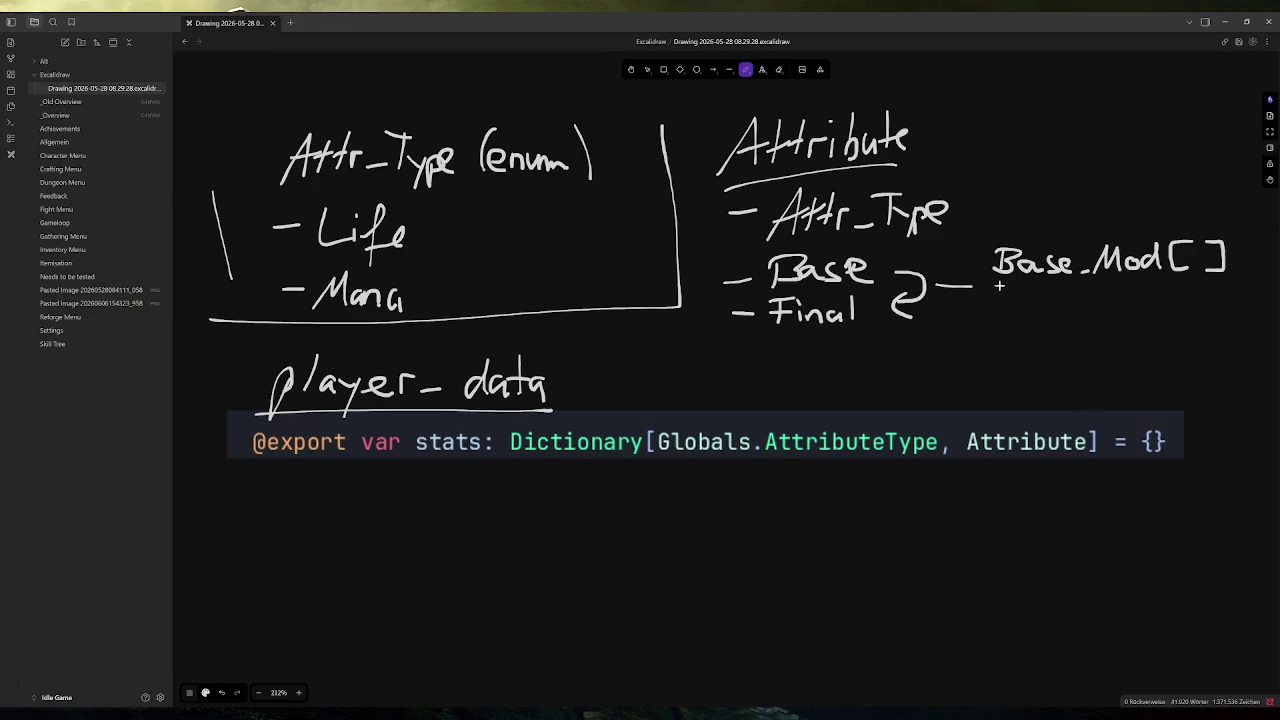
pyautogui.moveTo(1000, 284)
pyautogui.mouseDown()
pyautogui.moveTo(1000, 311)
pyautogui.moveTo(1026, 295)
pyautogui.mouseUp()
pyautogui.moveTo(1032, 280)
pyautogui.mouseDown()
pyautogui.moveTo(1034, 308)
pyautogui.moveTo(1076, 312)
pyautogui.mouseUp()
pyautogui.moveTo(1068, 300); pyautogui.dragTo(1192, 311)
pyautogui.moveTo(1208, 282)
pyautogui.mouseDown()
pyautogui.moveTo(1222, 286)
pyautogui.moveTo(1208, 314)
pyautogui.mouseUp()
# Step: Handwrite Mult_Mod[ ] below Flat_Mod[ ] to complete the three-item modifier list
pyautogui.moveTo(997, 346)
pyautogui.mouseDown()
pyautogui.moveTo(1028, 318)
pyautogui.moveTo(1070, 348)
pyautogui.mouseUp()
pyautogui.moveTo(1064, 332); pyautogui.dragTo(1102, 340)
pyautogui.moveTo(1108, 348)
pyautogui.mouseDown()
pyautogui.moveTo(1124, 322)
pyautogui.moveTo(1174, 348)
pyautogui.mouseUp()
pyautogui.moveTo(1196, 322)
pyautogui.mouseDown()
pyautogui.moveTo(1184, 344)
pyautogui.moveTo(1196, 346)
pyautogui.mouseUp()
pyautogui.moveTo(1212, 324)
pyautogui.mouseDown()
pyautogui.moveTo(1232, 323)
pyautogui.moveTo(1216, 350)
pyautogui.mouseUp()
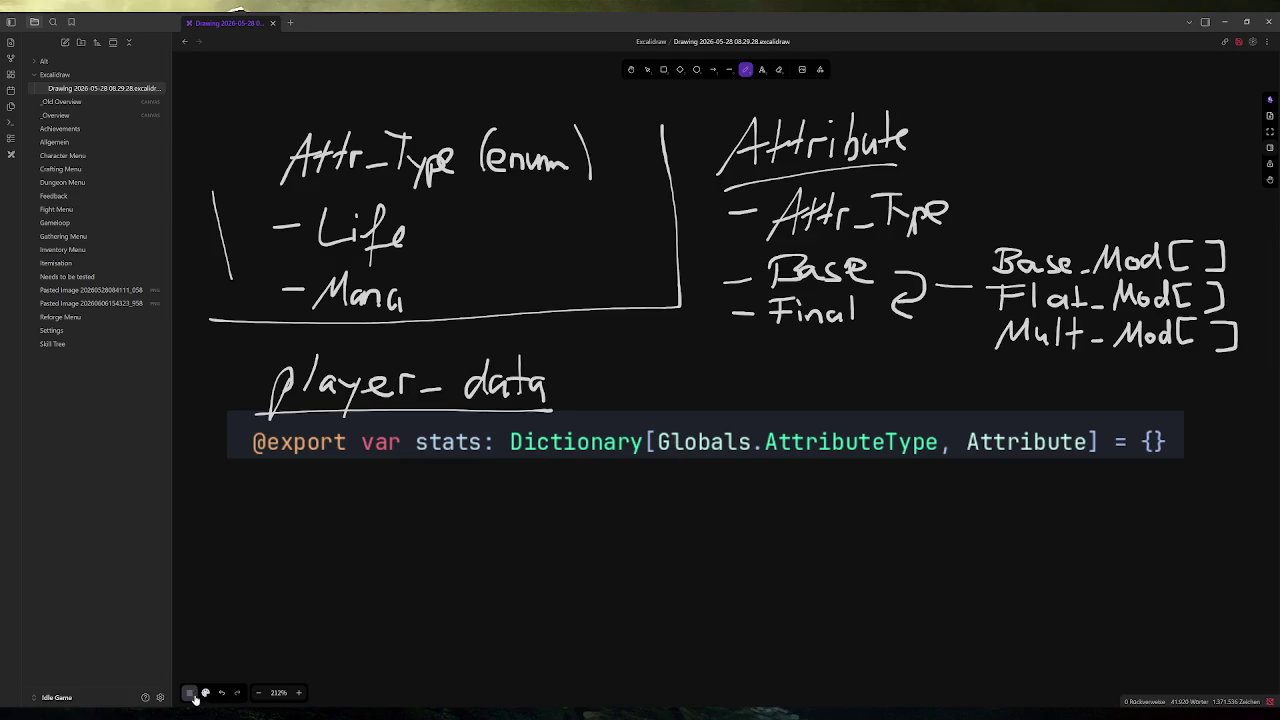
pyautogui.click(205, 692)
# Step: In green, draw an arrow from Base_Mod to Base and write ↳Base+Flat +Base*Mult under Final
pyautogui.click(212, 535)
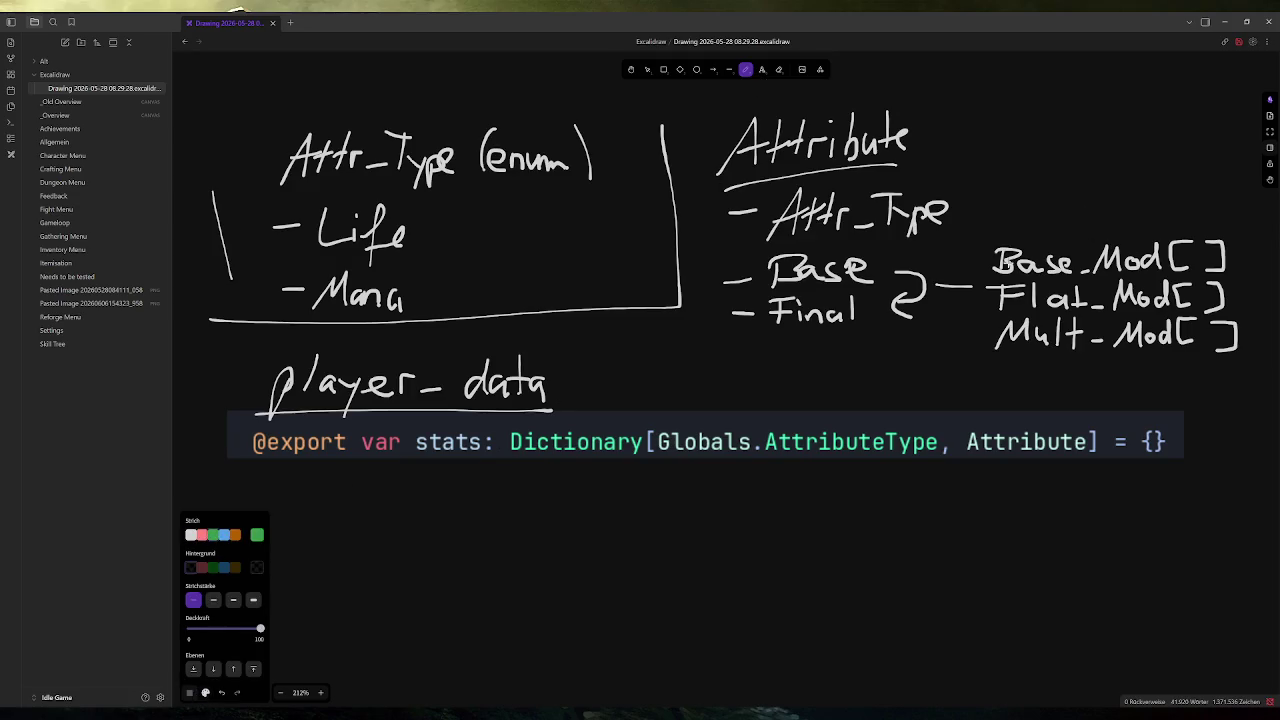
pyautogui.moveTo(1002, 252)
pyautogui.mouseDown()
pyautogui.moveTo(905, 250)
pyautogui.moveTo(870, 258)
pyautogui.moveTo(878, 268)
pyautogui.mouseUp()
pyautogui.moveTo(772, 337)
pyautogui.mouseDown()
pyautogui.moveTo(772, 370)
pyautogui.moveTo(783, 357)
pyautogui.moveTo(864, 372)
pyautogui.moveTo(890, 352)
pyautogui.moveTo(921, 367)
pyautogui.mouseUp()
pyautogui.moveTo(915, 352); pyautogui.dragTo(930, 350)
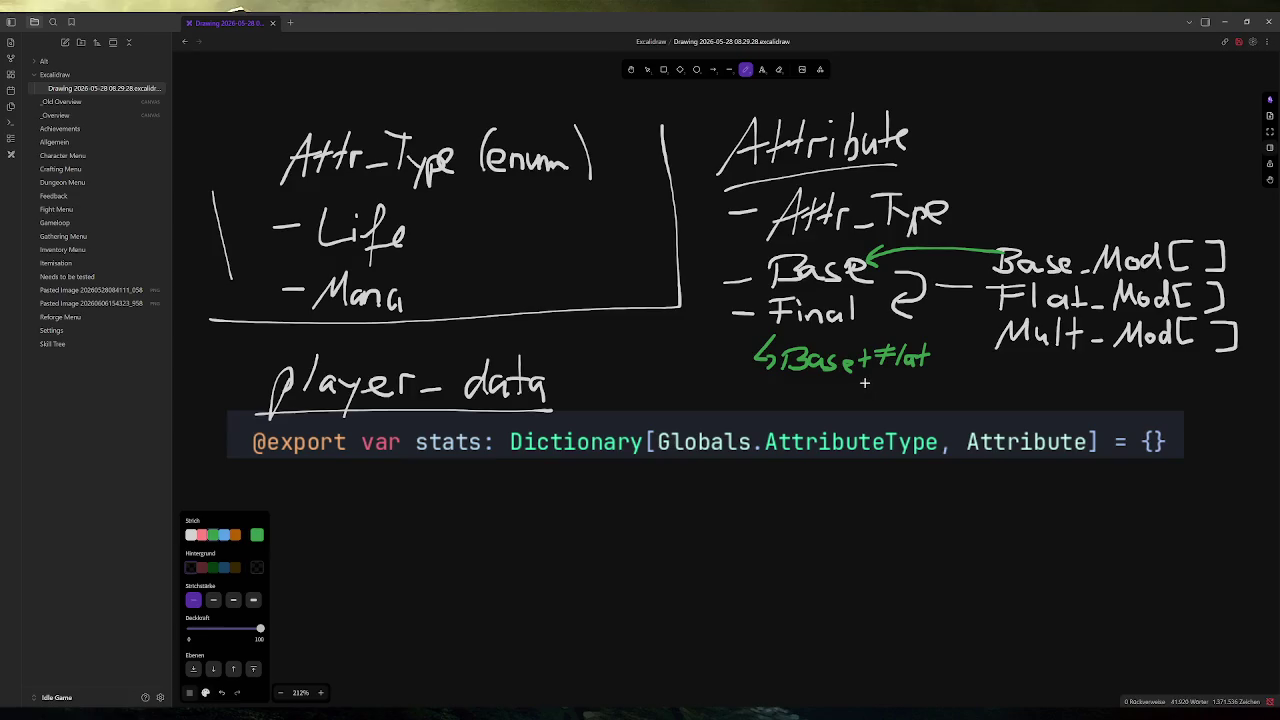
pyautogui.moveTo(857, 385); pyautogui.dragTo(869, 385)
pyautogui.moveTo(863, 378)
pyautogui.mouseDown()
pyautogui.moveTo(877, 393)
pyautogui.moveTo(937, 380)
pyautogui.moveTo(998, 394)
pyautogui.moveTo(1003, 381)
pyautogui.mouseUp()
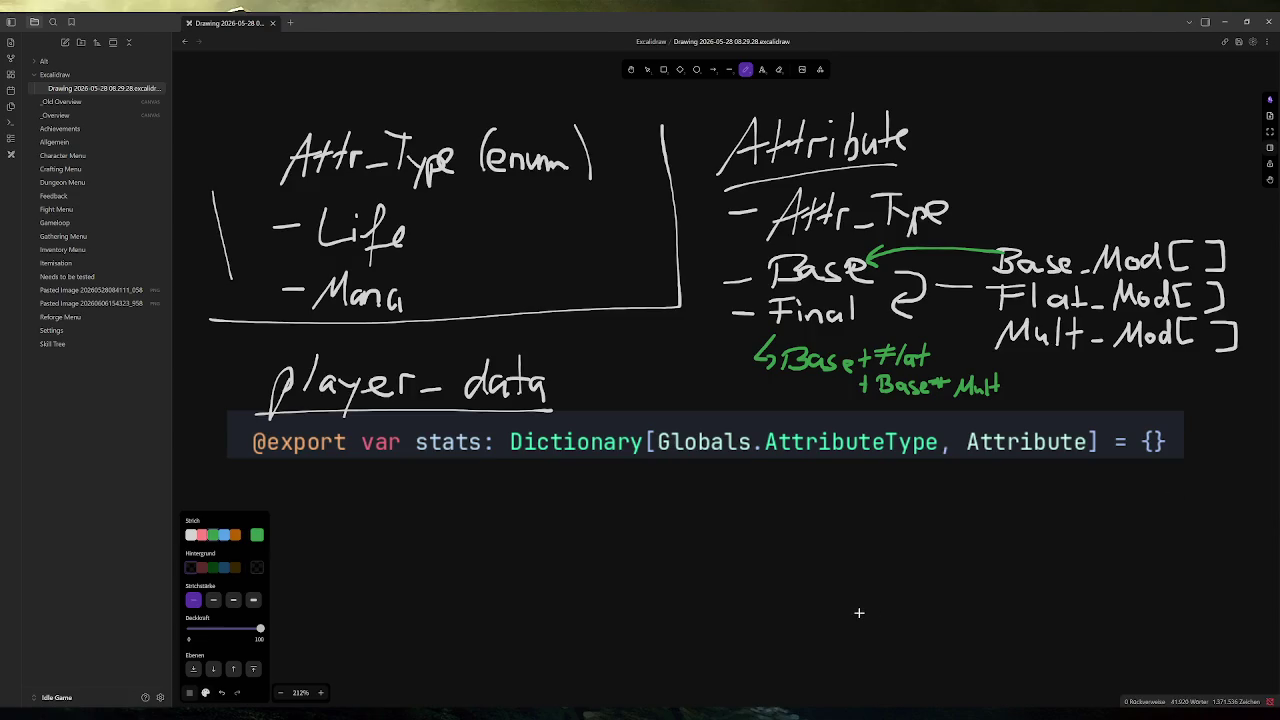
pyautogui.click(206, 692)
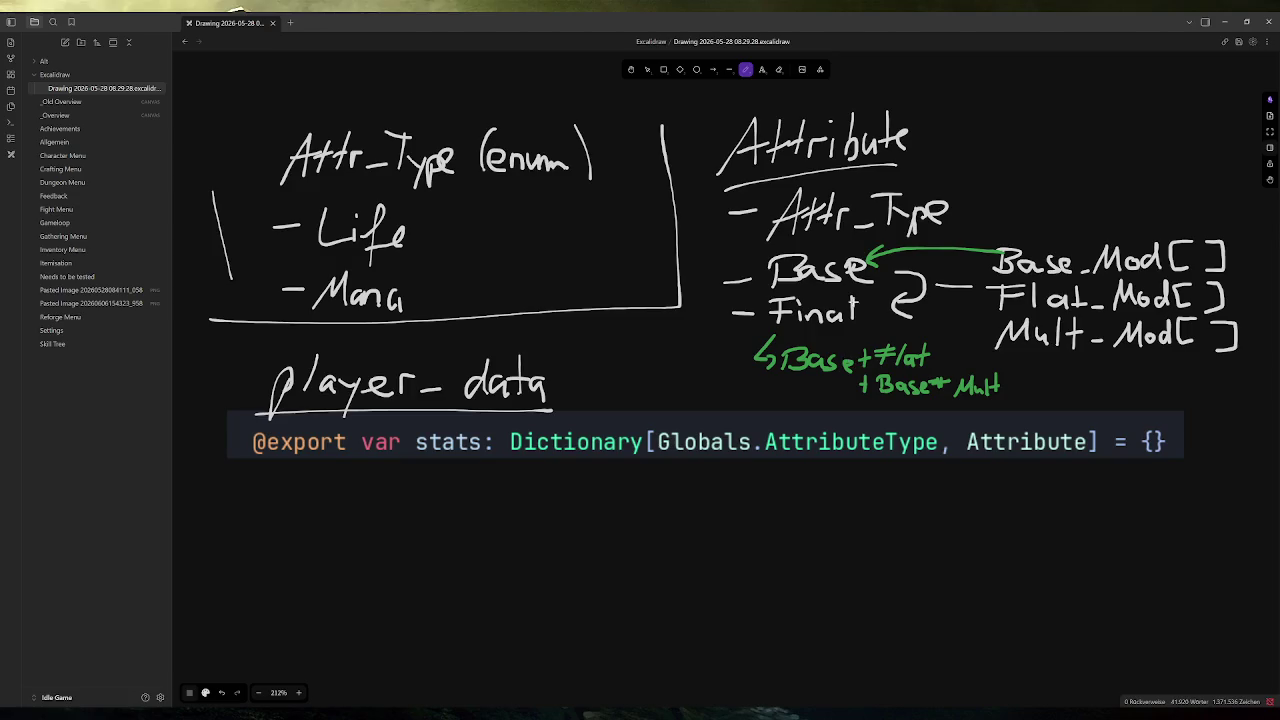
pyautogui.hotkey('alt', 'Tab')
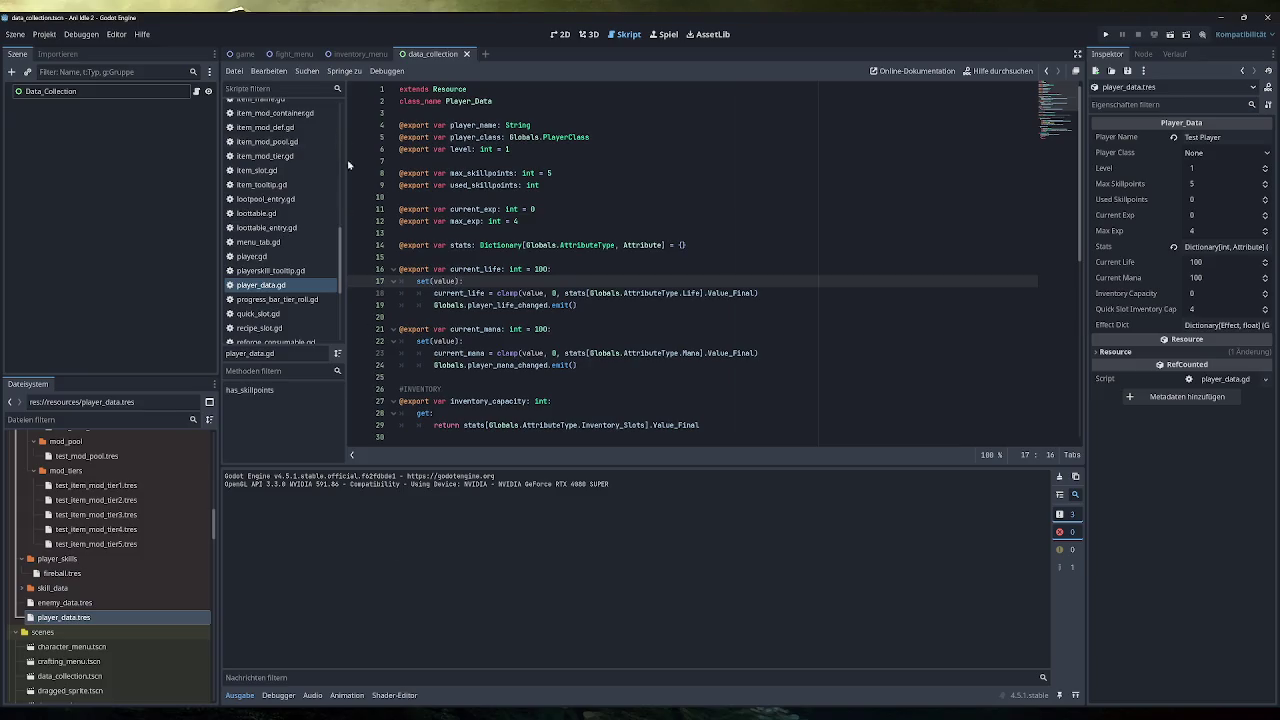
# Step: Open attribute.gd and highlight the Value_Base getter's base-mod loop, Value_Base + sum_of_base_mods sum, and return
pyautogui.scroll(10, 276, 113)
pyautogui.click(276, 110)
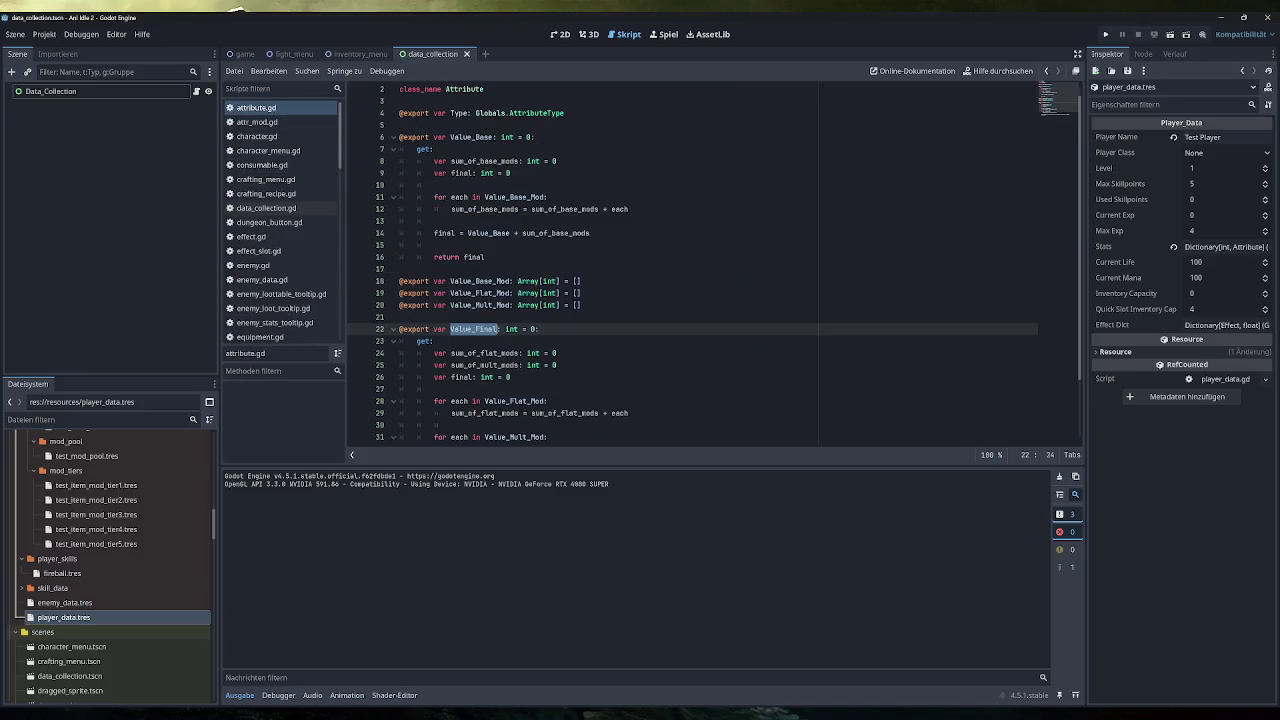
pyautogui.moveTo(490, 269); pyautogui.dragTo(399, 149)
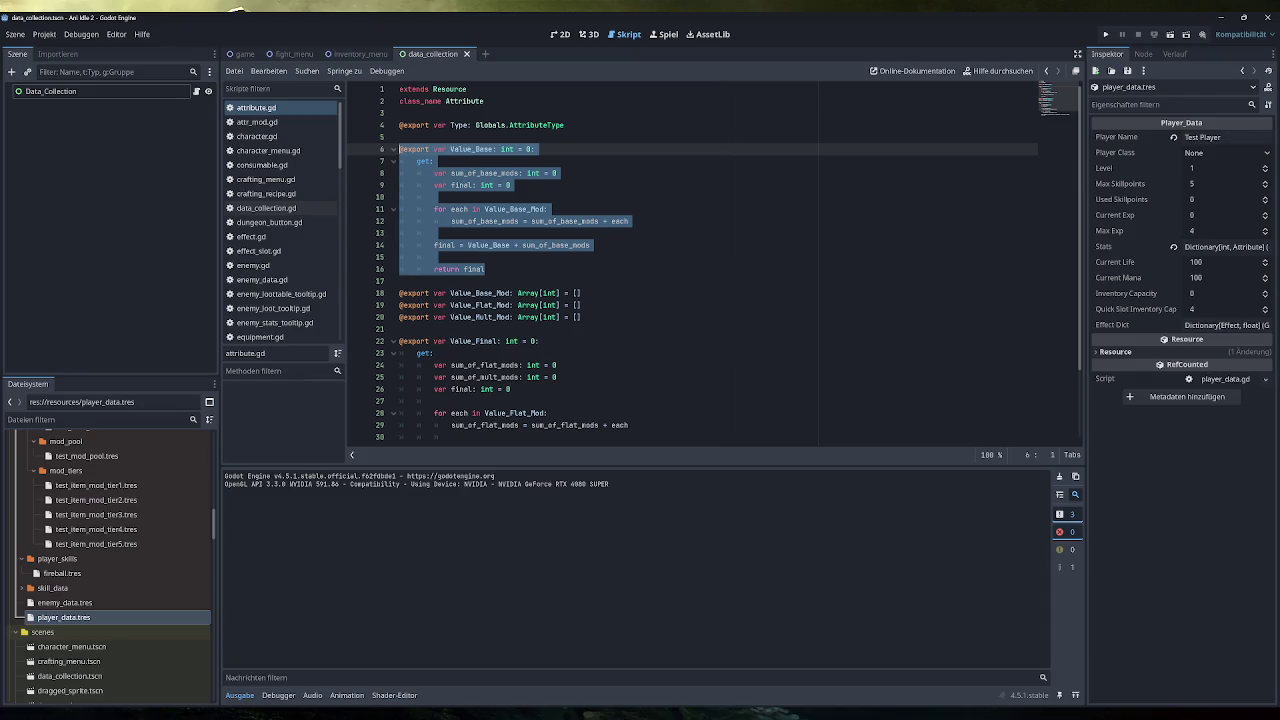
pyautogui.click(433, 161)
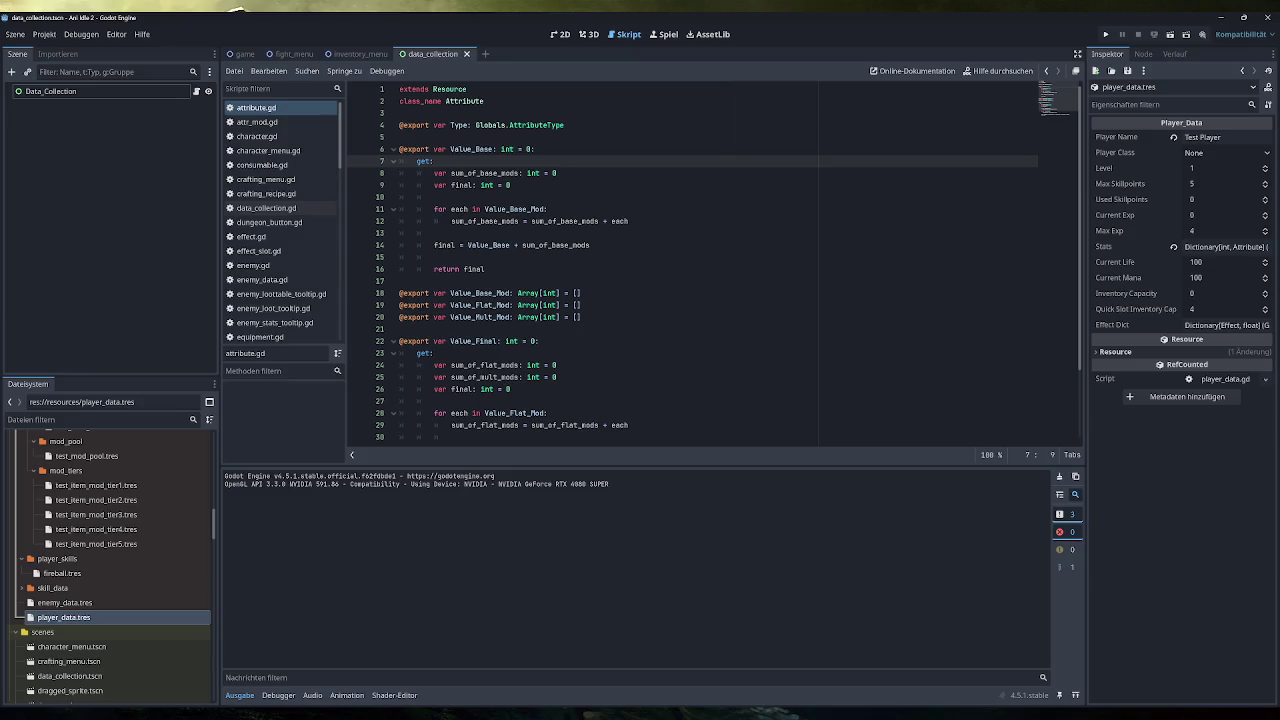
pyautogui.doubleClick(471, 149)
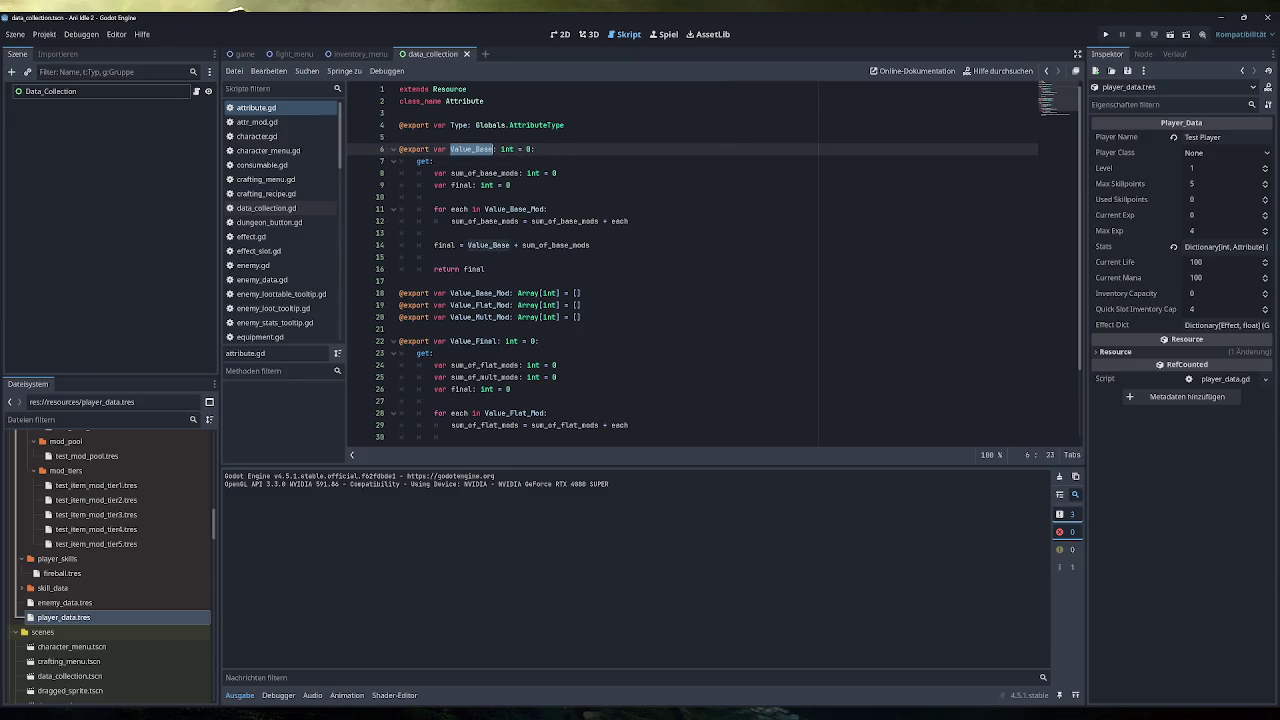
pyautogui.moveTo(628, 221); pyautogui.dragTo(434, 209)
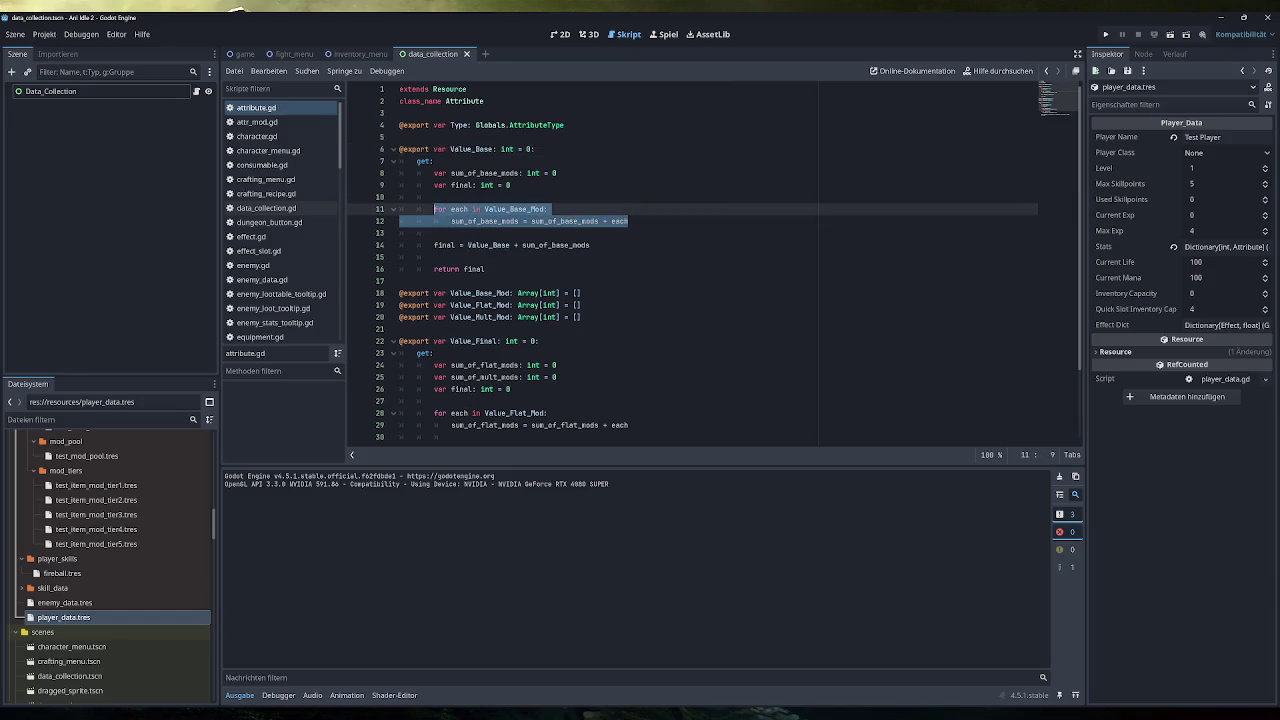
pyautogui.click(590, 245)
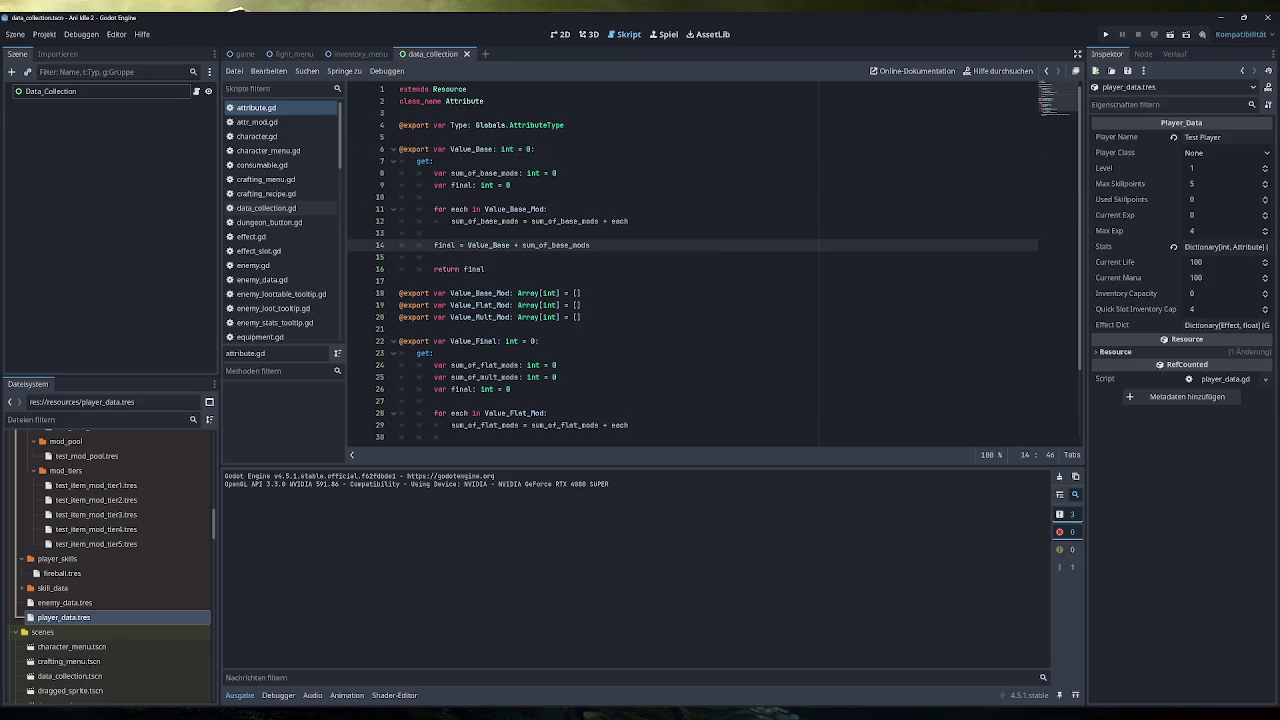
pyautogui.moveTo(467, 245); pyautogui.dragTo(590, 245)
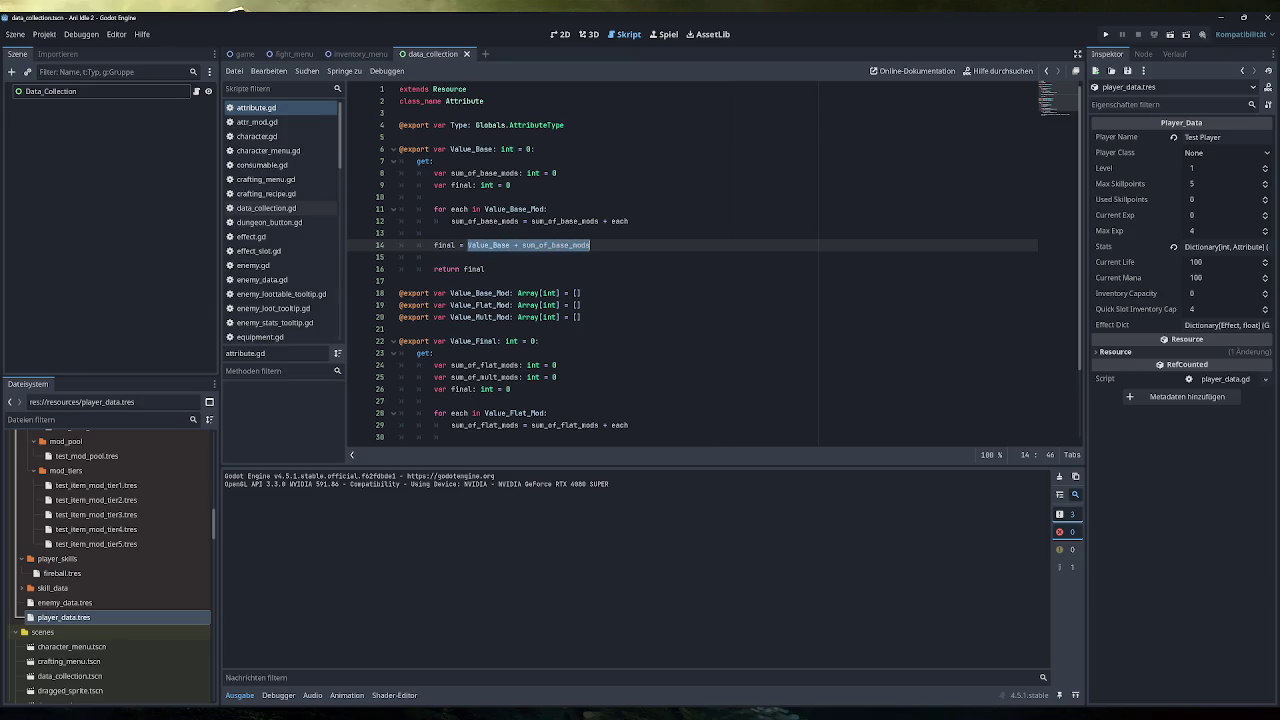
pyautogui.moveTo(485, 269); pyautogui.dragTo(434, 269)
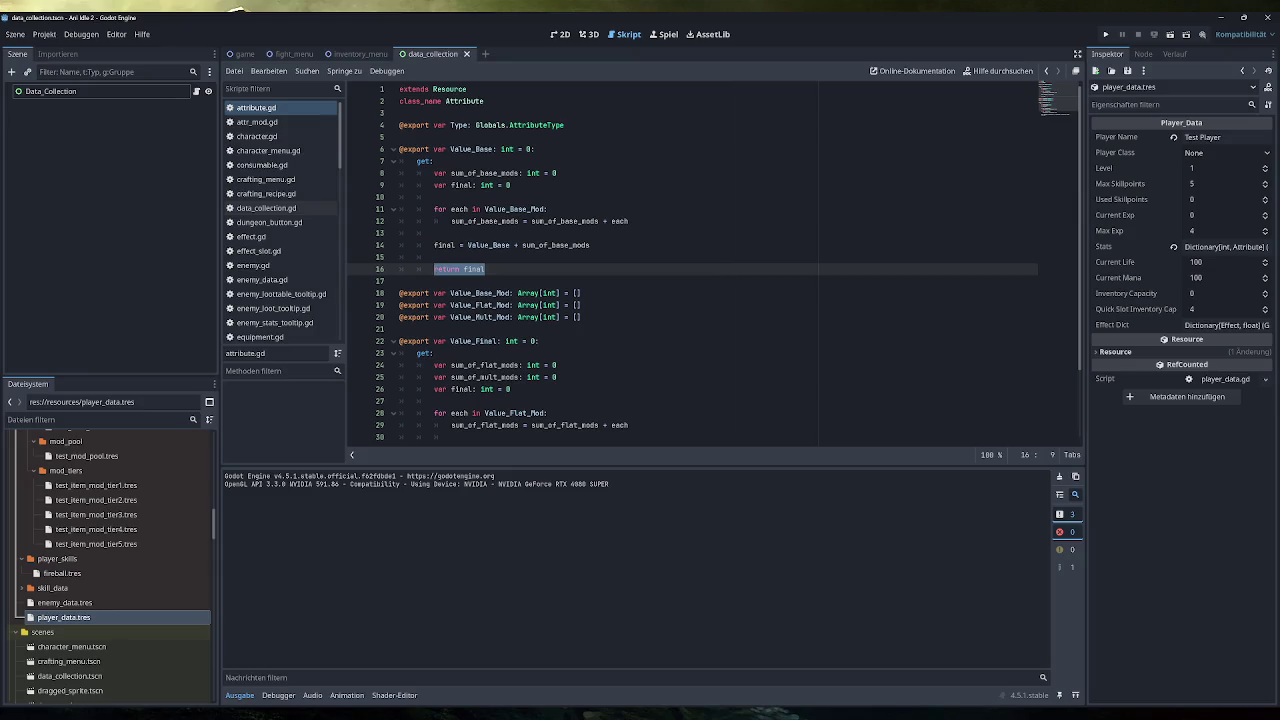
# Step: Highlight Value_Final, its mult-mod summing loop, and Value_Base in the final formula
pyautogui.scroll(-2, 715, 262)
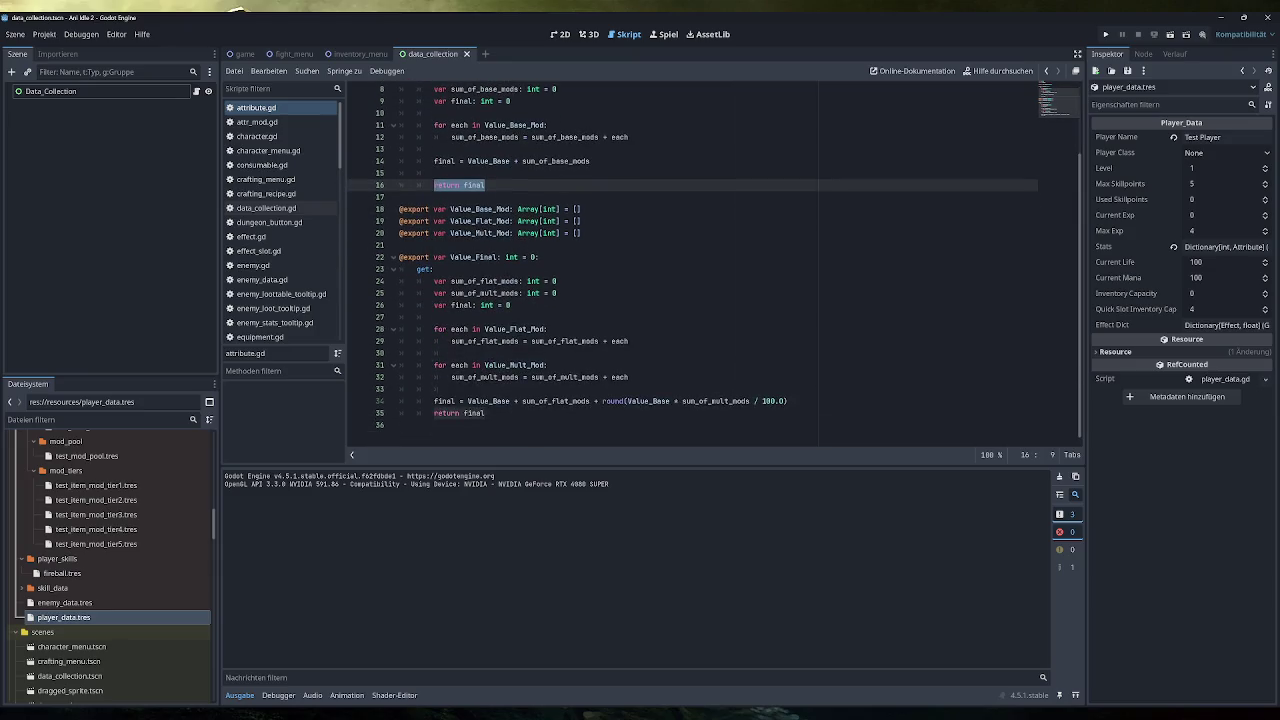
pyautogui.doubleClick(474, 257)
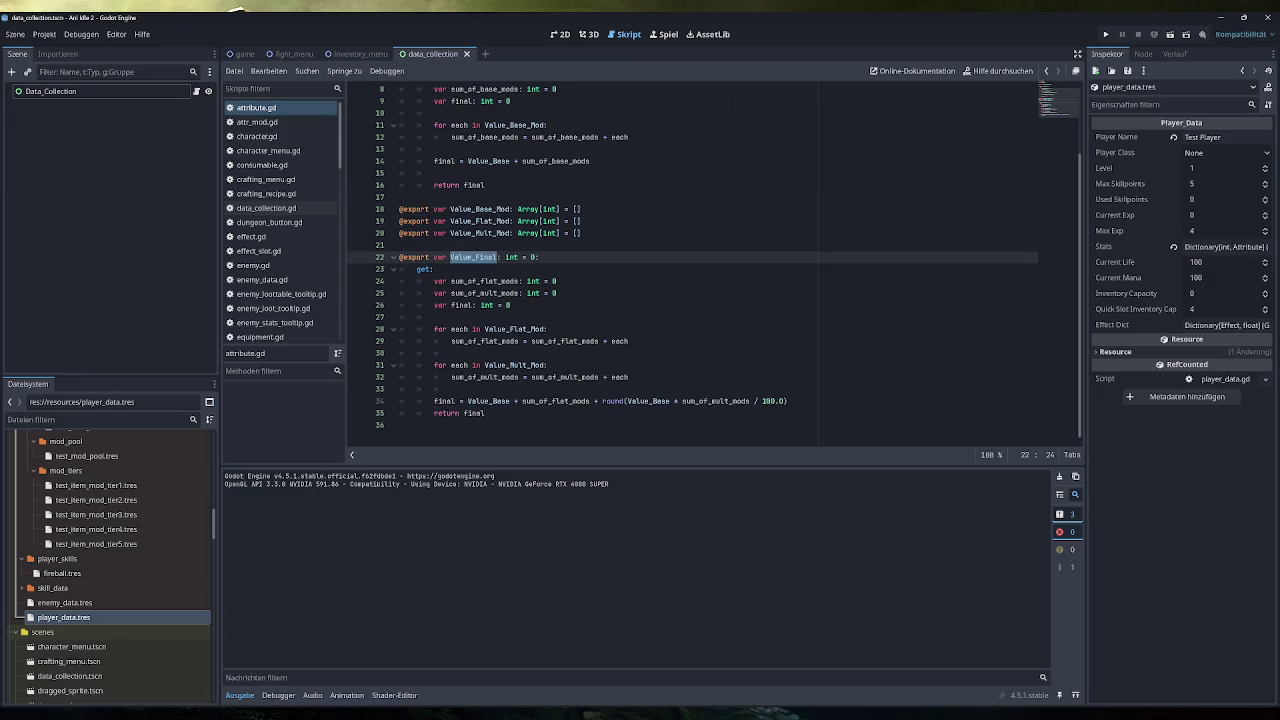
pyautogui.click(451, 353)
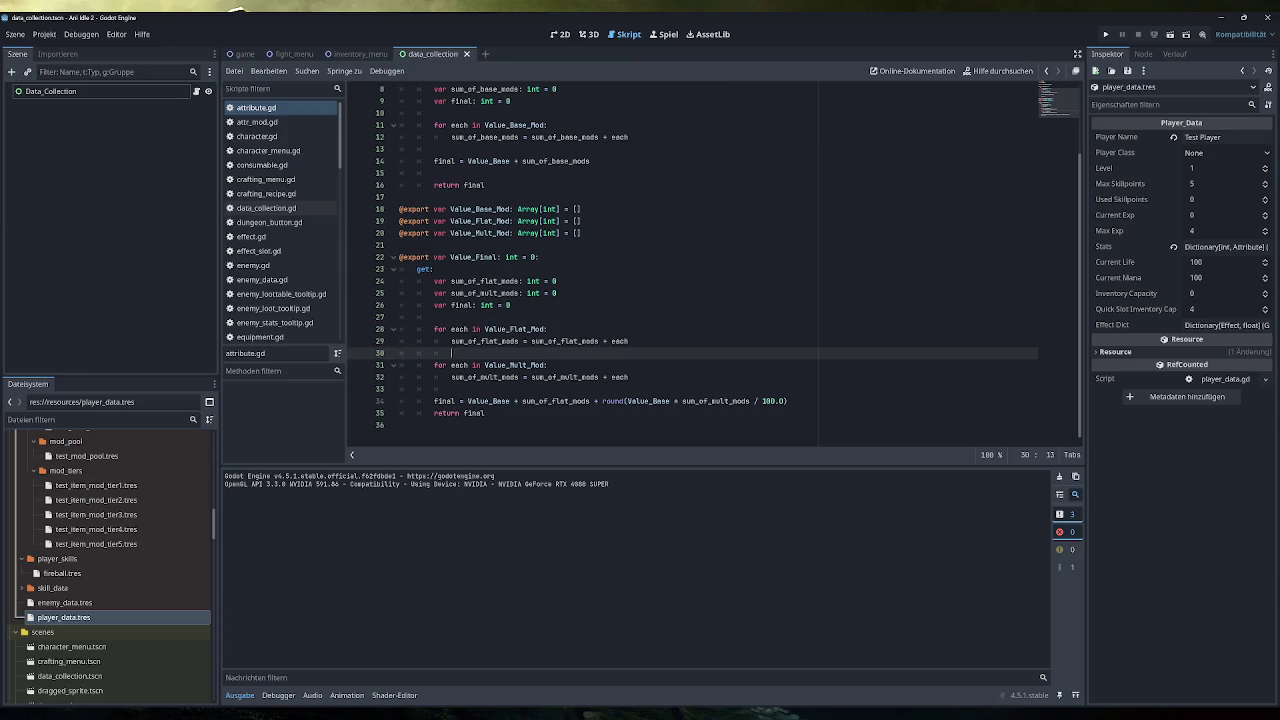
pyautogui.moveTo(628, 377); pyautogui.dragTo(434, 365)
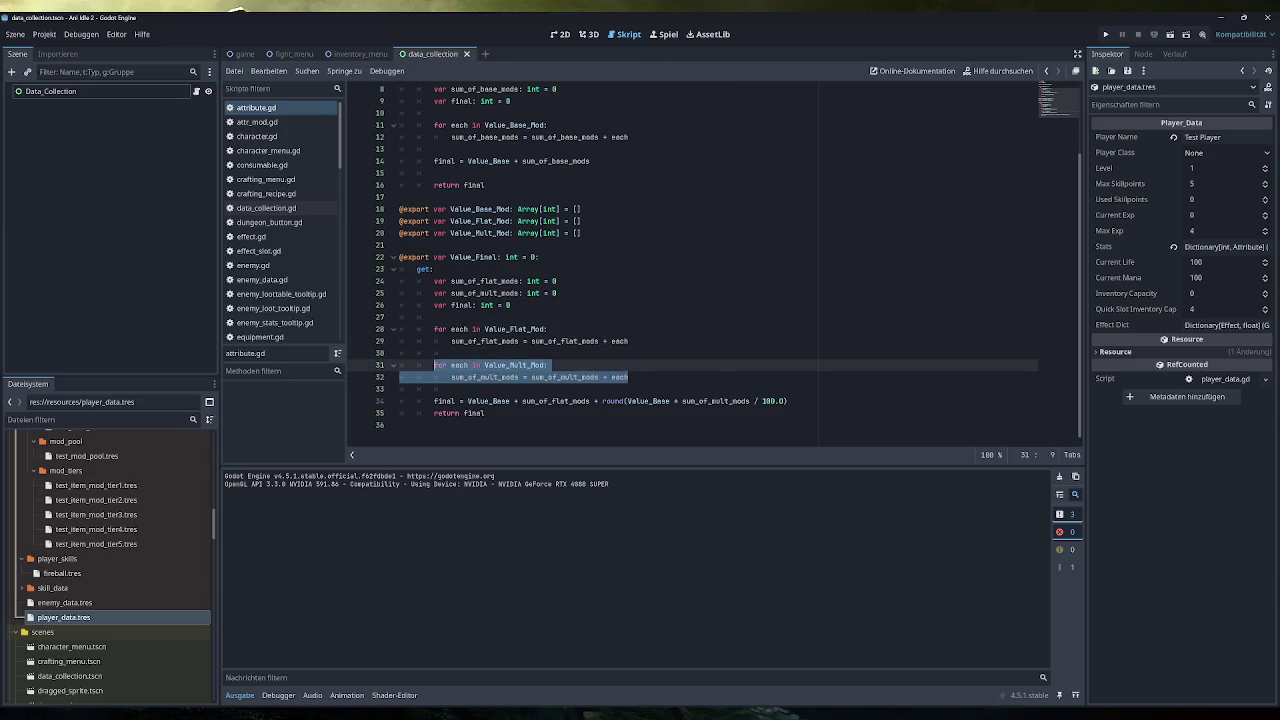
pyautogui.click(451, 353)
pyautogui.doubleClick(488, 401)
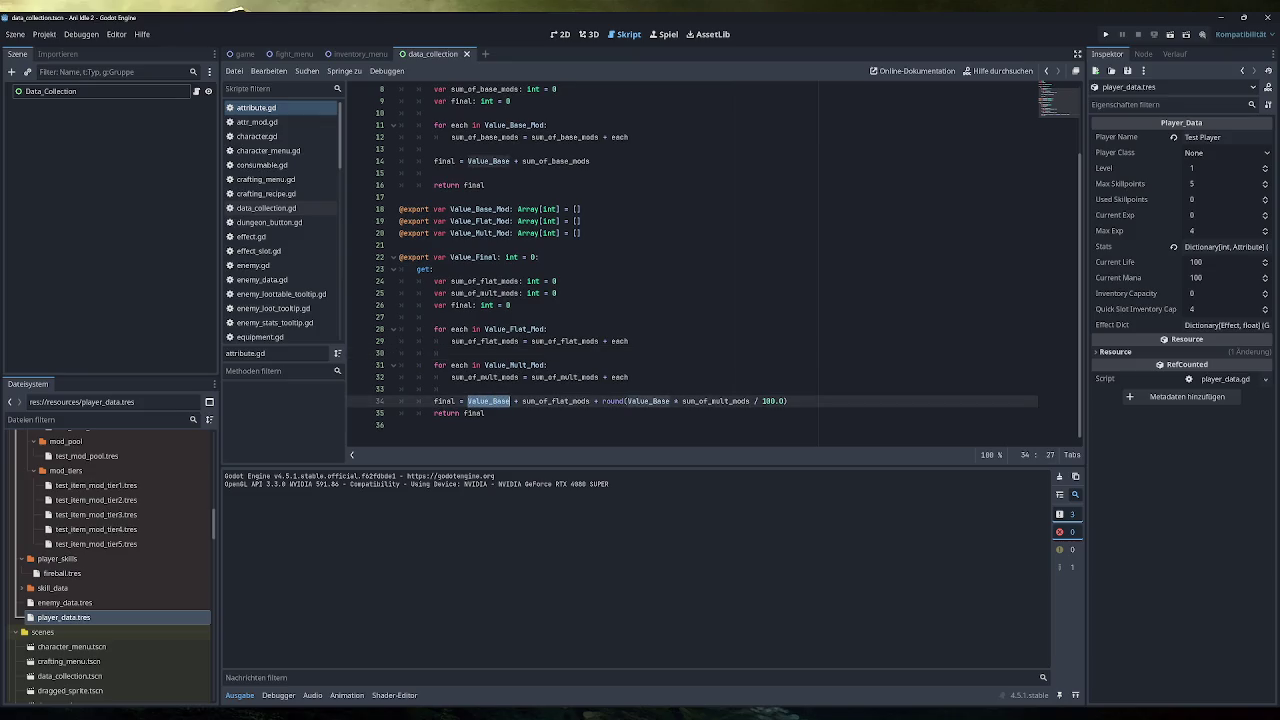
# Step: Compare sum_of_base_mods with sum_of_flat_mods and the rounded Value_Base * sum_of_mult_mods / 100.0 term
pyautogui.scroll(2, 600, 300)
pyautogui.doubleClick(555, 245)
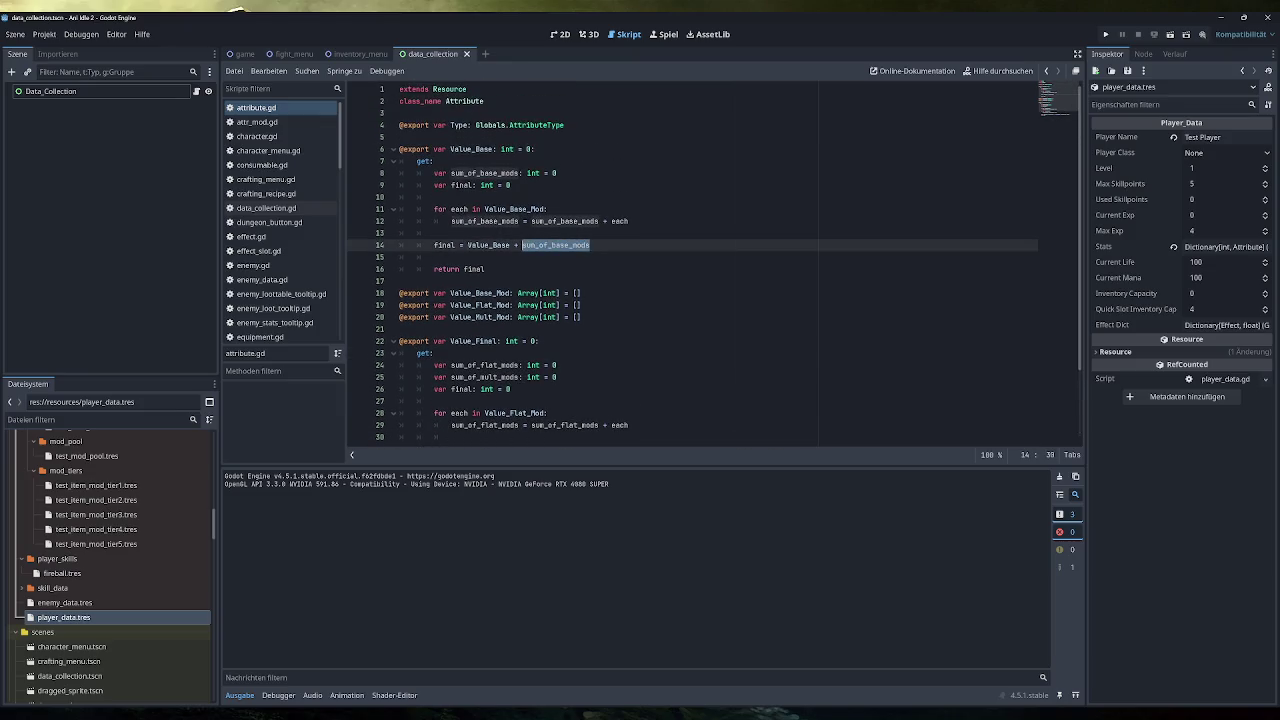
pyautogui.scroll(-2, 715, 263)
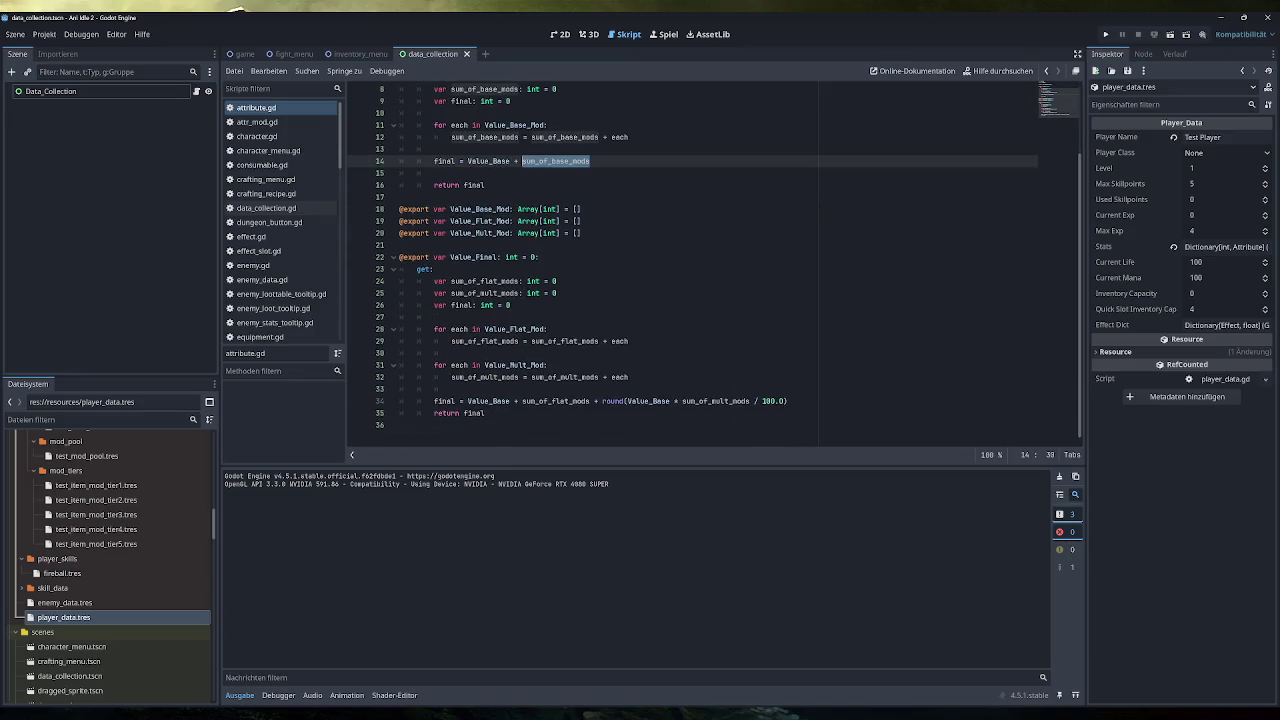
pyautogui.doubleClick(555, 401)
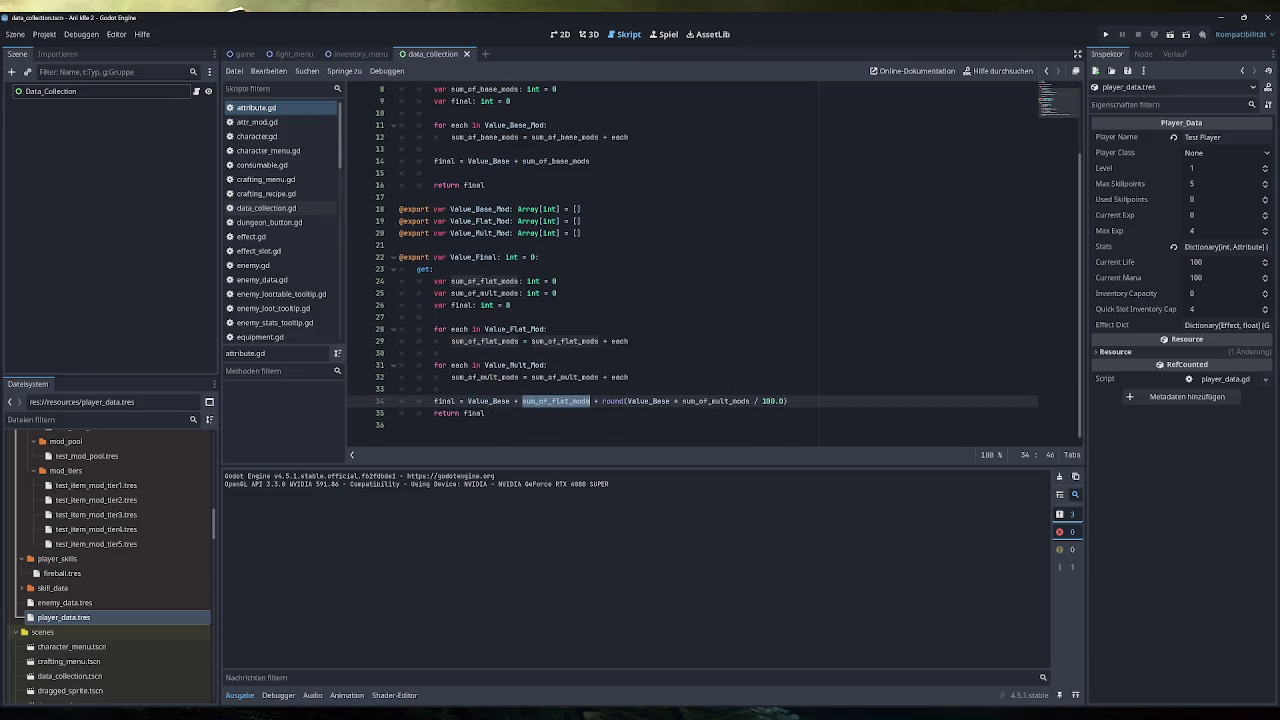
pyautogui.moveTo(603, 401); pyautogui.dragTo(788, 401)
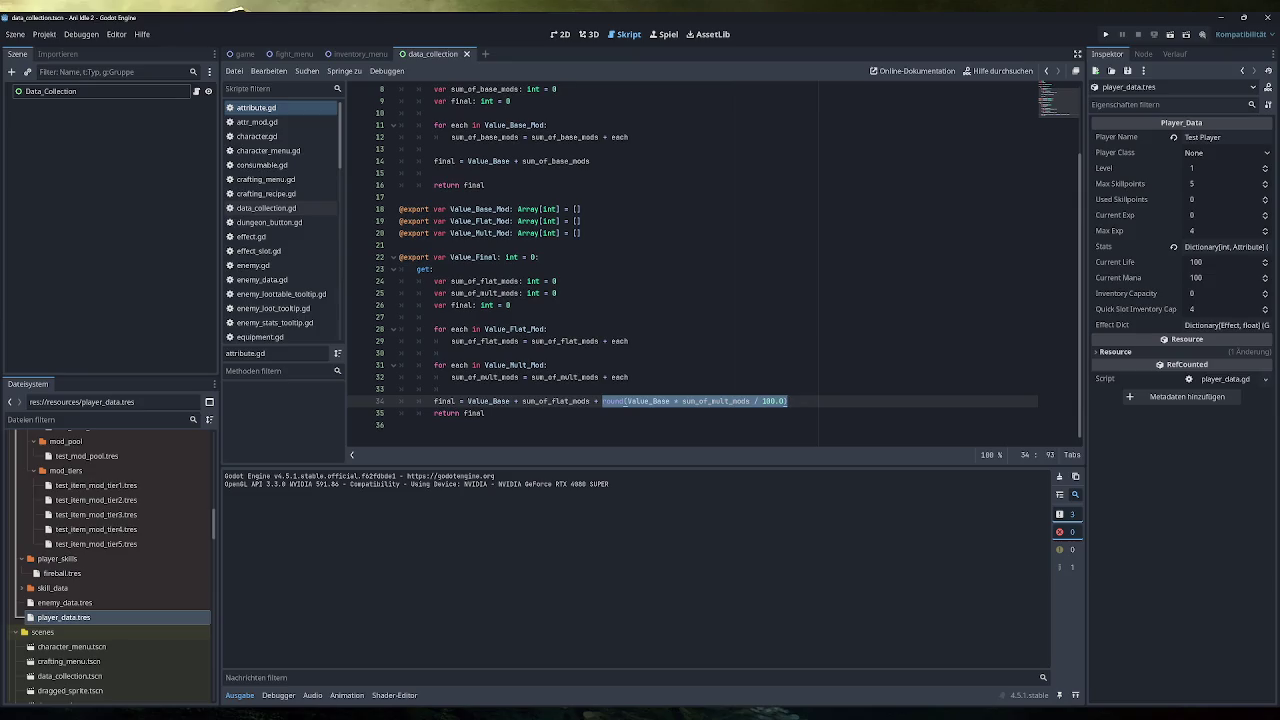
pyautogui.scroll(2, 715, 263)
pyautogui.click(543, 221)
pyautogui.scroll(-2, 715, 263)
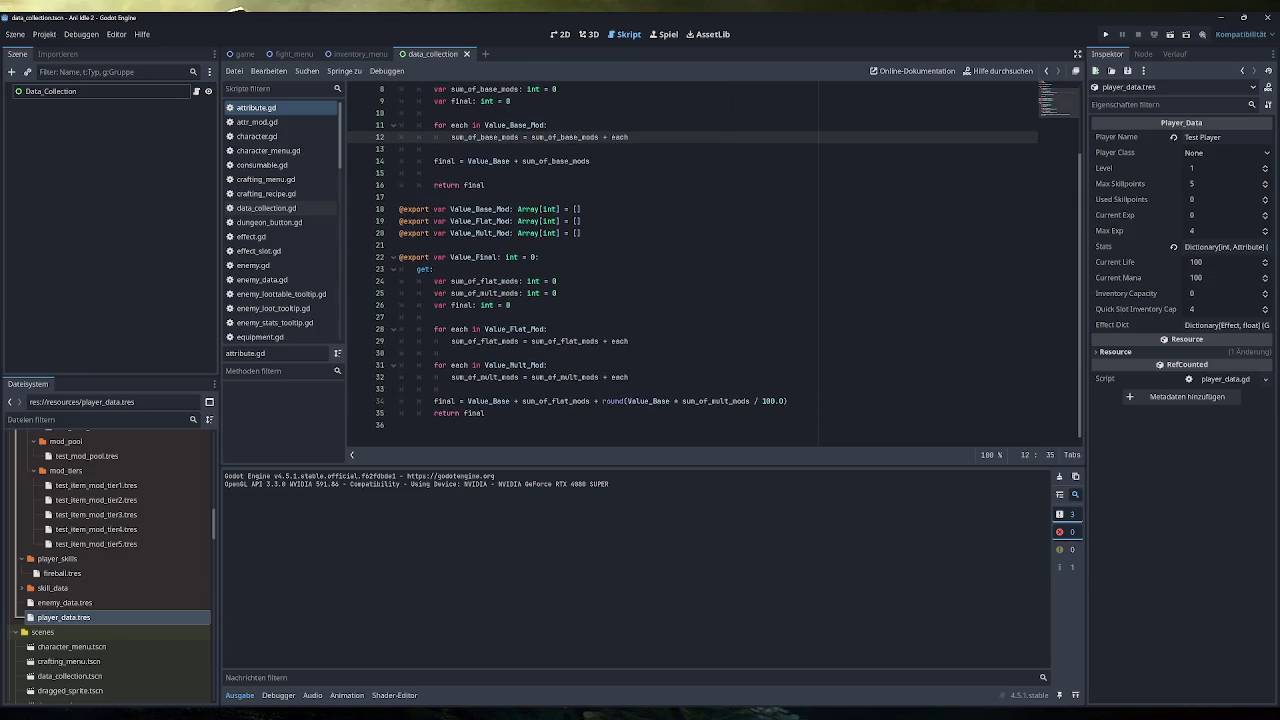
pyautogui.click(763, 401)
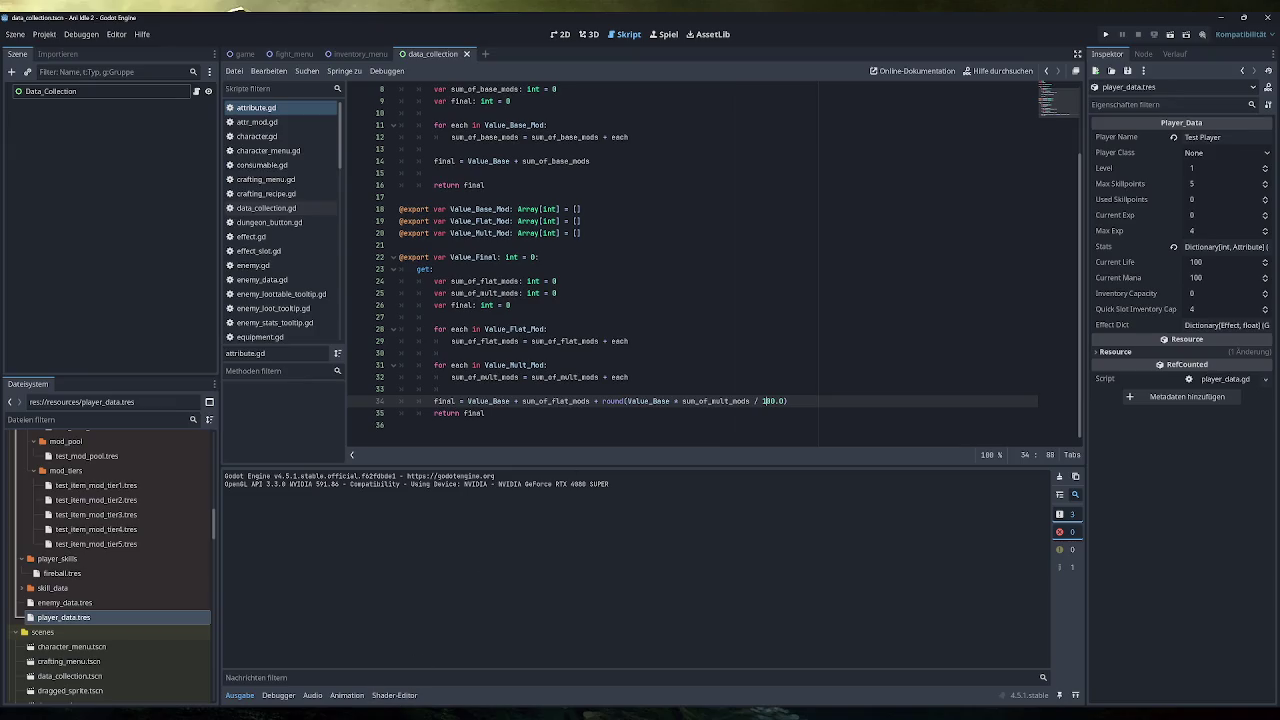
# Step: Shrink the output panel so the whole Value_Final getter is visible
pyautogui.moveTo(372, 714)
pyautogui.scroll(1, 763, 437)
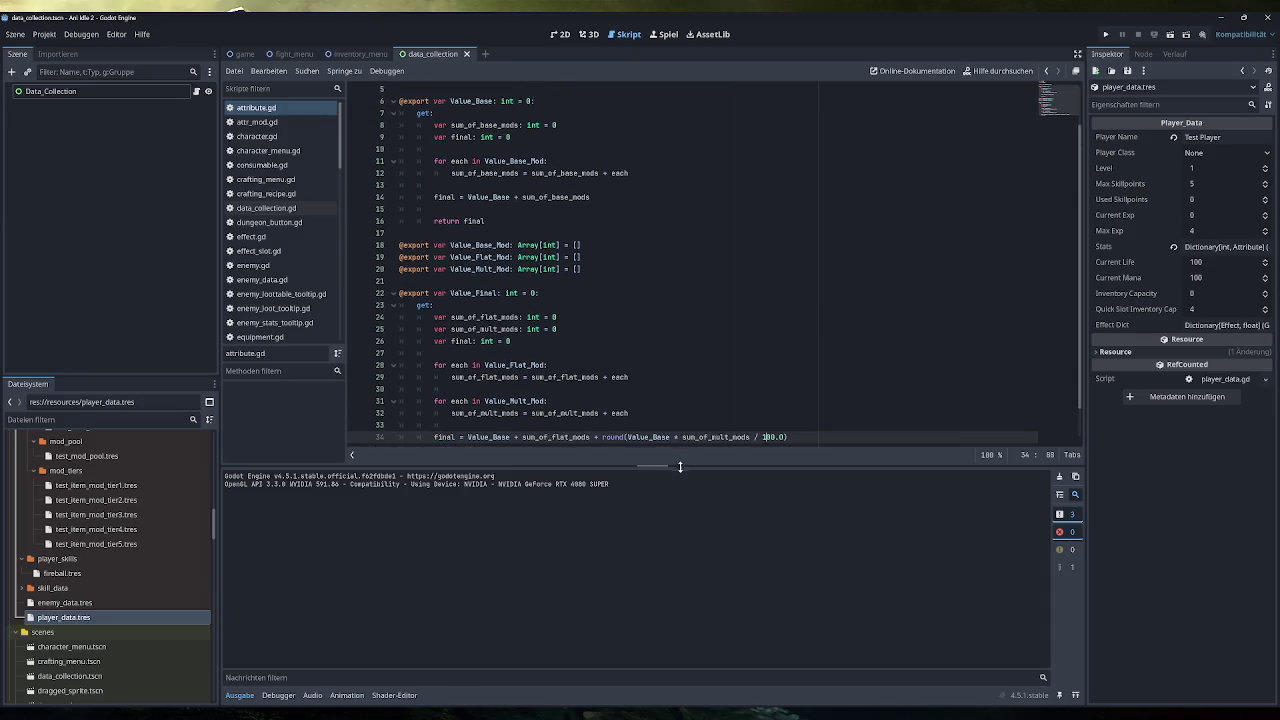
pyautogui.moveTo(676, 464); pyautogui.dragTo(674, 563)
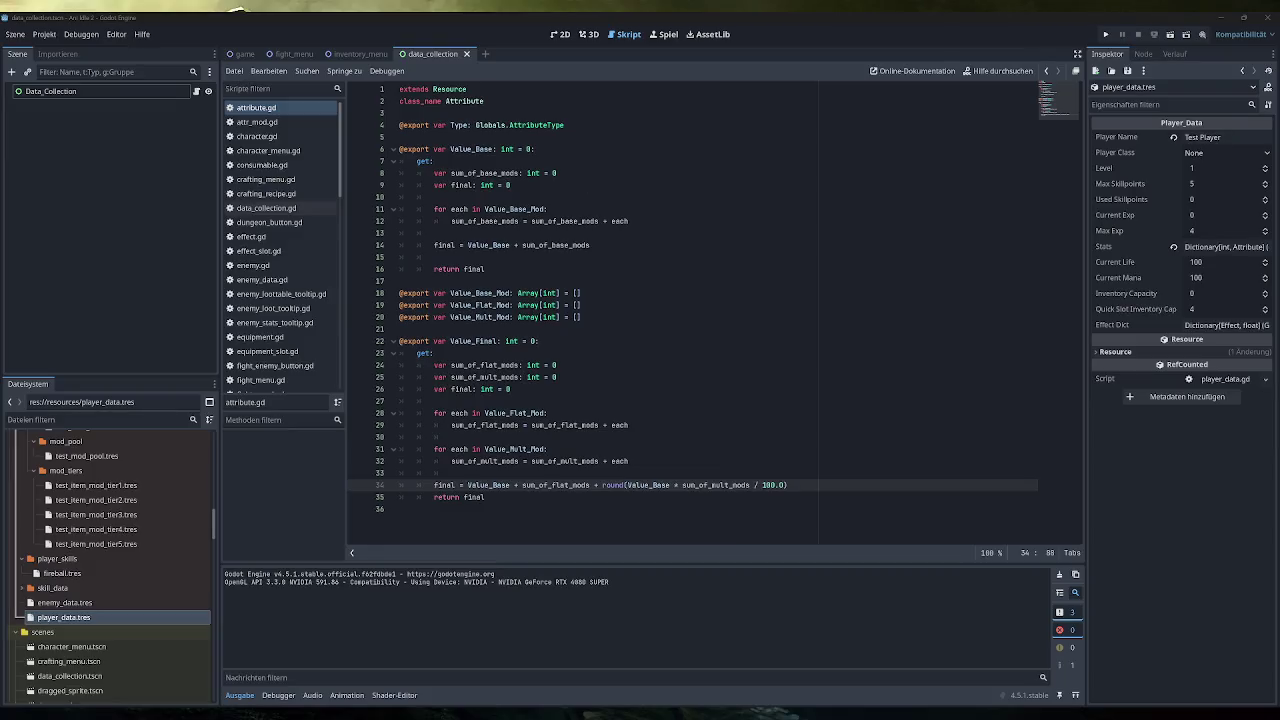
# Step: Inspect the Value_Base_Mod declaration and the Value_Base inside the round call
pyautogui.click(580, 293)
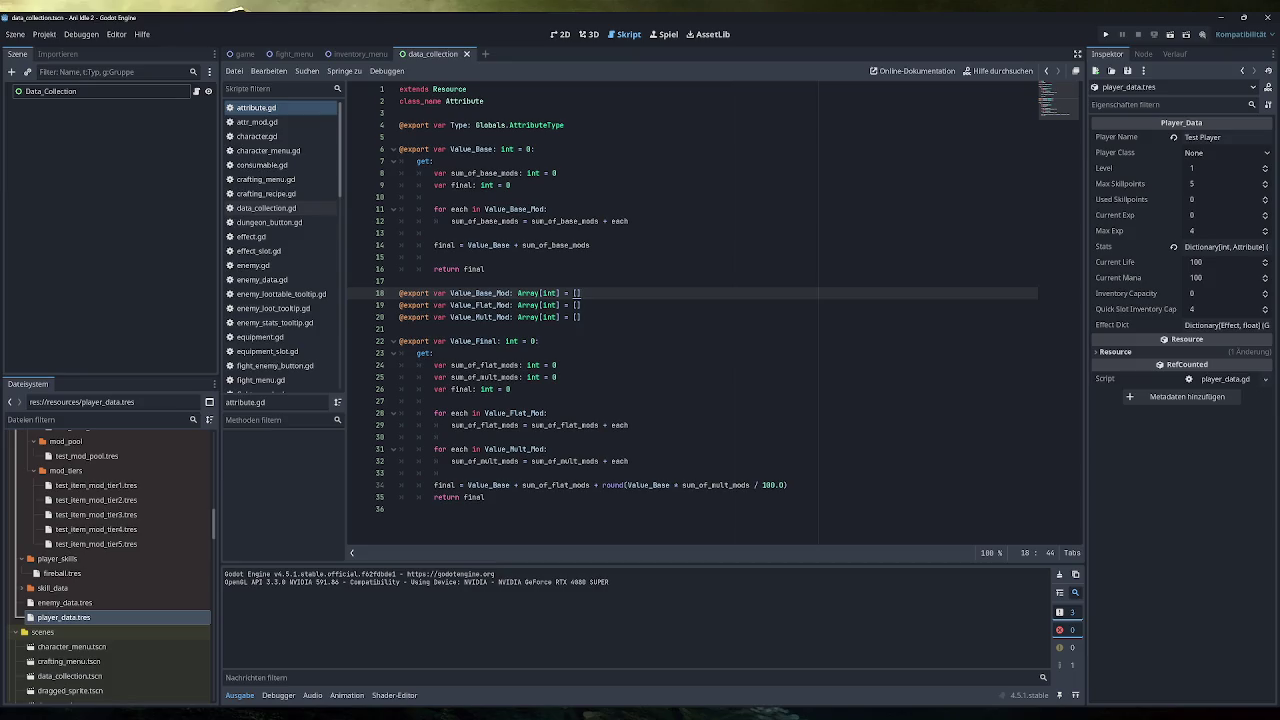
pyautogui.doubleClick(648, 485)
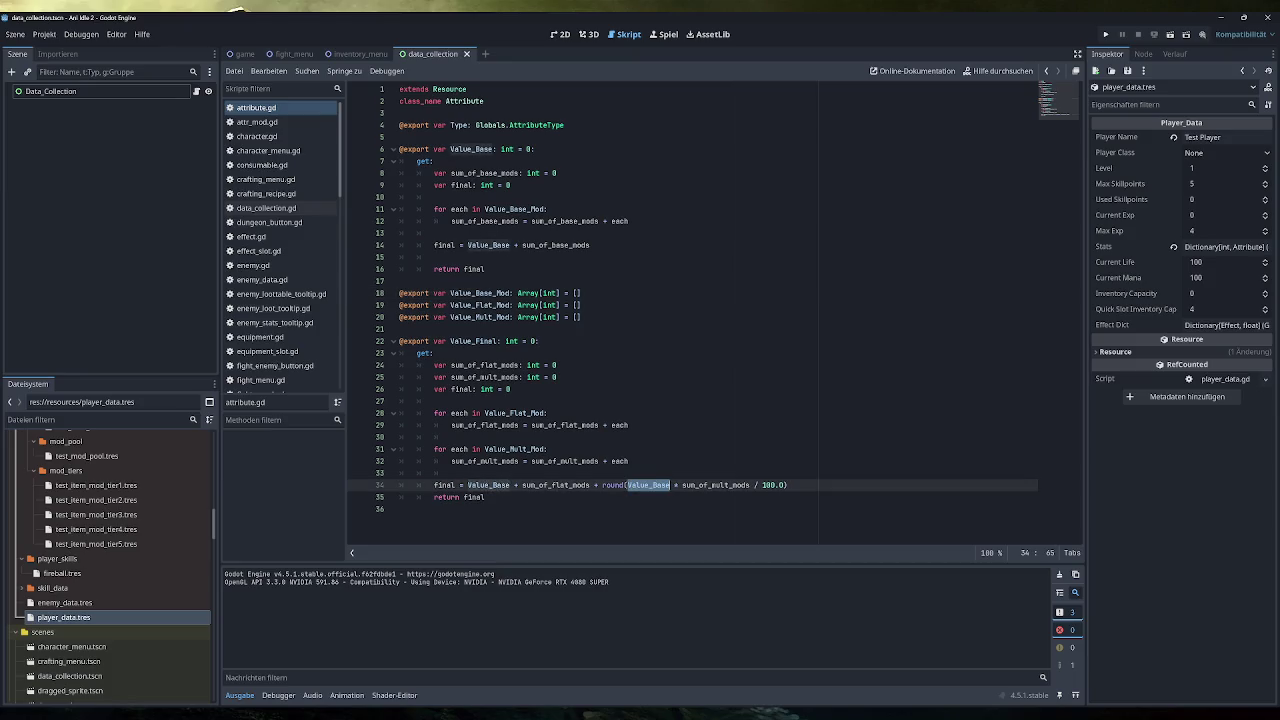
pyautogui.moveTo(648, 485)
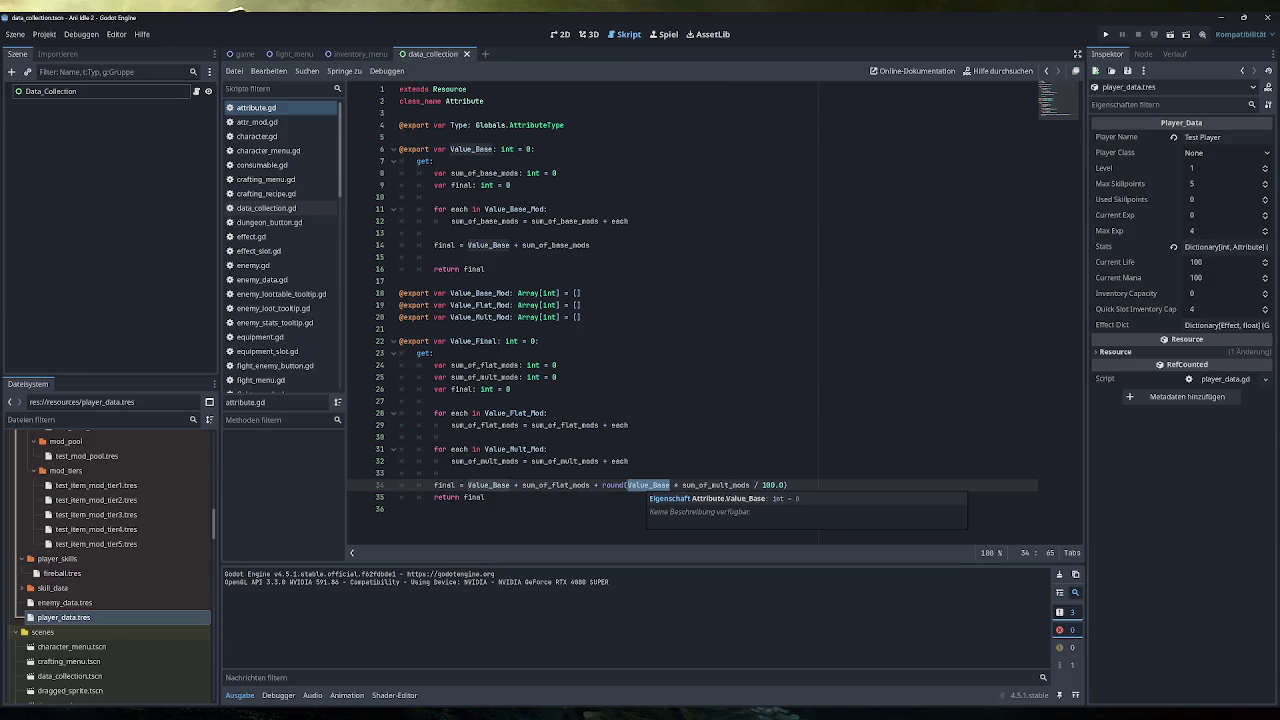
# Step: Start a var line above the final calculation on line 33, then remove it again
pyautogui.click(452, 473)
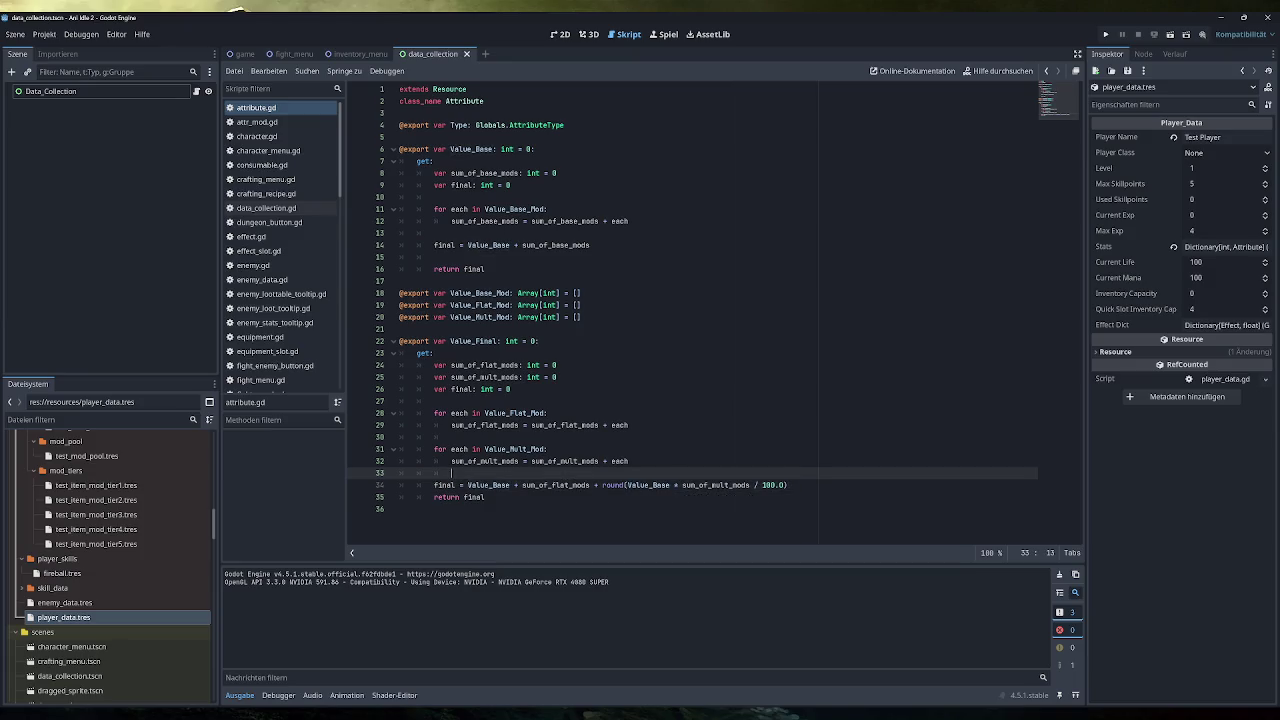
pyautogui.press('Return')
pyautogui.press('Return')
pyautogui.press('BackSpace')
pyautogui.press('BackSpace')
pyautogui.press('Return')
pyautogui.press('BackSpace')
pyautogui.press('Tab')
pyautogui.press('Return')
pyautogui.press('BackSpace')
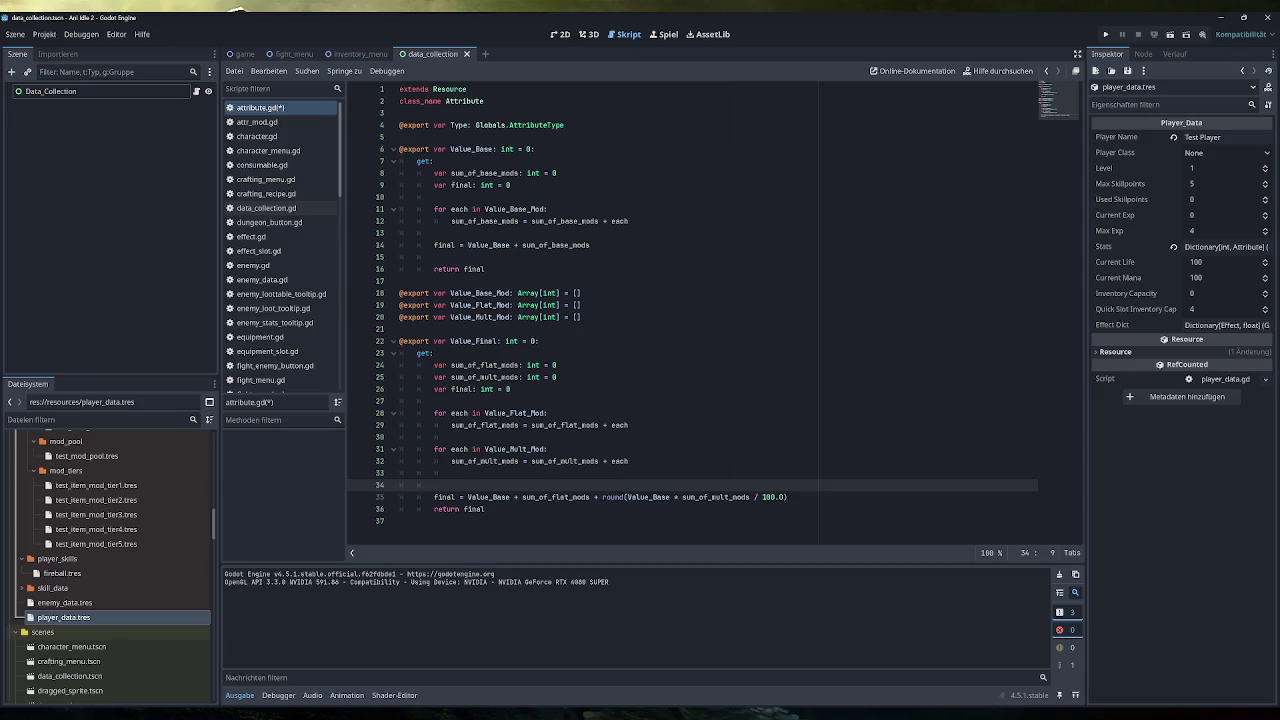
pyautogui.write('vae')
pyautogui.press('BackSpace')
pyautogui.write('r')
pyautogui.press('BackSpace')
pyautogui.press('BackSpace')
pyautogui.press('BackSpace')
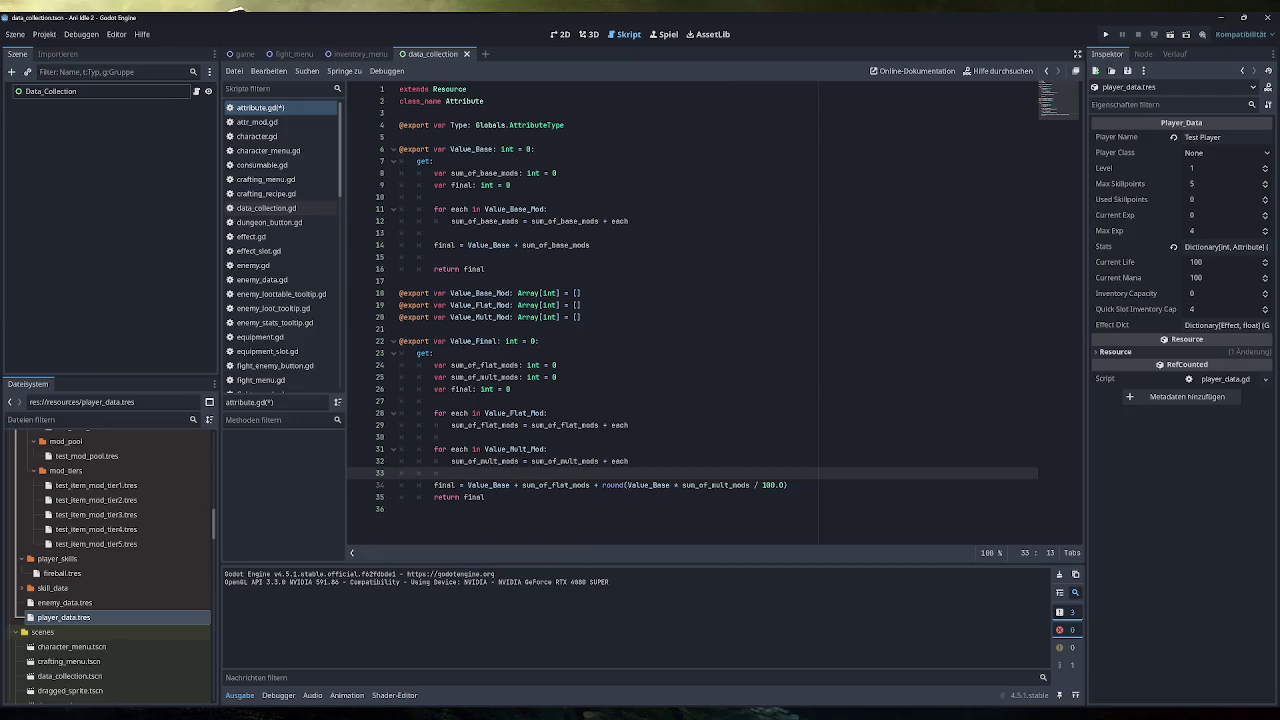
# Step: Add 'var base_value = Value_Base' as the first line under the Value_Final getter's get:
pyautogui.click(557, 377)
pyautogui.click(433, 353)
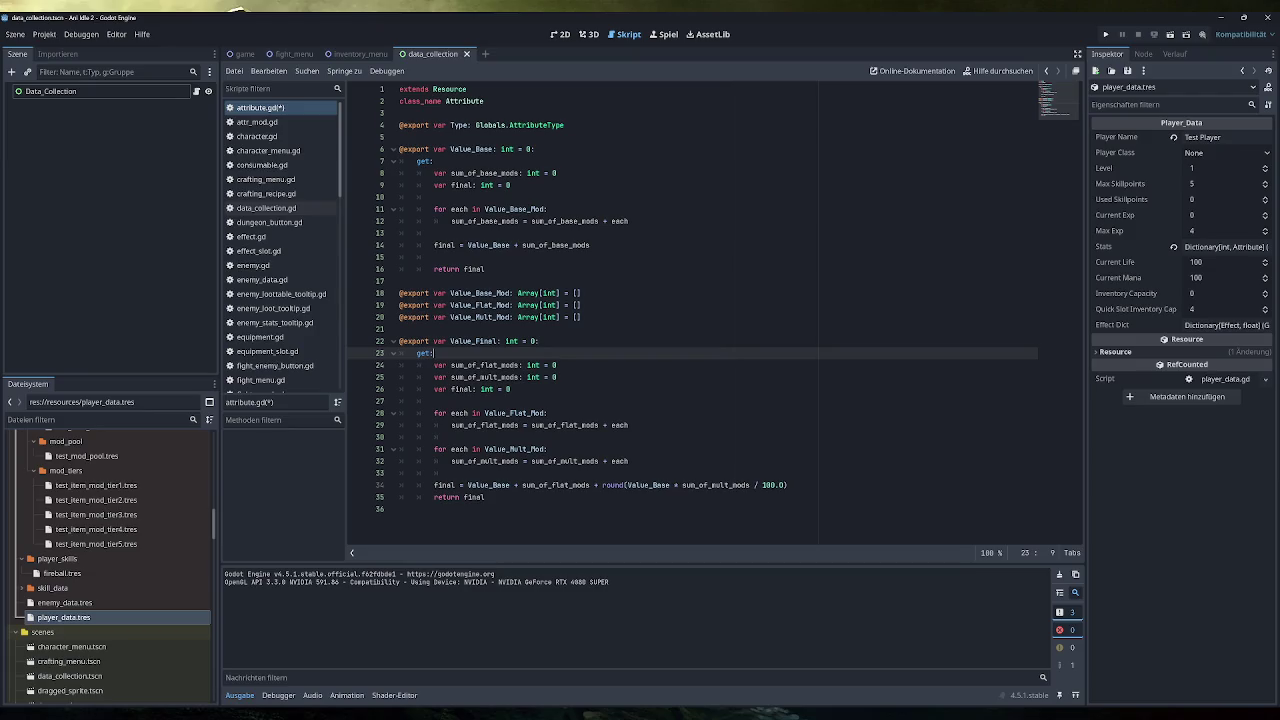
pyautogui.press('Return')
pyautogui.write('var ')
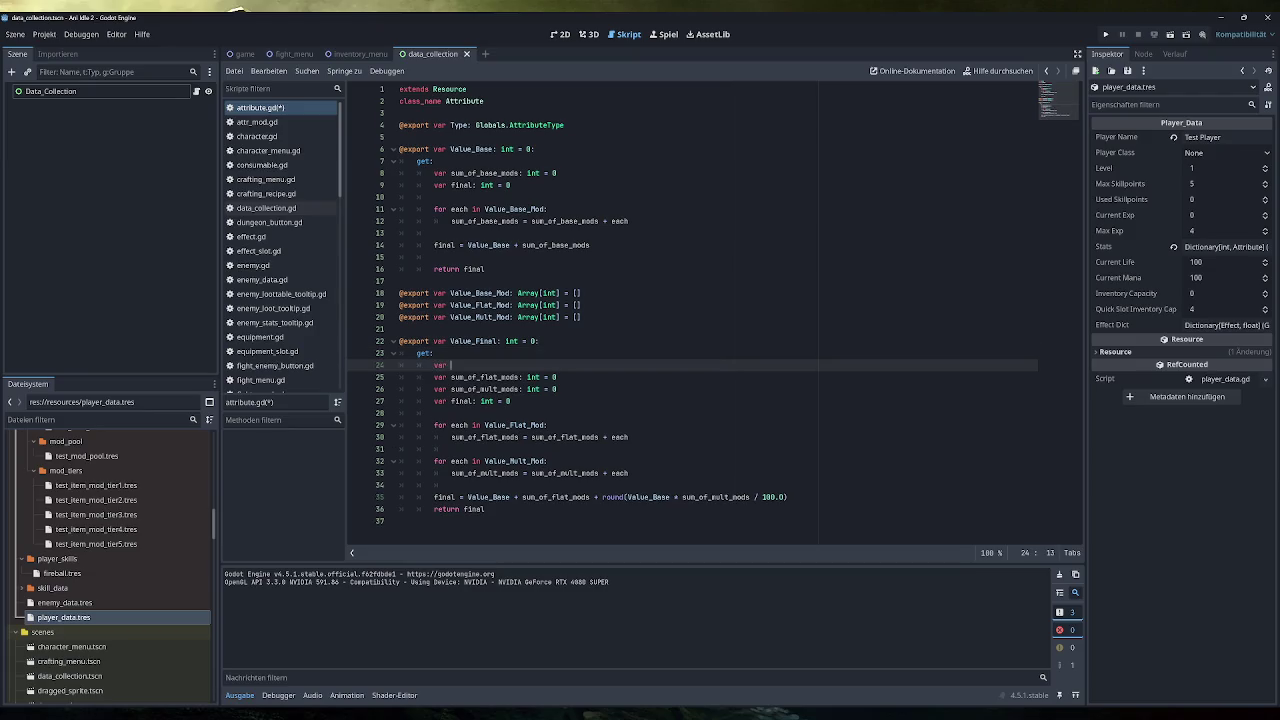
pyautogui.write('base_value =')
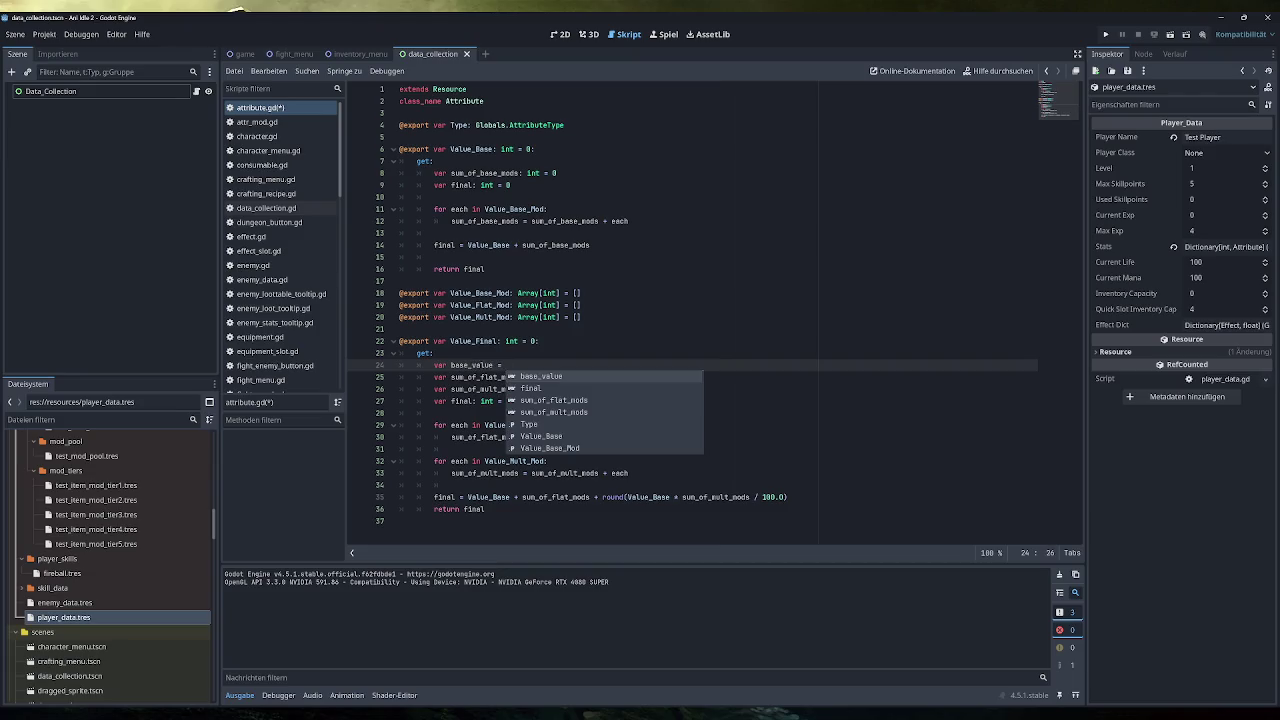
pyautogui.press('Escape')
pyautogui.write('Value_Base')
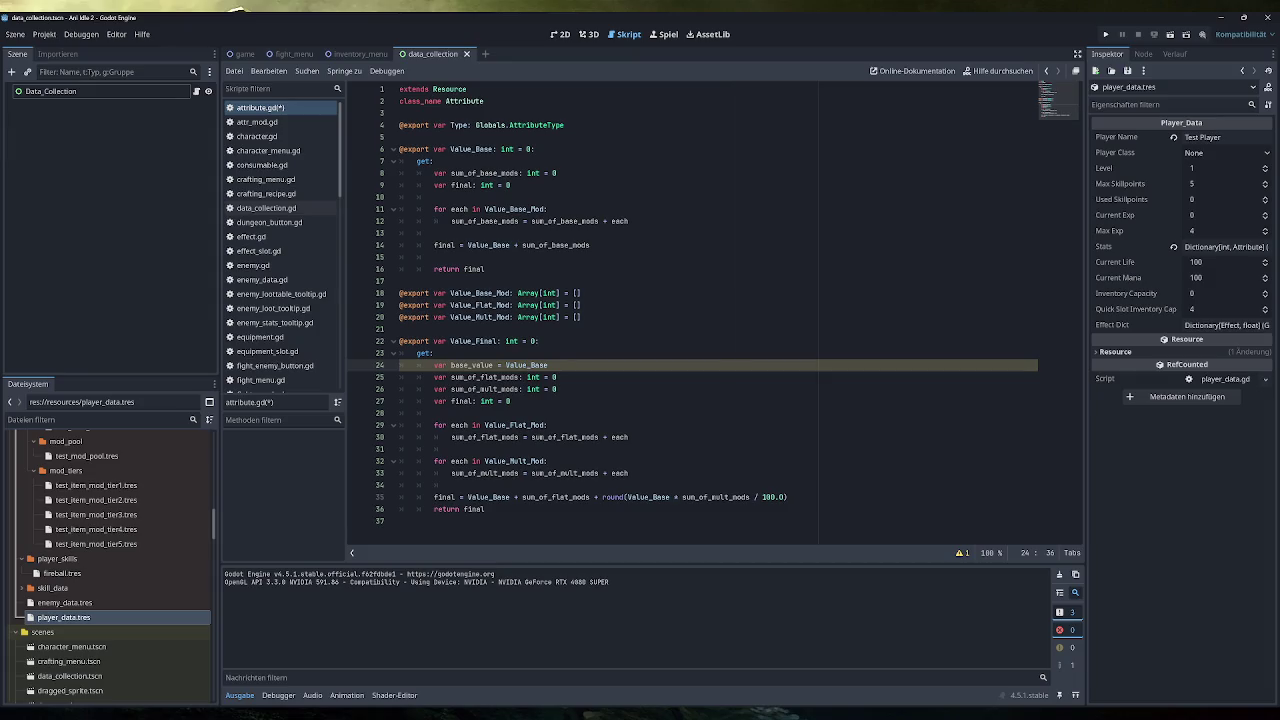
pyautogui.moveTo(533, 389)
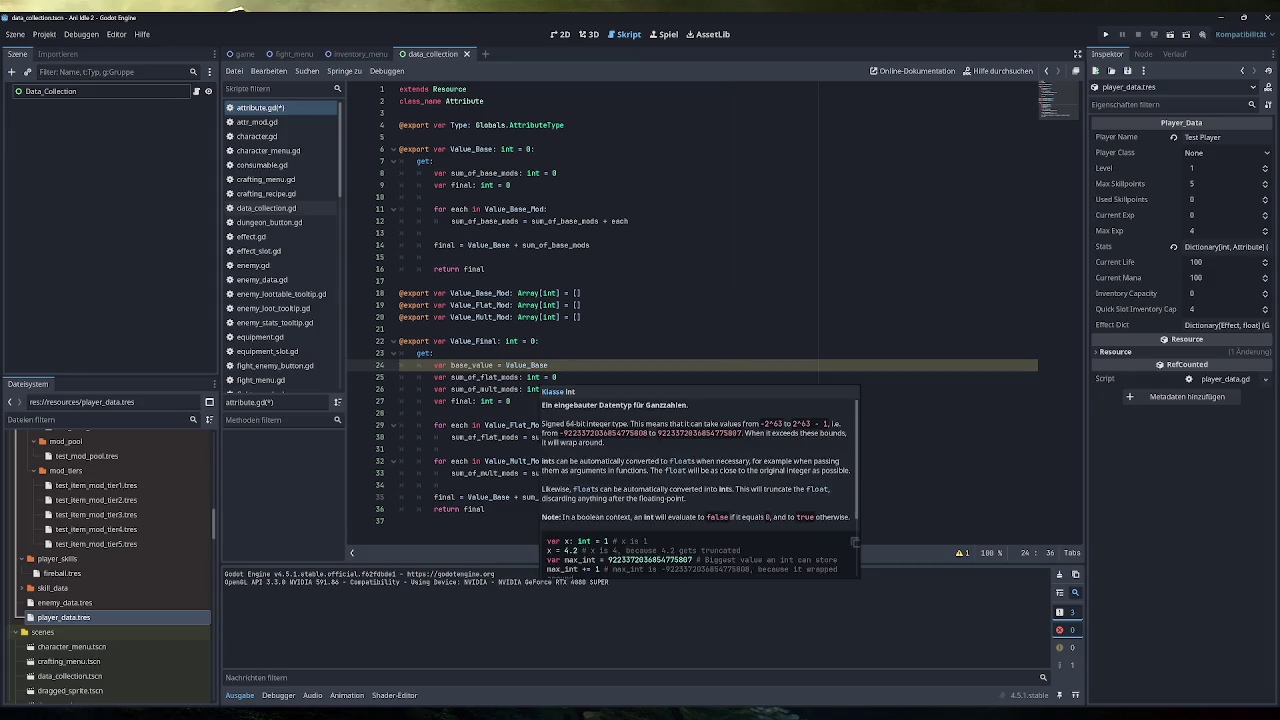
# Step: Replace both Value_Base occurrences in the final formula with base_value
pyautogui.doubleClick(472, 365)
pyautogui.hotkey('ctrl', 'c')
pyautogui.doubleClick(489, 497)
pyautogui.hotkey('ctrl', 'v')
pyautogui.doubleClick(649, 497)
pyautogui.hotkey('ctrl', 'v')
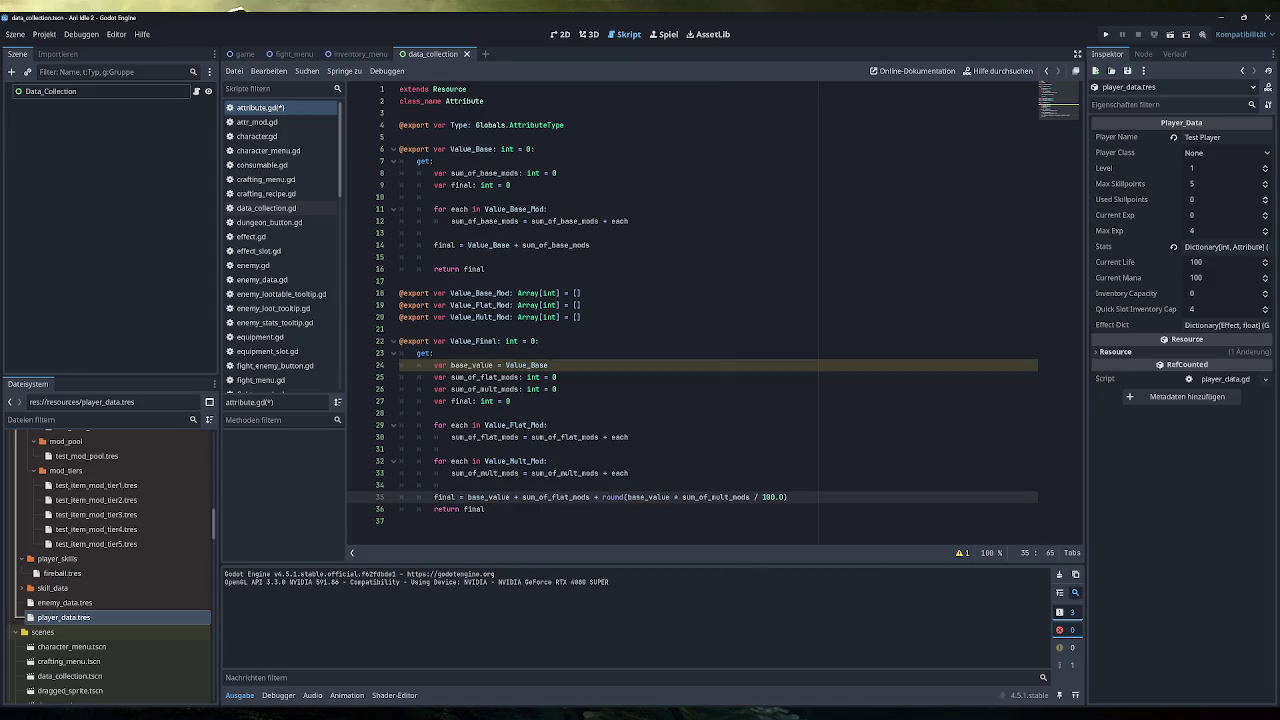
pyautogui.click(451, 485)
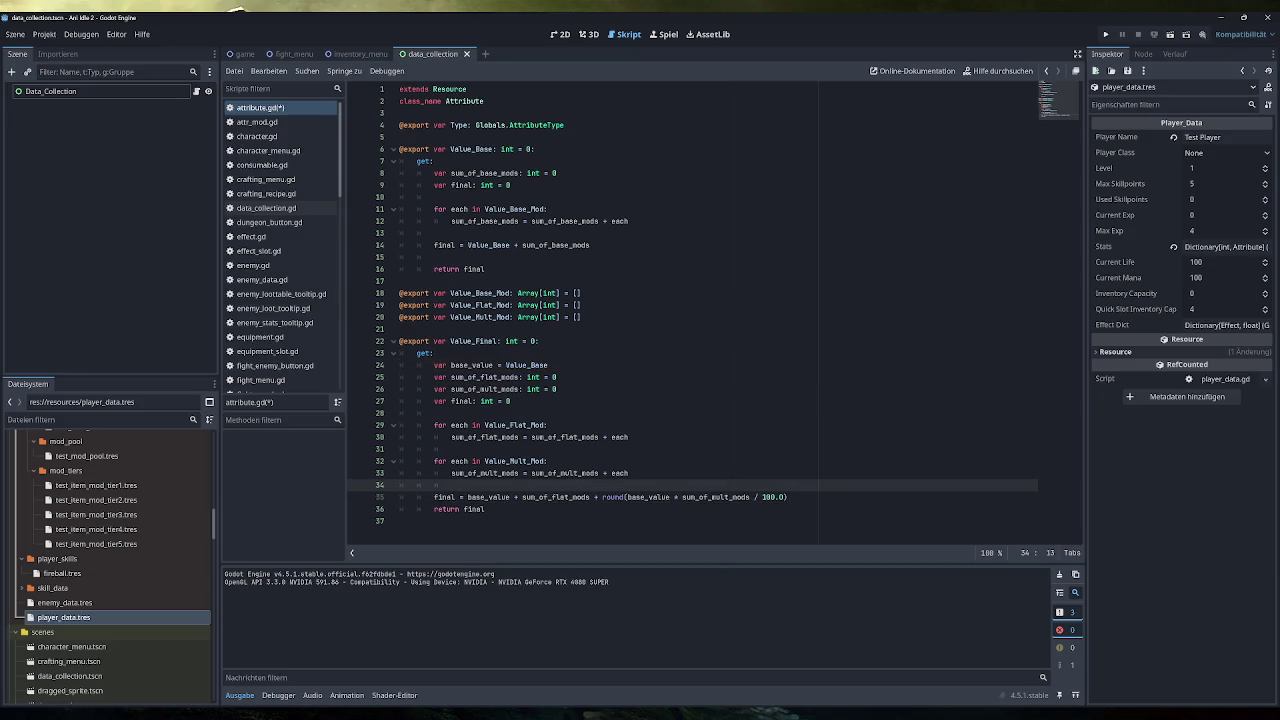
# Step: Check the remaining Value_Base and base_value uses, then save attribute.gd
pyautogui.doubleClick(526, 365)
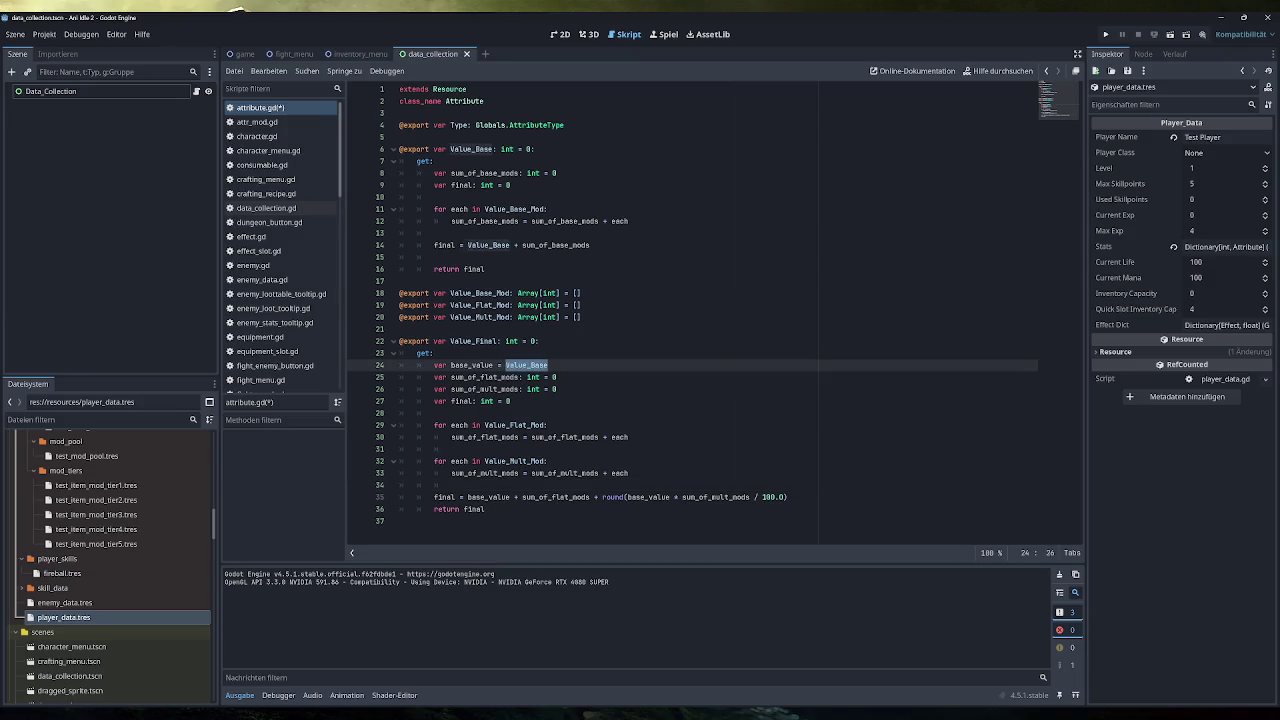
pyautogui.doubleClick(488, 497)
pyautogui.doubleClick(648, 497)
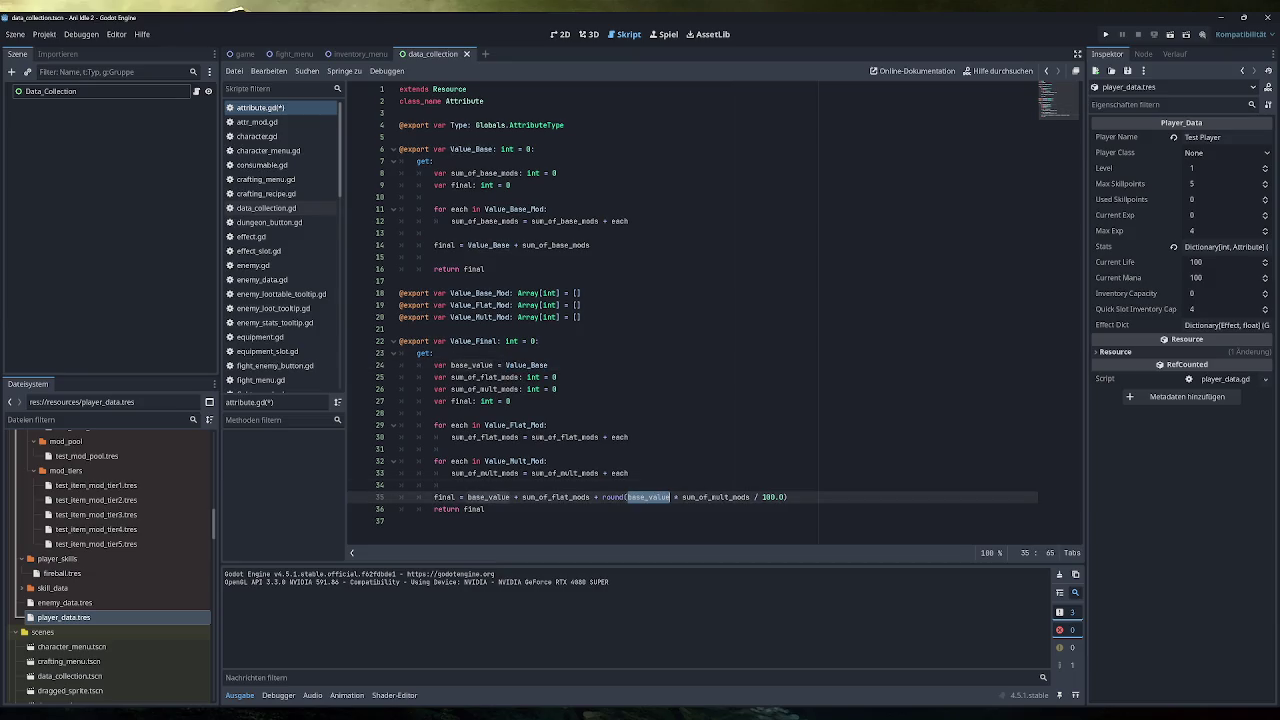
pyautogui.hotkey('ctrl', 's')
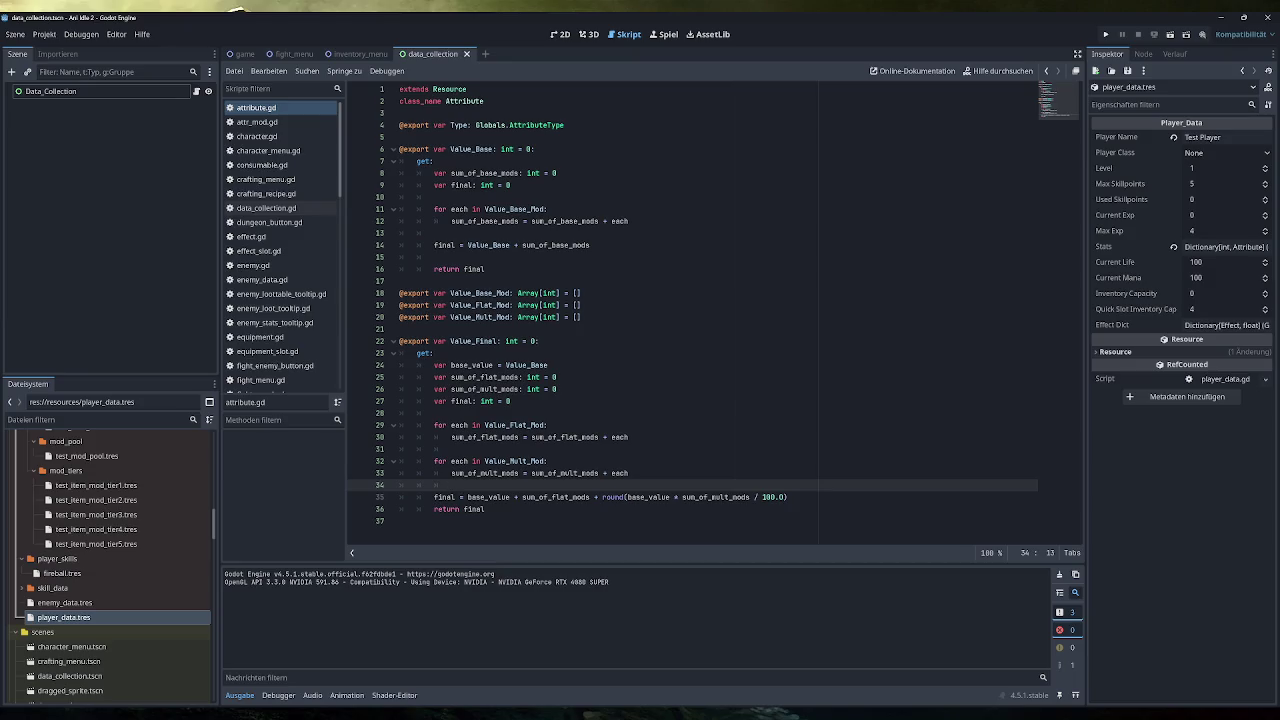
pyautogui.scroll(-5, 293, 203)
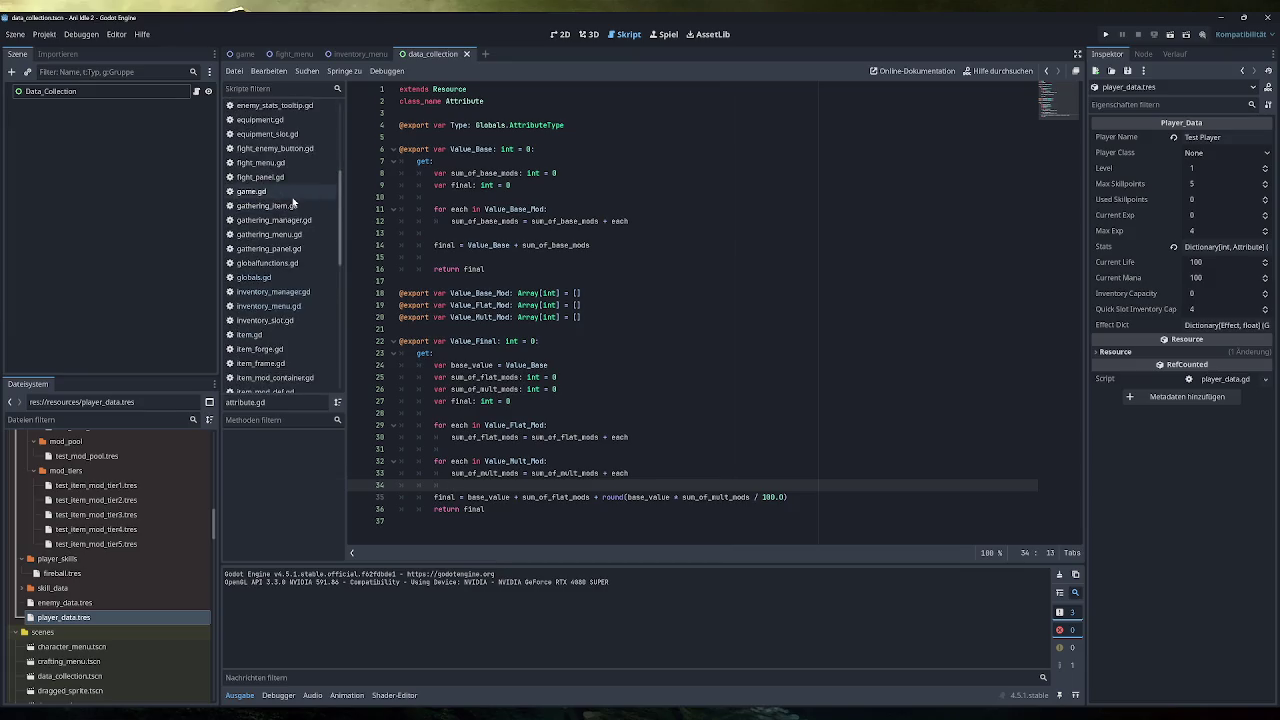
# Step: Open inventory_manager.gd at resize_array, then switch to the Attribute design drawing in Obsidian
pyautogui.scroll(-2, 293, 203)
pyautogui.click(284, 219)
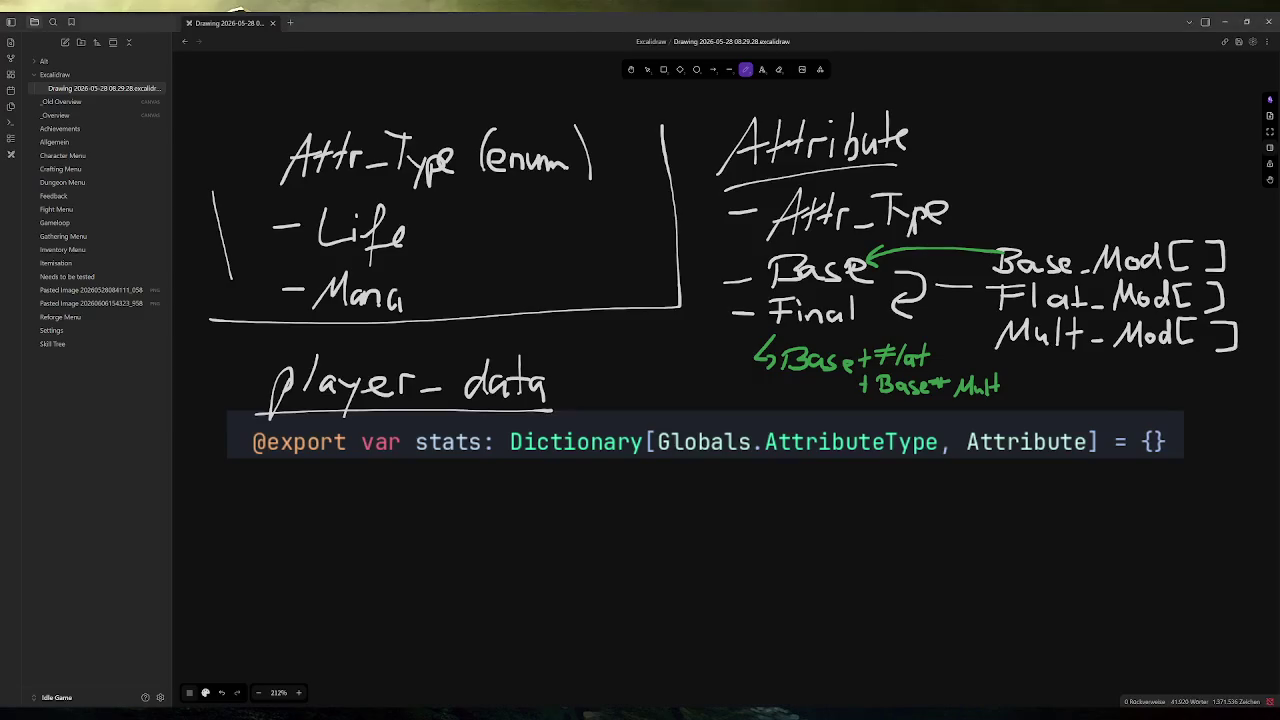
pyautogui.click(395, 698)
# Step: Scroll and zoom the Excalidraw canvas to look over the level and tutorial notes
pyautogui.keyDown('ctrl'); pyautogui.scroll(-5, 580, 397); pyautogui.keyUp('ctrl')
pyautogui.keyDown('ctrl'); pyautogui.scroll(-3, 834, 331); pyautogui.keyUp('ctrl')
pyautogui.hscroll(-5, 851, 357)
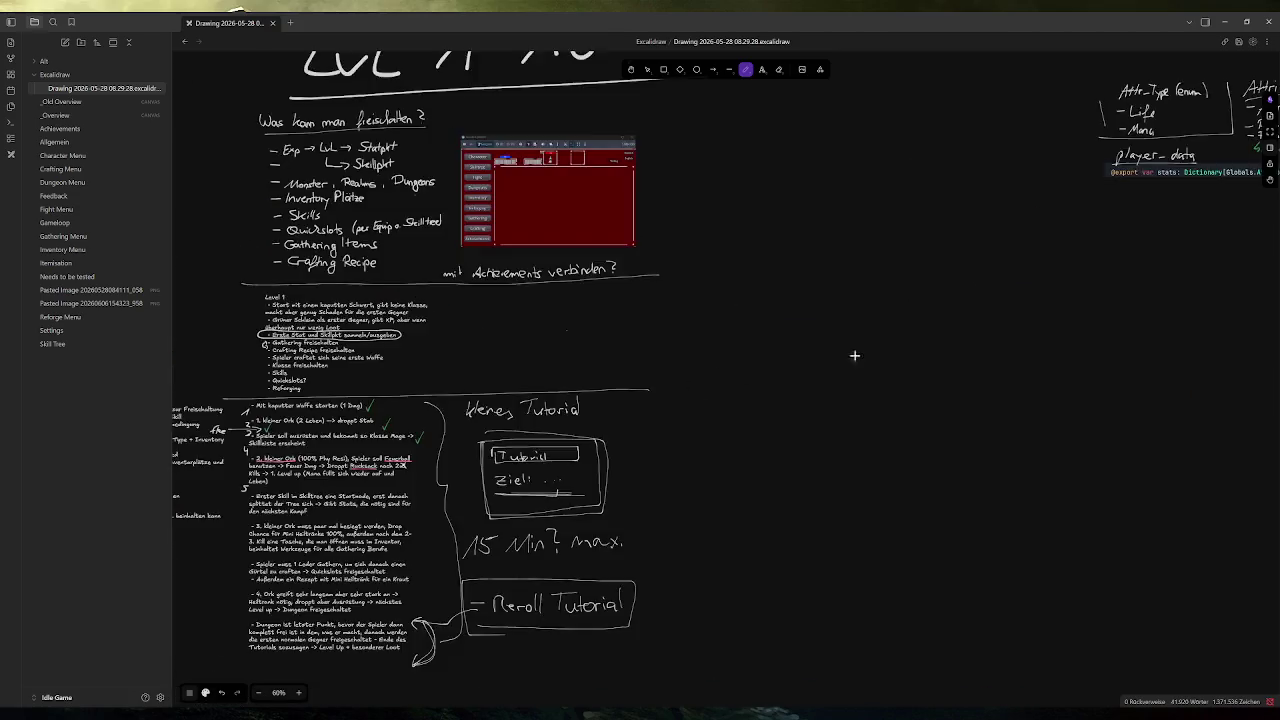
pyautogui.scroll(-5, 851, 357)
pyautogui.keyDown('ctrl'); pyautogui.scroll(8, 514, 514); pyautogui.keyUp('ctrl')
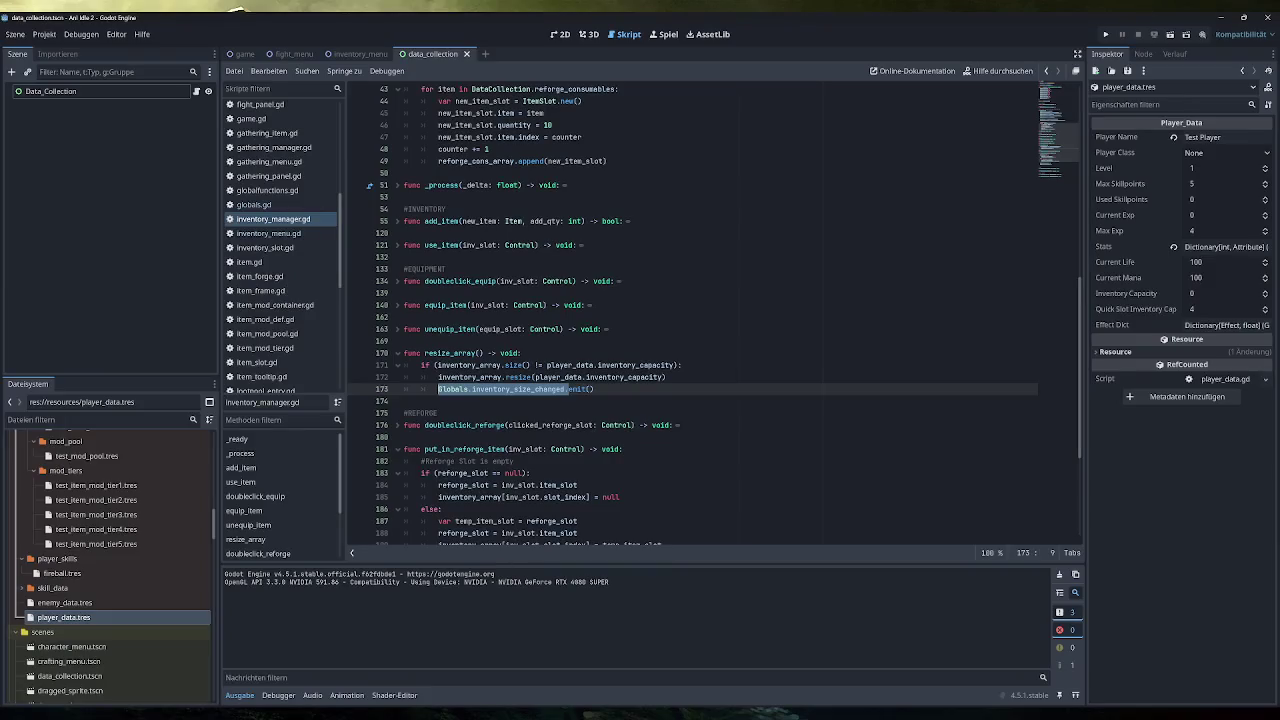
# Step: Review resize_array's capacity check, inventory_array resize and inventory_size_changed emit, then open inventory_menu.gd
pyautogui.click(594, 389)
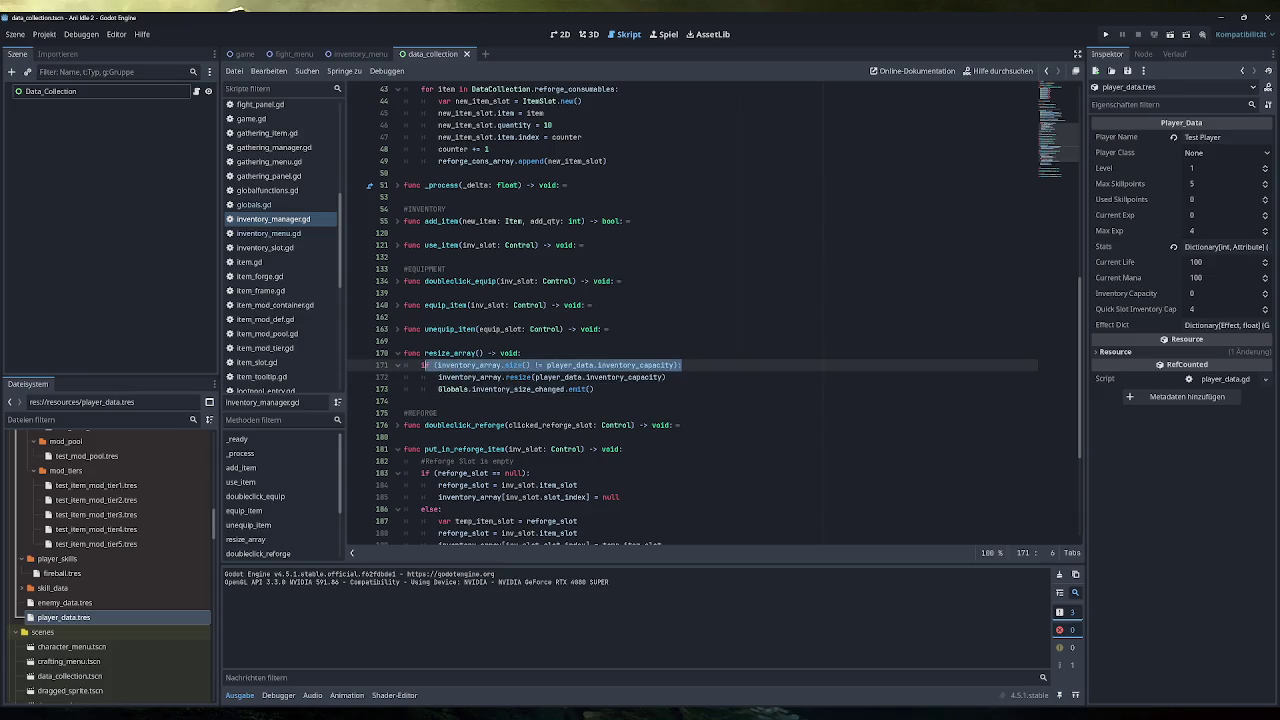
pyautogui.click(638, 365)
pyautogui.moveTo(666, 377); pyautogui.dragTo(438, 377)
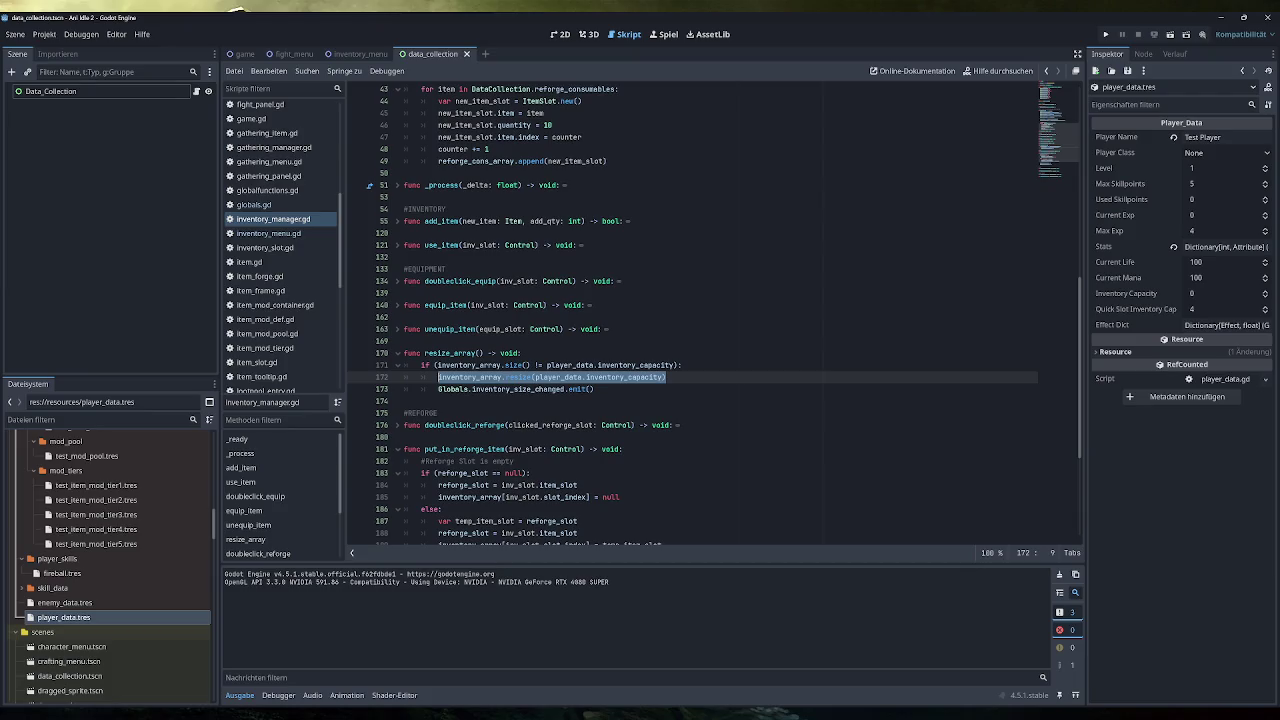
pyautogui.moveTo(440, 377)
pyautogui.moveTo(594, 389); pyautogui.dragTo(438, 389)
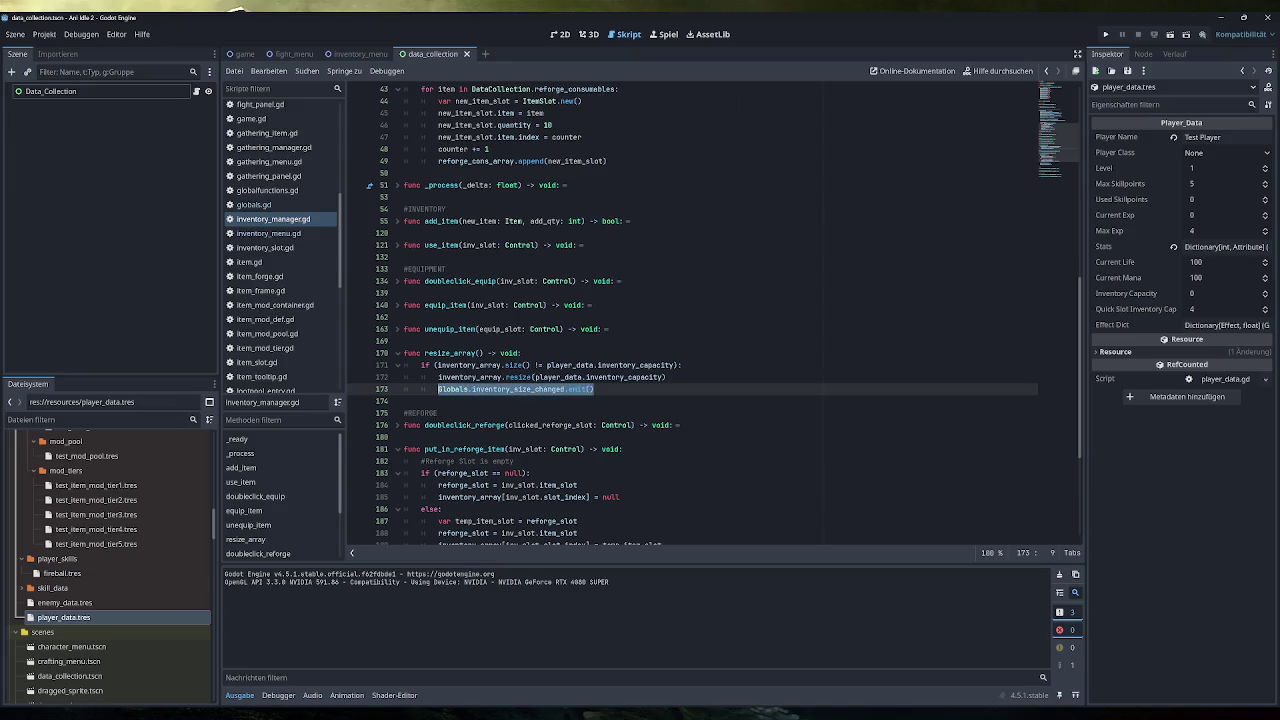
pyautogui.click(265, 233)
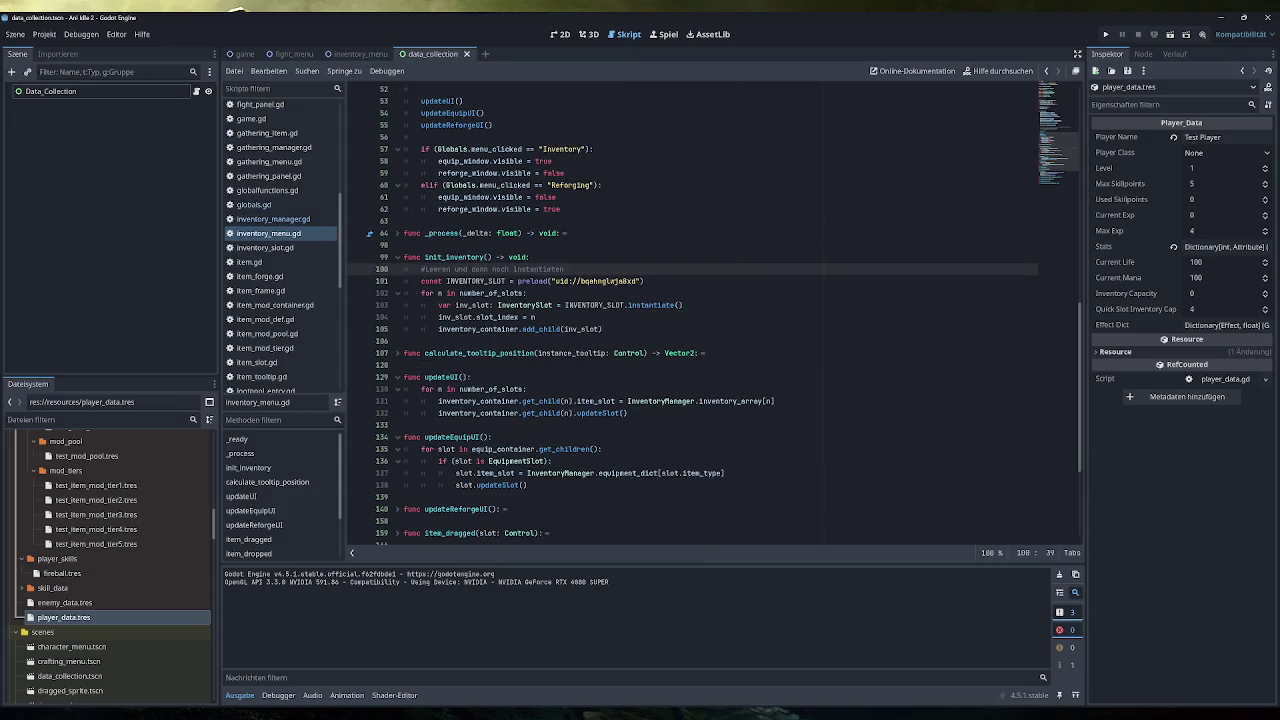
# Step: Replace the line-100 comment with 'for child in inventory_container.get_children():' calling child.queue_free()
pyautogui.hotkey('ctrl', 'shift', 'Left')
pyautogui.hotkey('ctrl', 'shift', 'Left')
pyautogui.hotkey('ctrl', 'shift', 'Left')
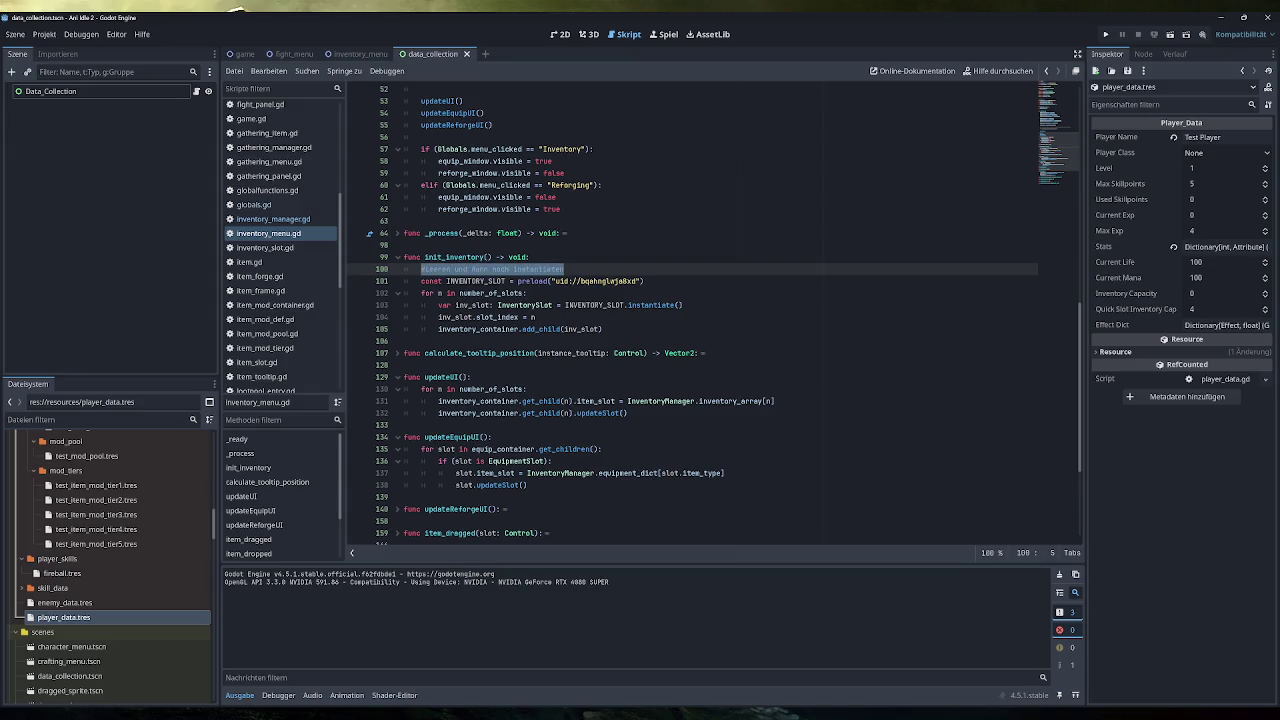
pyautogui.write('for child ')
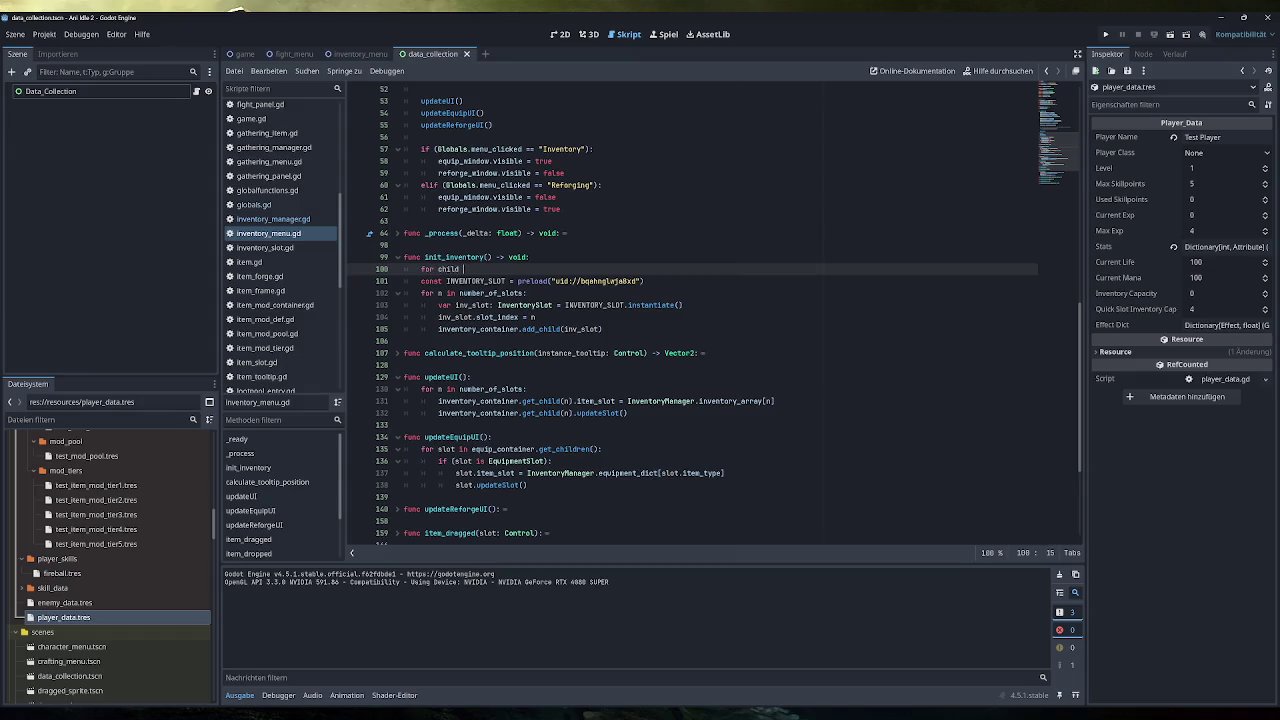
pyautogui.write('in ')
pyautogui.write('inventory_container.')
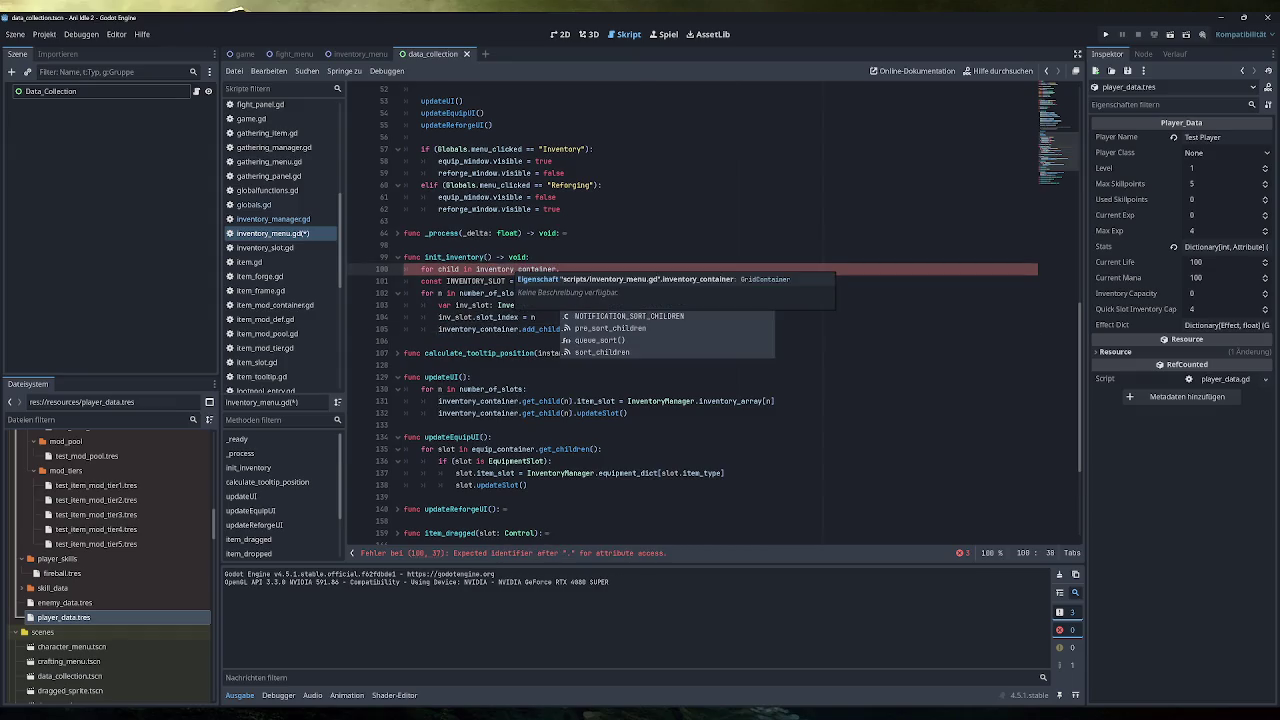
pyautogui.scroll(1, 714, 315)
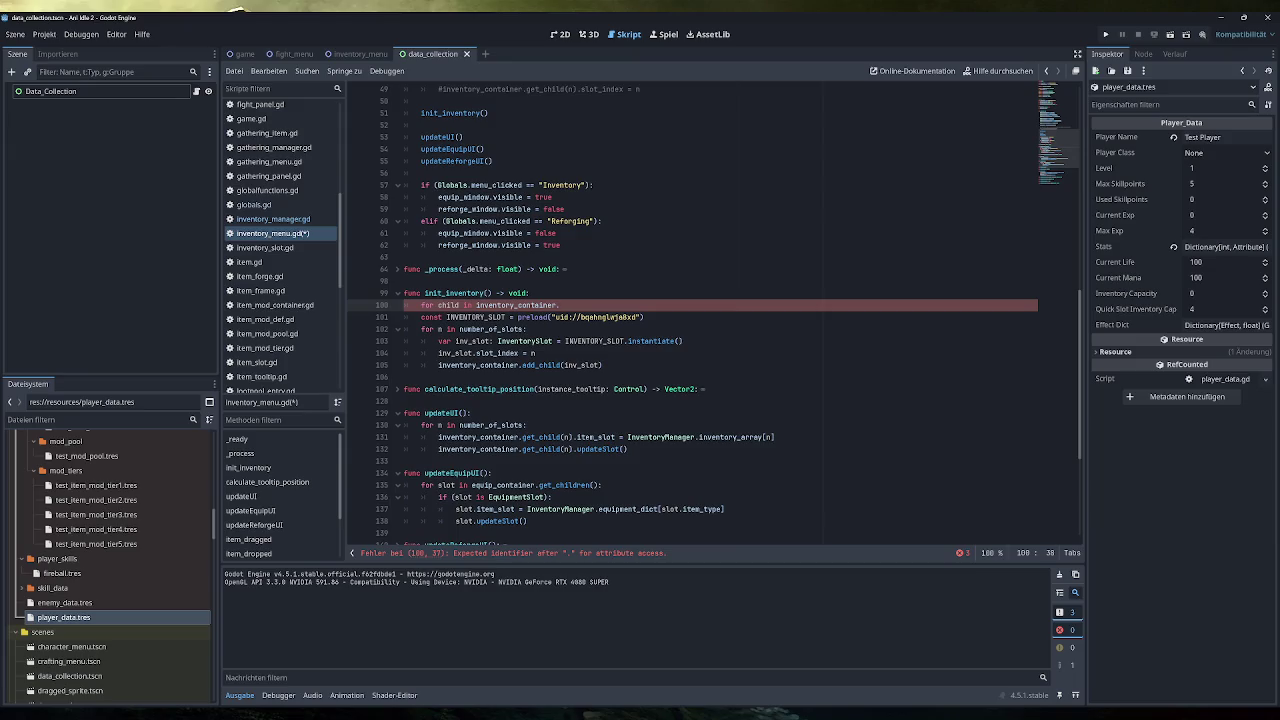
pyautogui.write('get_children')
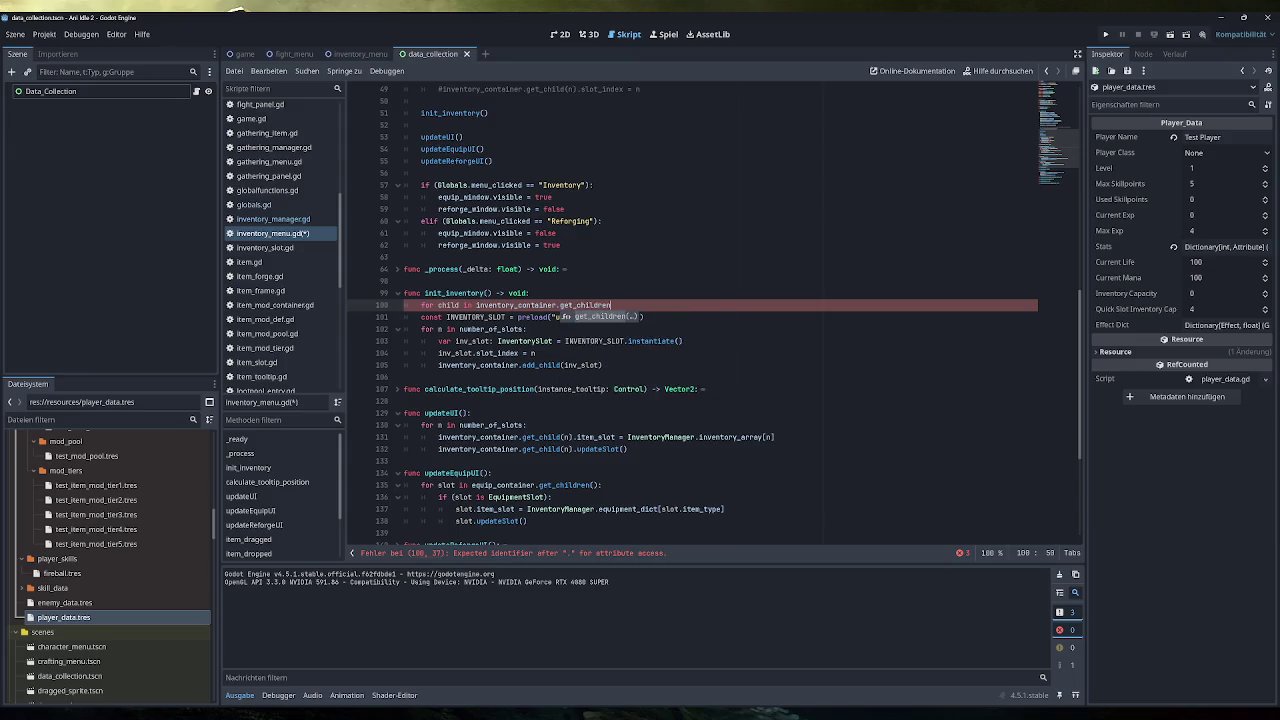
pyautogui.write('()')
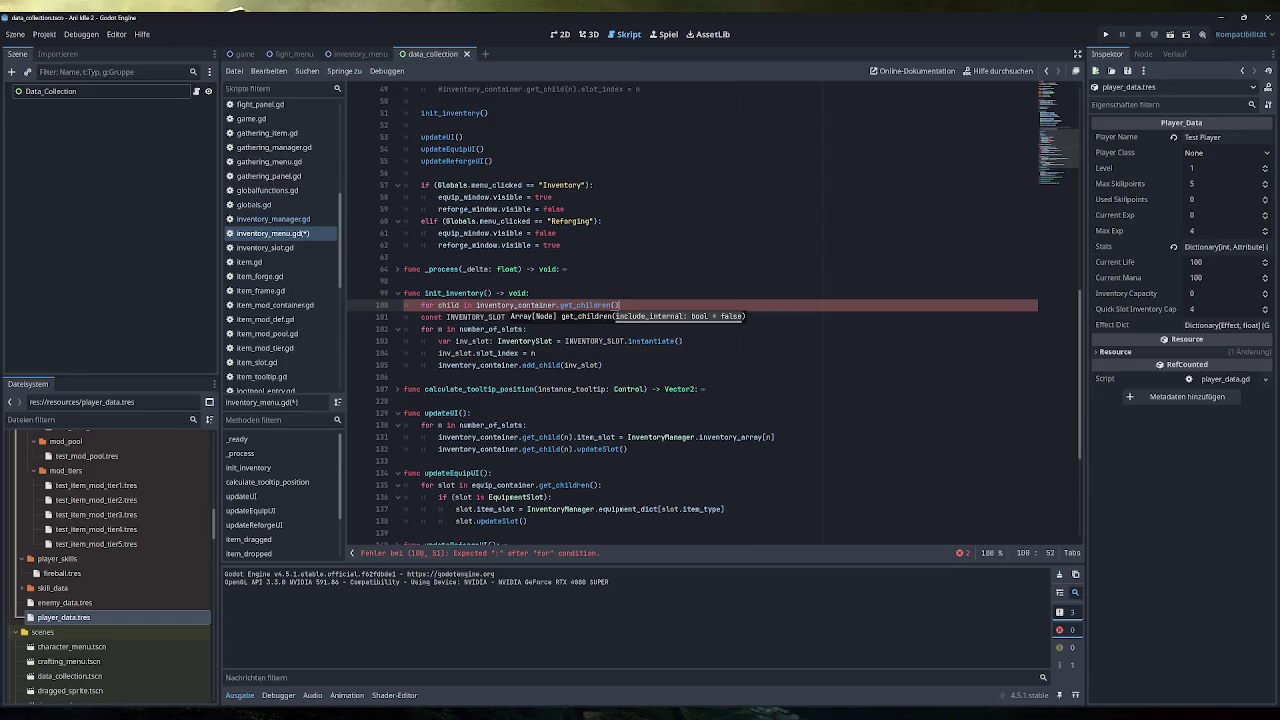
pyautogui.write(':')
pyautogui.press('Return')
pyautogui.write('child.que')
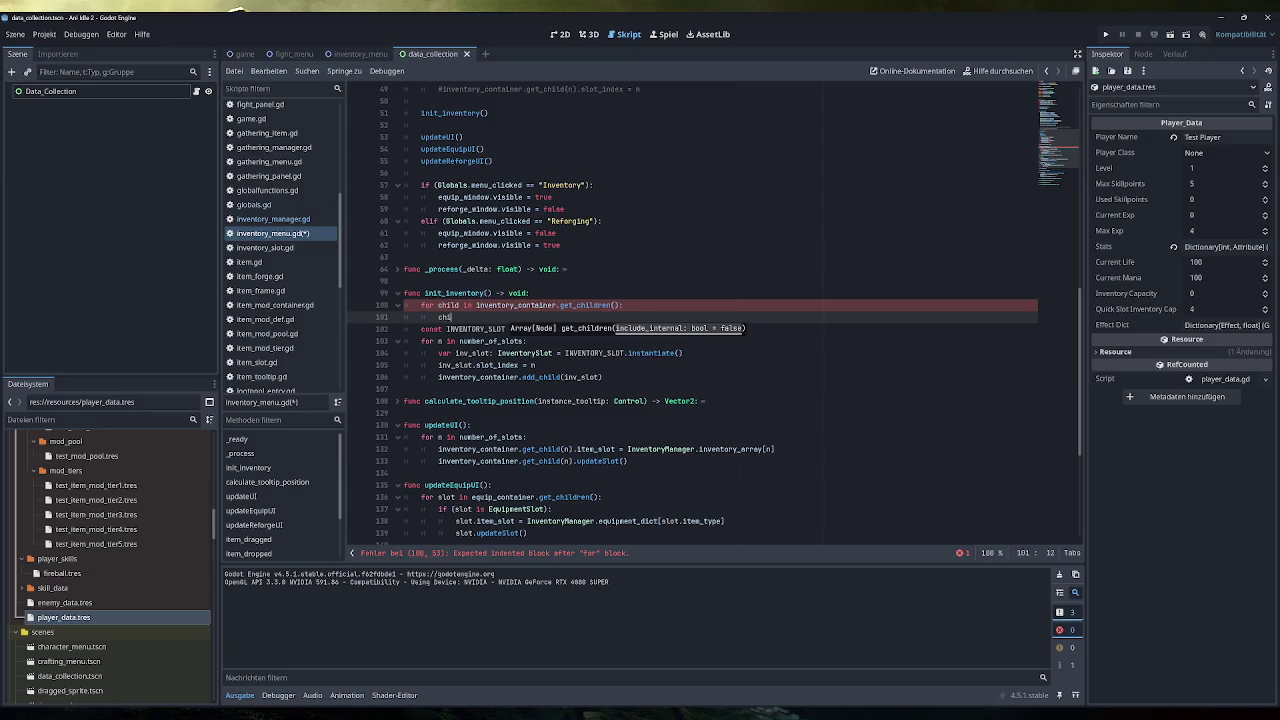
pyautogui.press('Down')
pyautogui.press('Return')
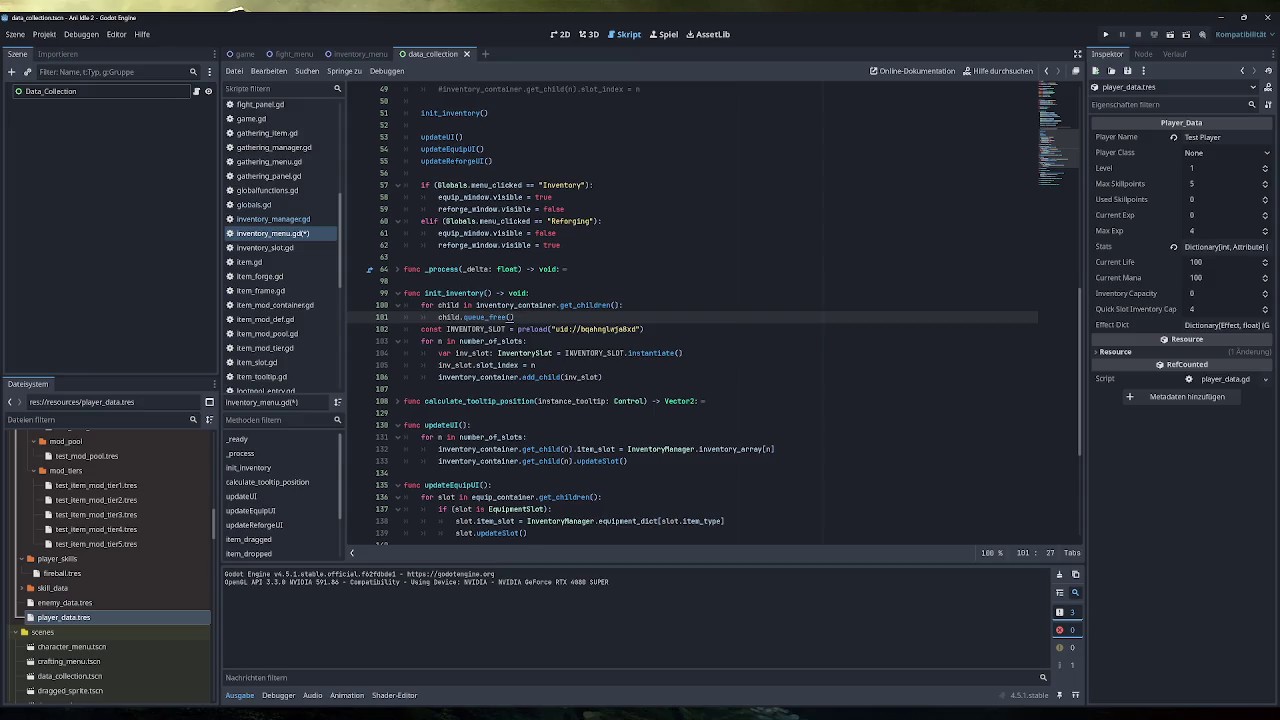
pyautogui.press('Return')
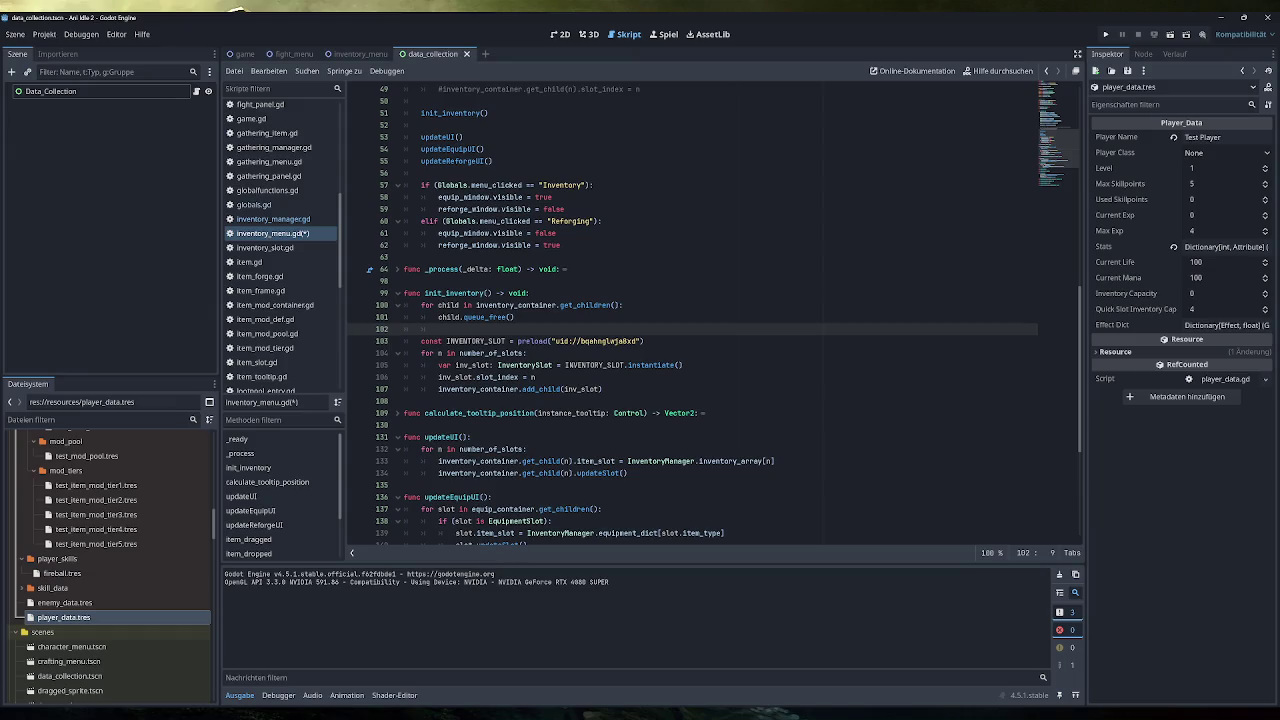
pyautogui.click(602, 389)
# Step: Move the updateUI() call from _ready to the end of init_inventory, then save and run with F5
pyautogui.press('Return')
pyautogui.press('Return')
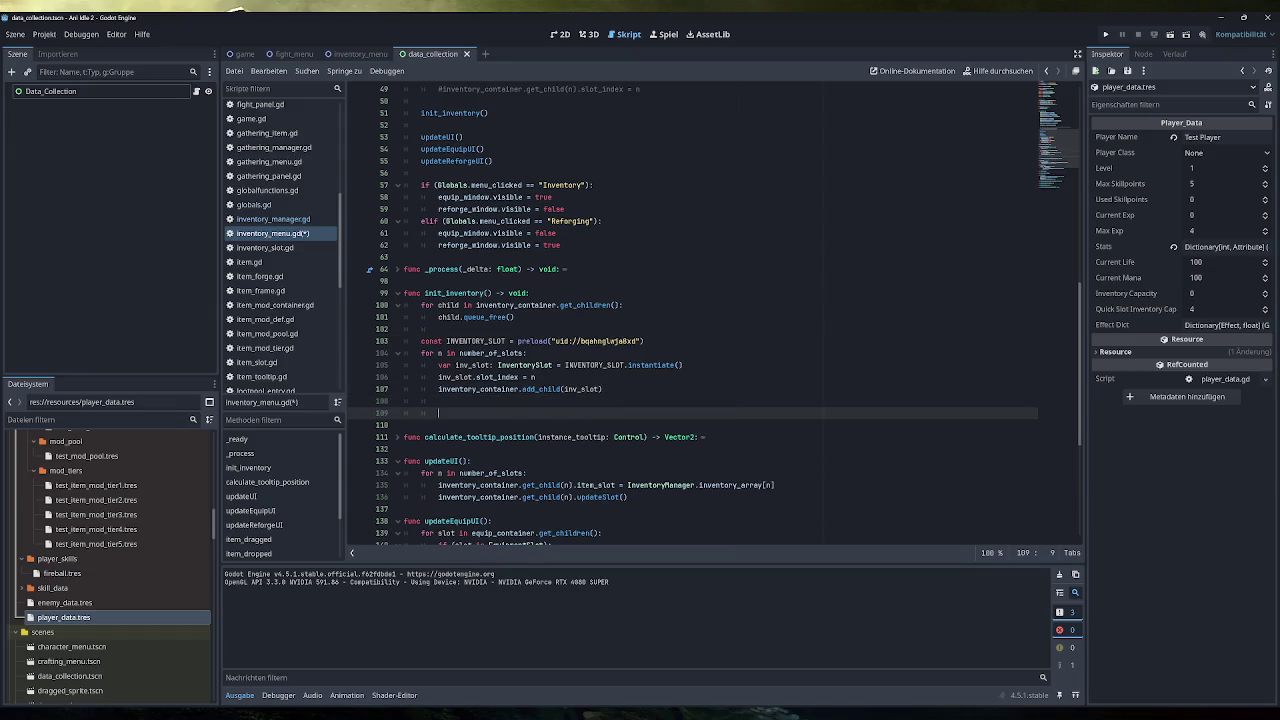
pyautogui.write('updateUI()')
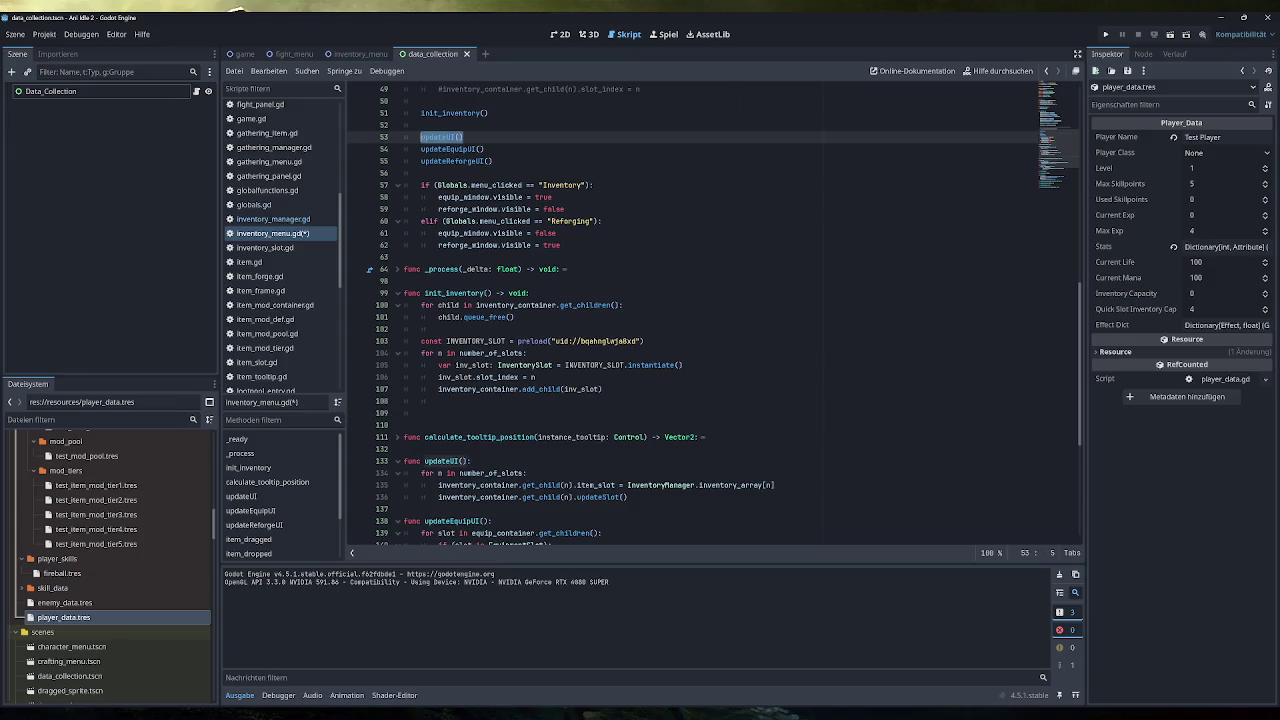
pyautogui.click(421, 136)
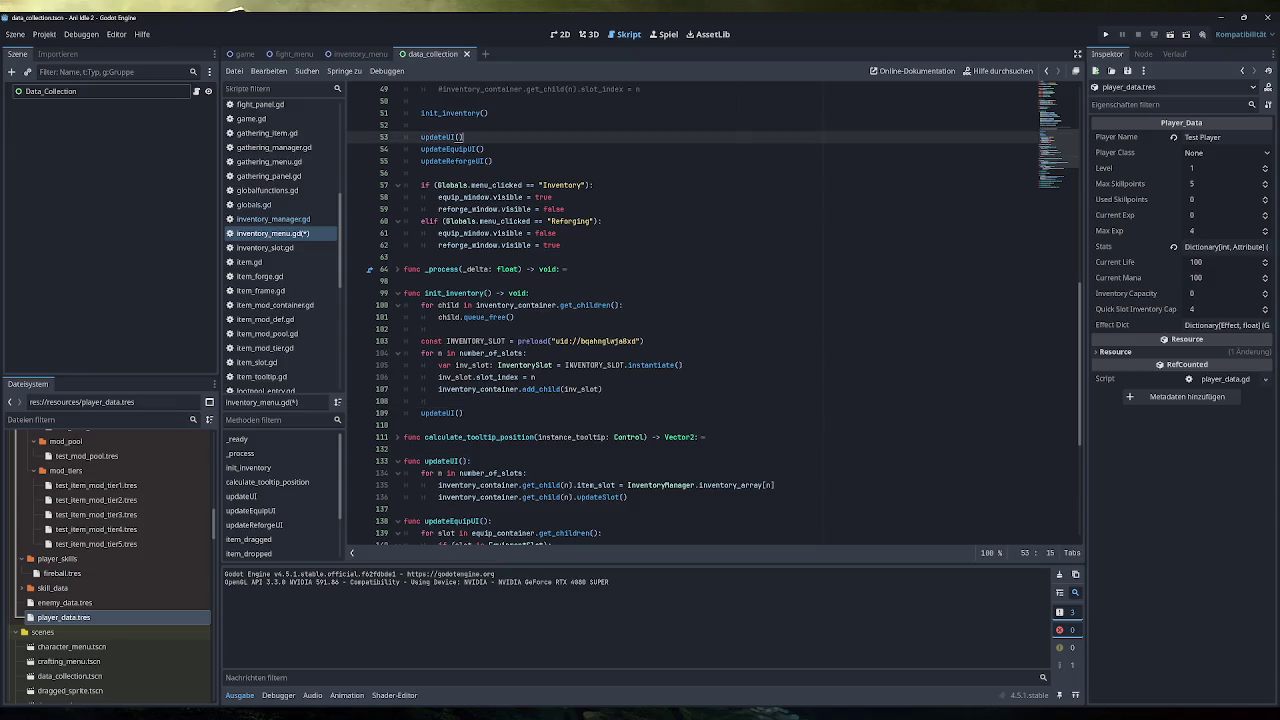
pyautogui.press('BackSpace')
pyautogui.press('BackSpace')
pyautogui.press('BackSpace')
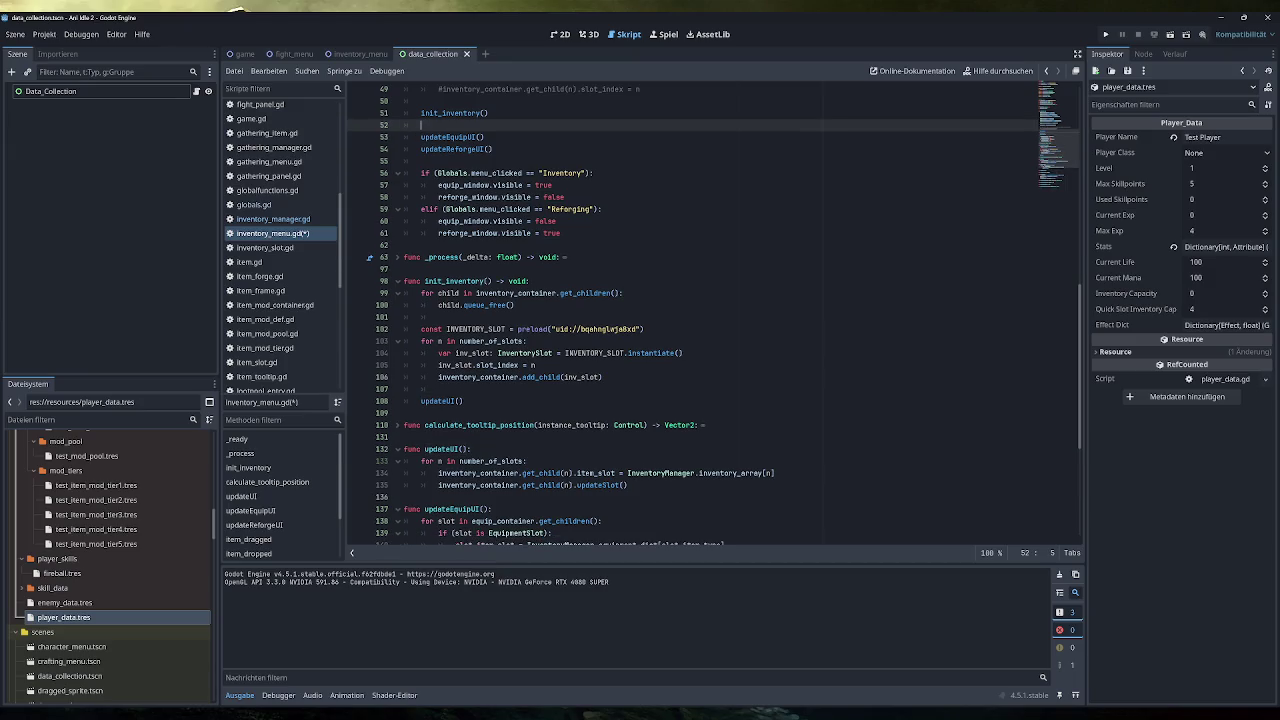
pyautogui.press('BackSpace')
pyautogui.press('BackSpace')
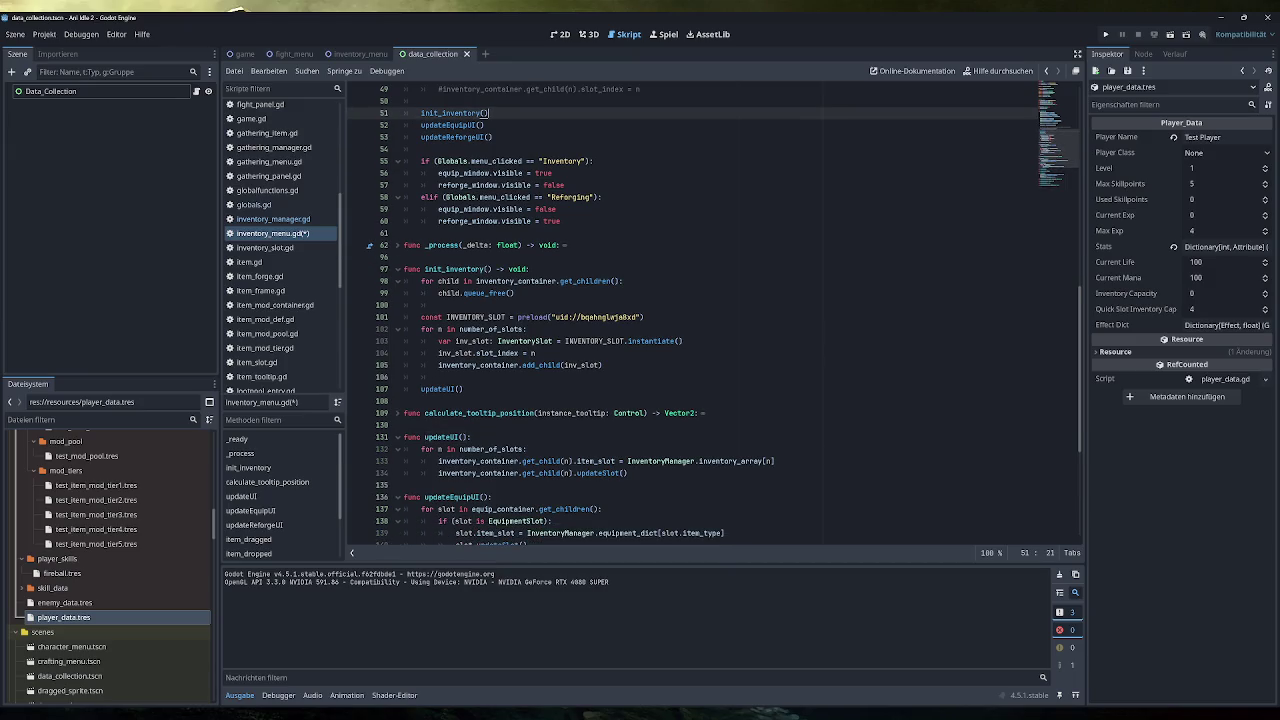
pyautogui.click(485, 125)
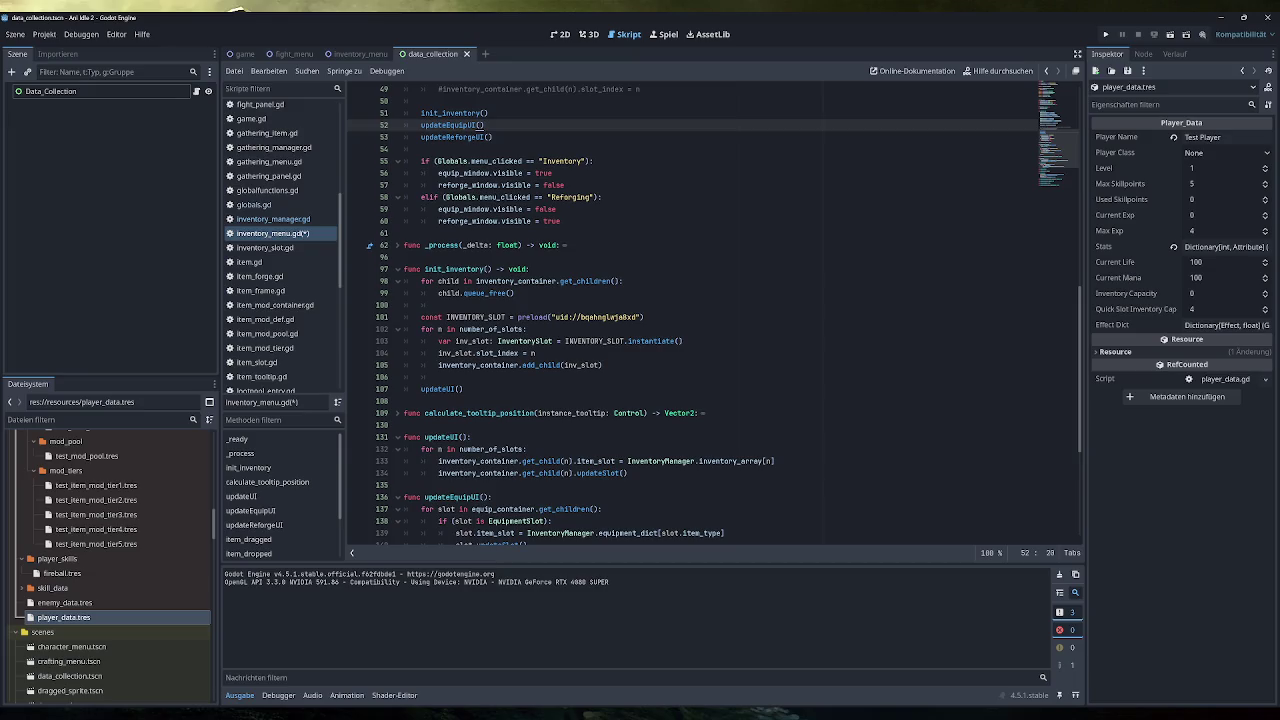
pyautogui.click(463, 389)
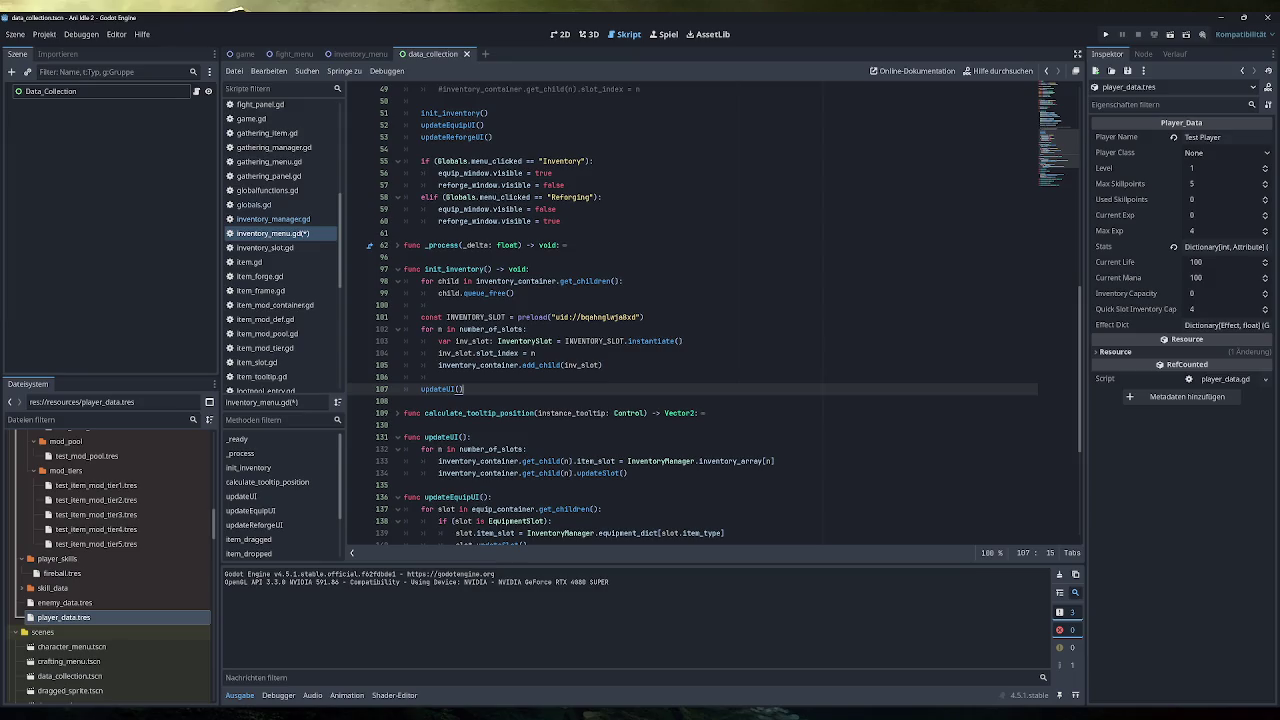
pyautogui.press('F5')
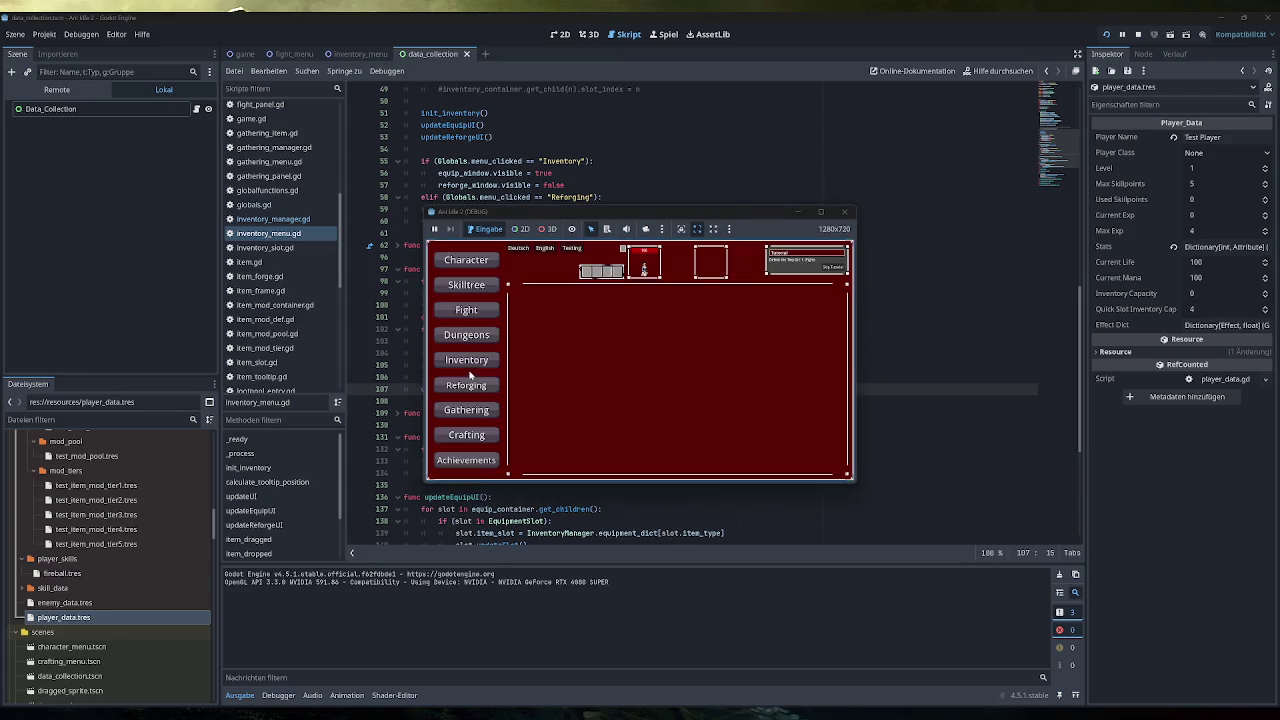
# Step: Maximize the game, add test items, equip the backpack, then unequip it, hitting the index-12 crash
pyautogui.doubleClick(637, 212)
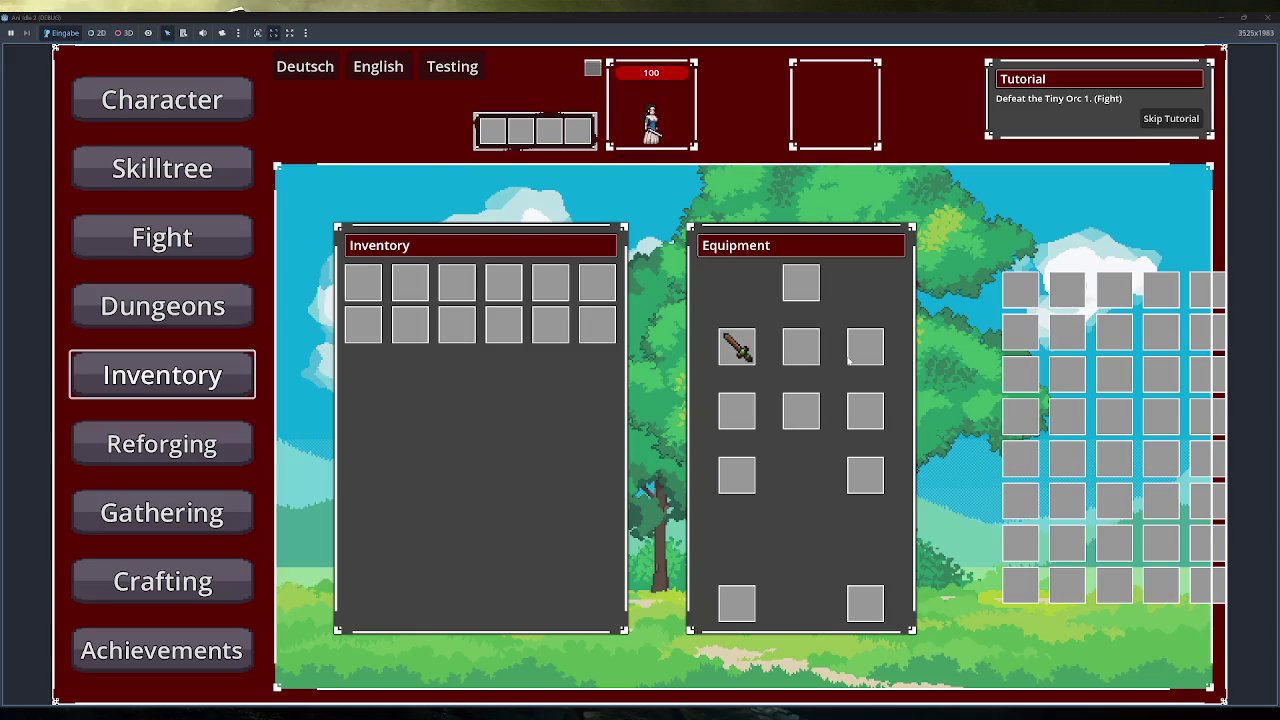
pyautogui.click(430, 73)
pyautogui.click(433, 75)
pyautogui.doubleClick(433, 75)
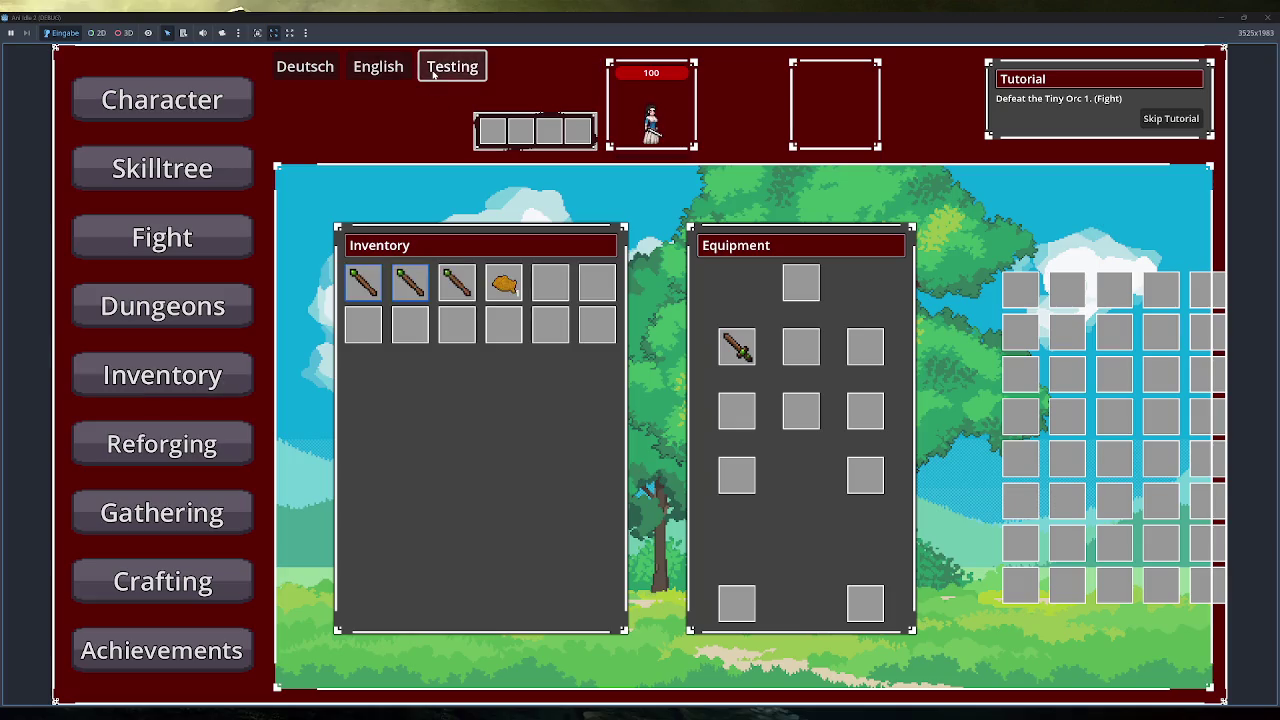
pyautogui.click(433, 75)
pyautogui.click(545, 290)
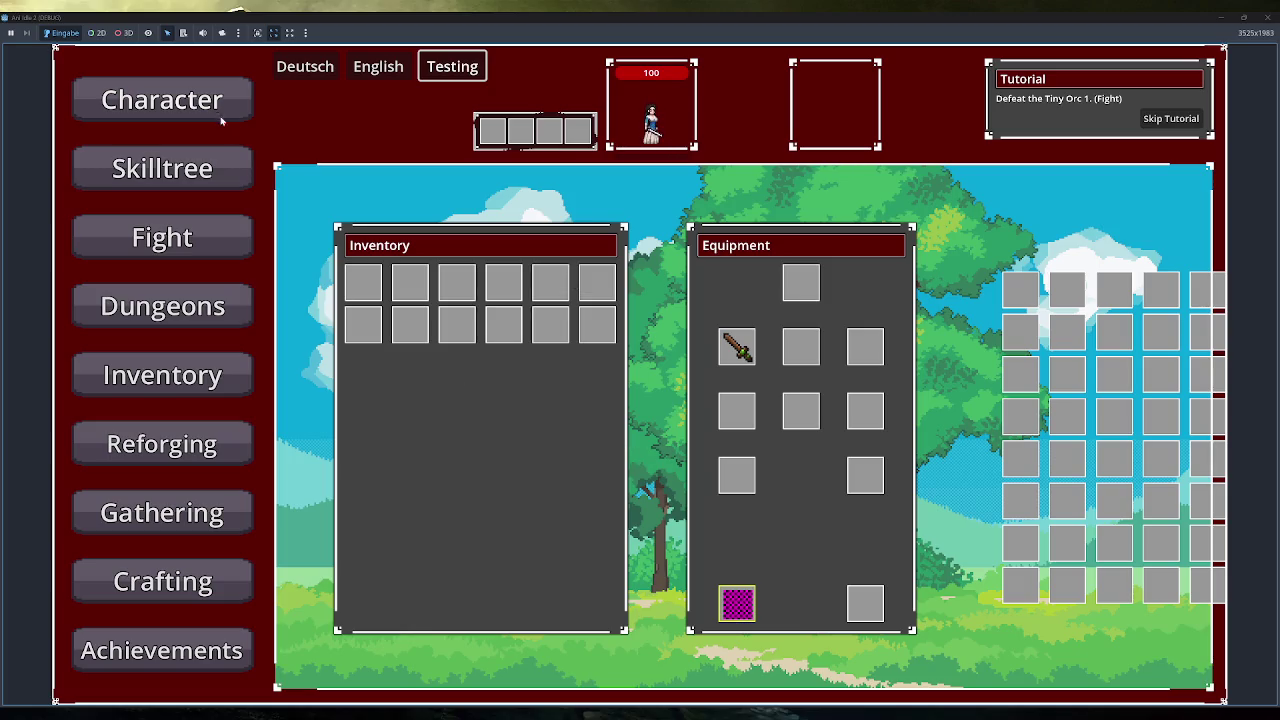
pyautogui.click(181, 103)
pyautogui.click(194, 375)
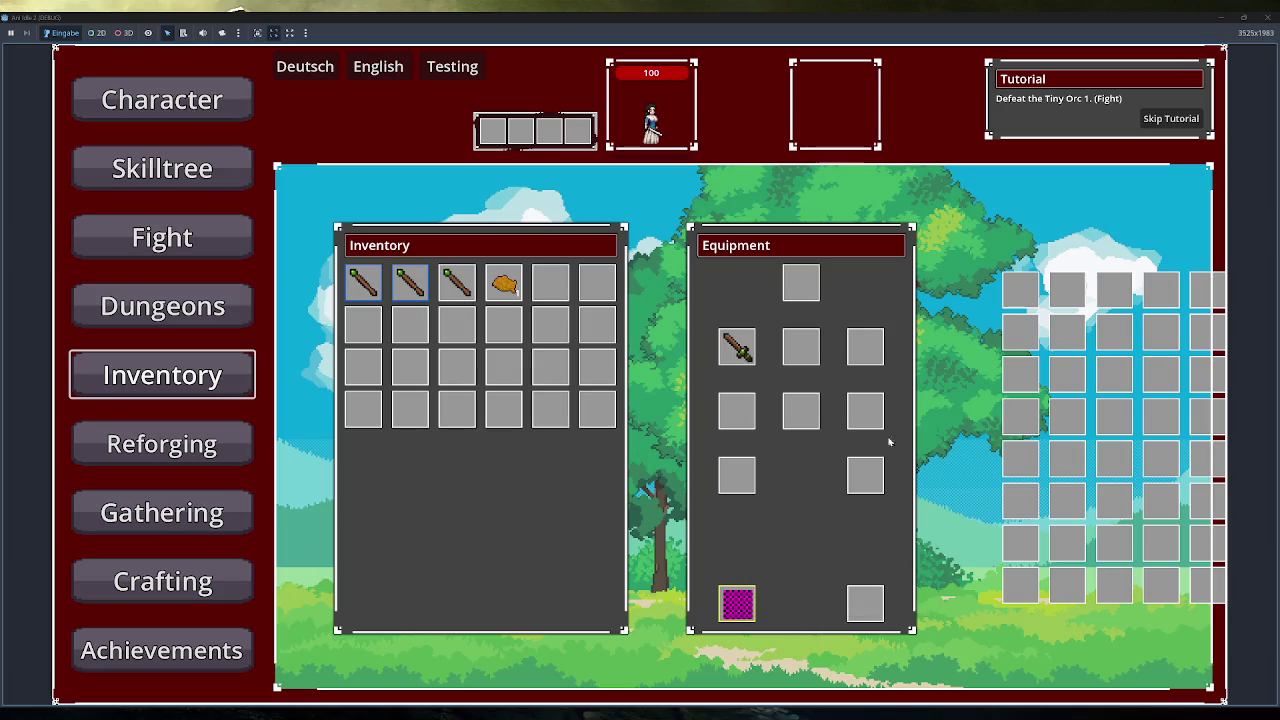
pyautogui.rightClick(740, 609)
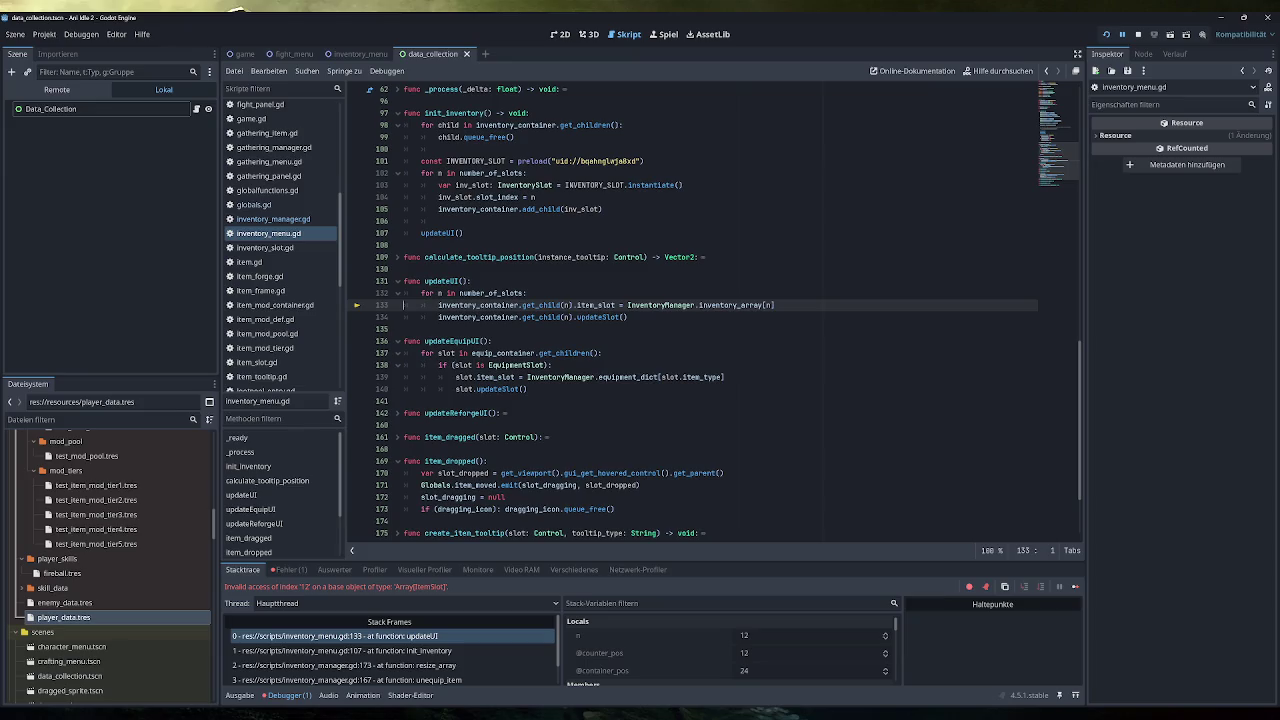
# Step: Stop the crashed session, rerun, equip the Simple Backpack from test items, and close the game
pyautogui.click(1137, 34)
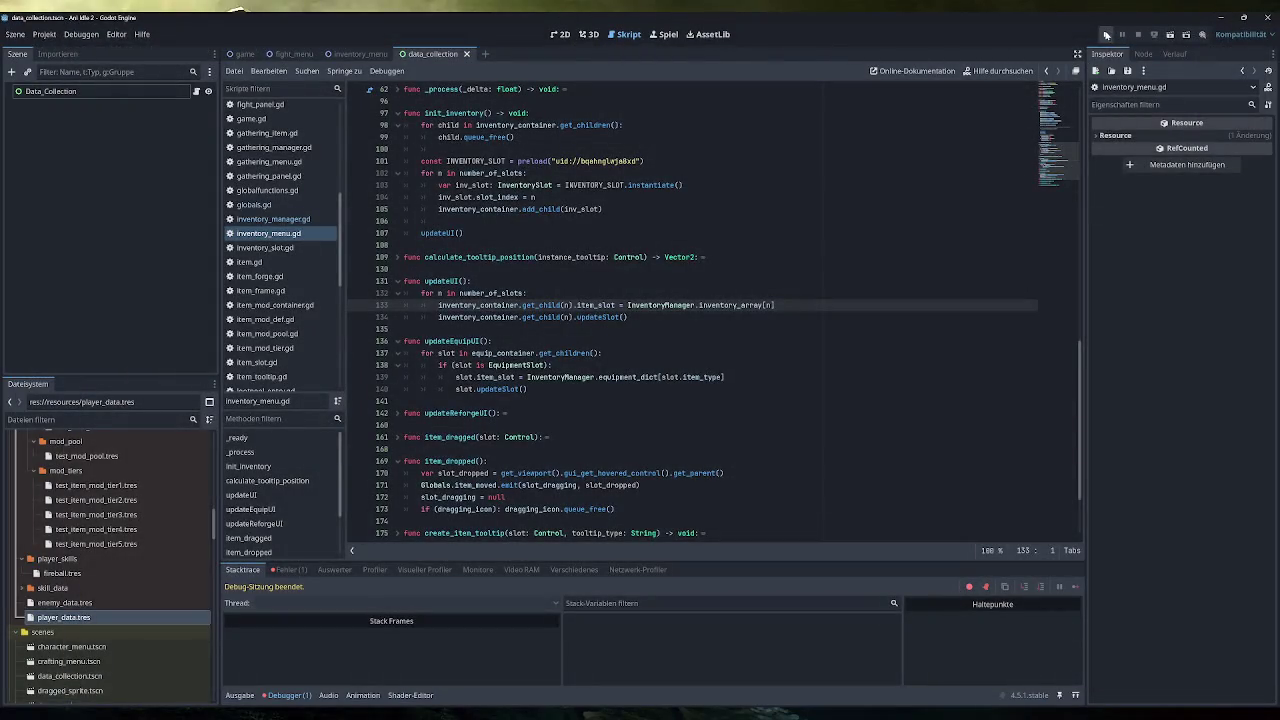
pyautogui.click(1105, 34)
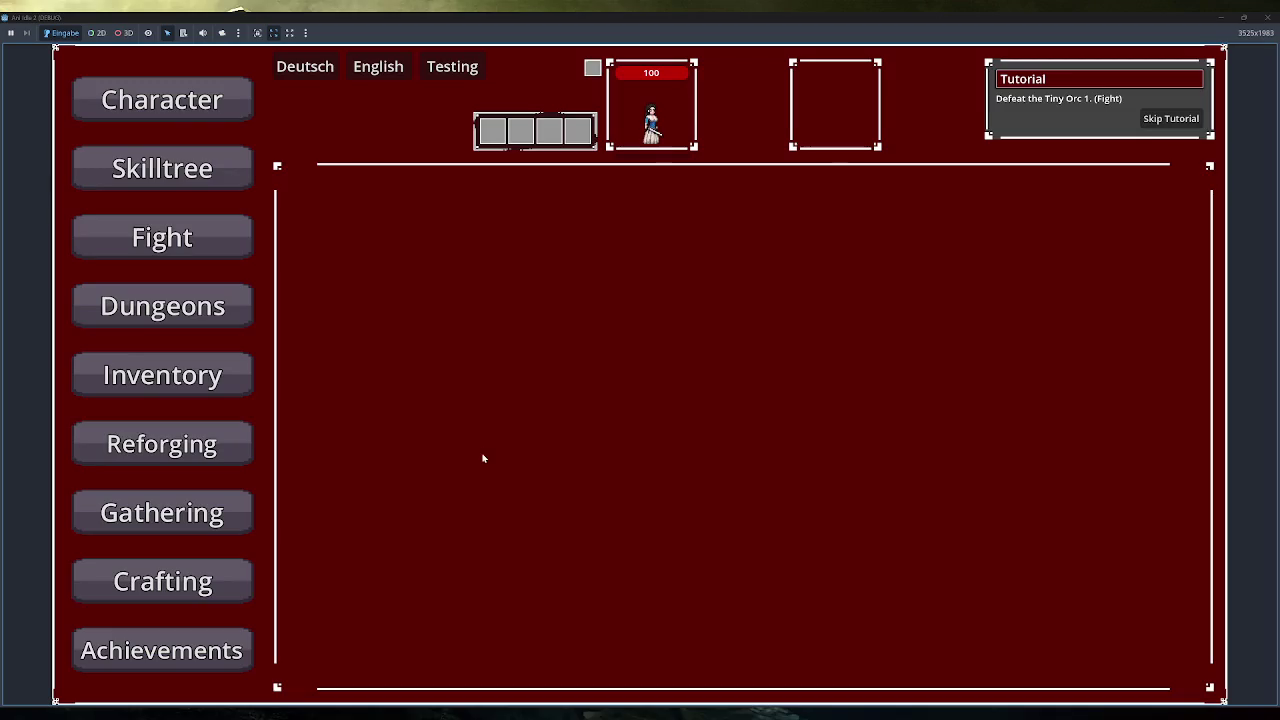
pyautogui.click(215, 380)
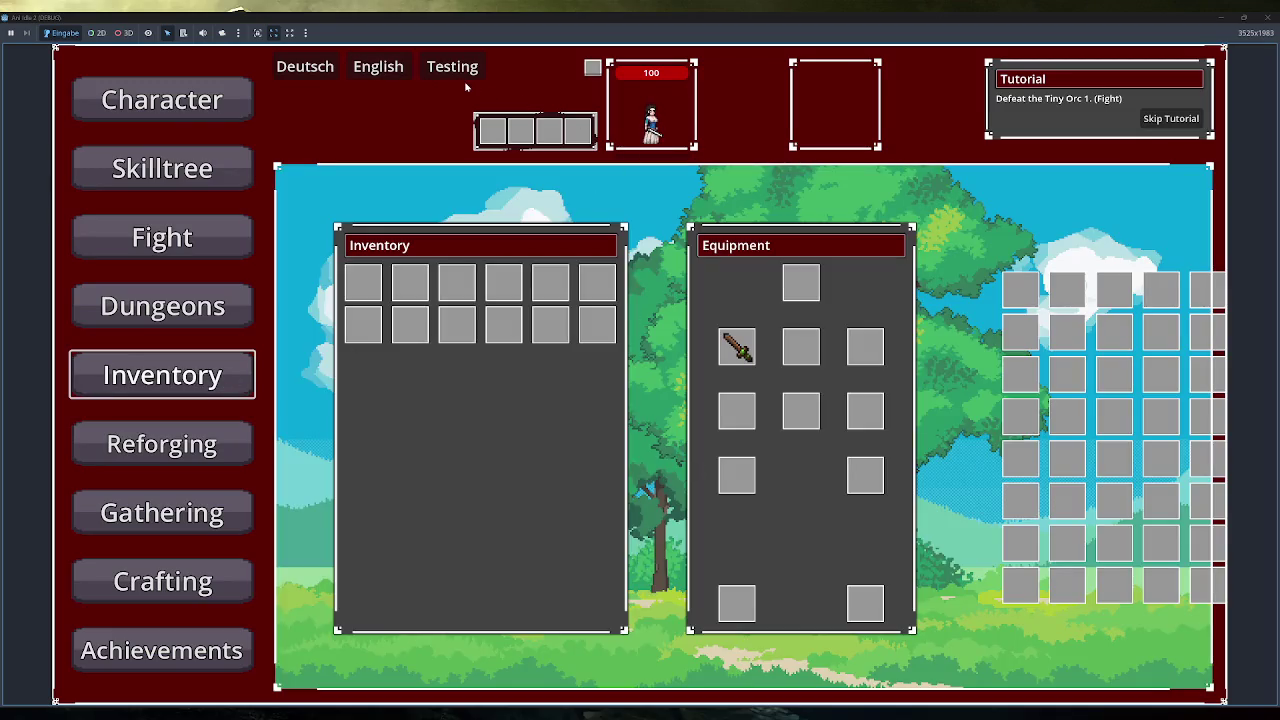
pyautogui.click(426, 76)
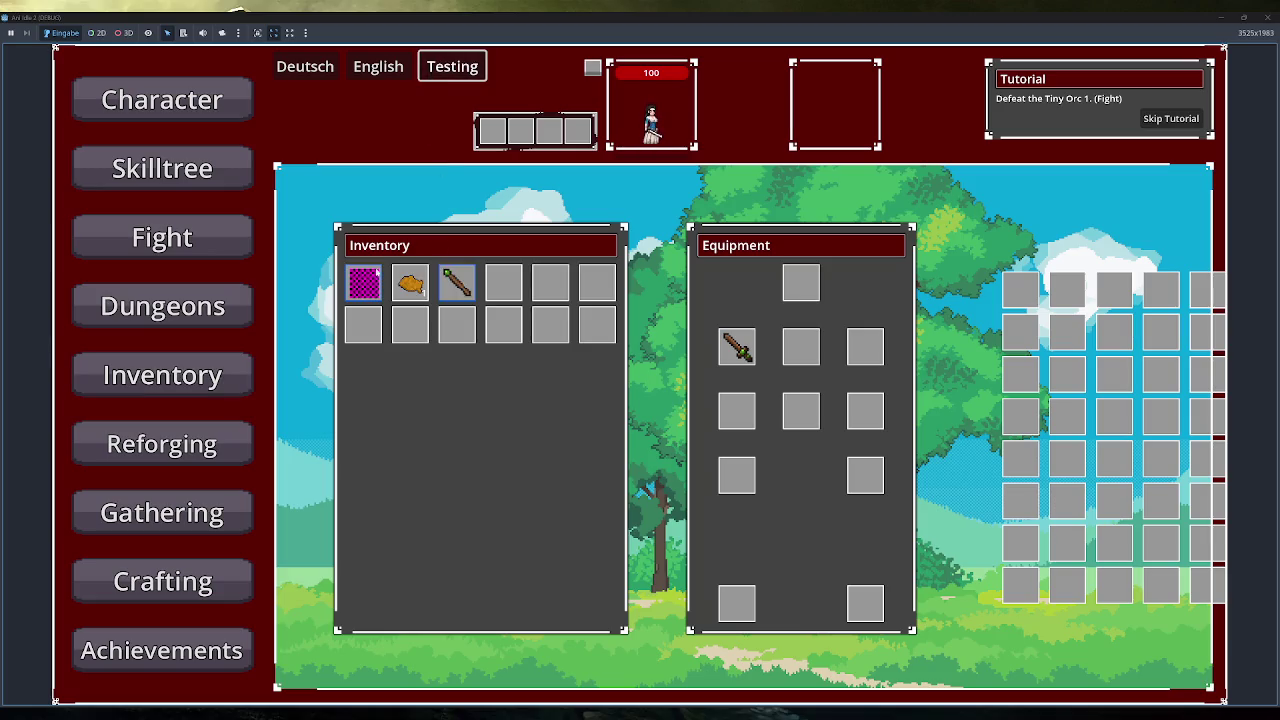
pyautogui.click(363, 283)
pyautogui.moveTo(731, 617)
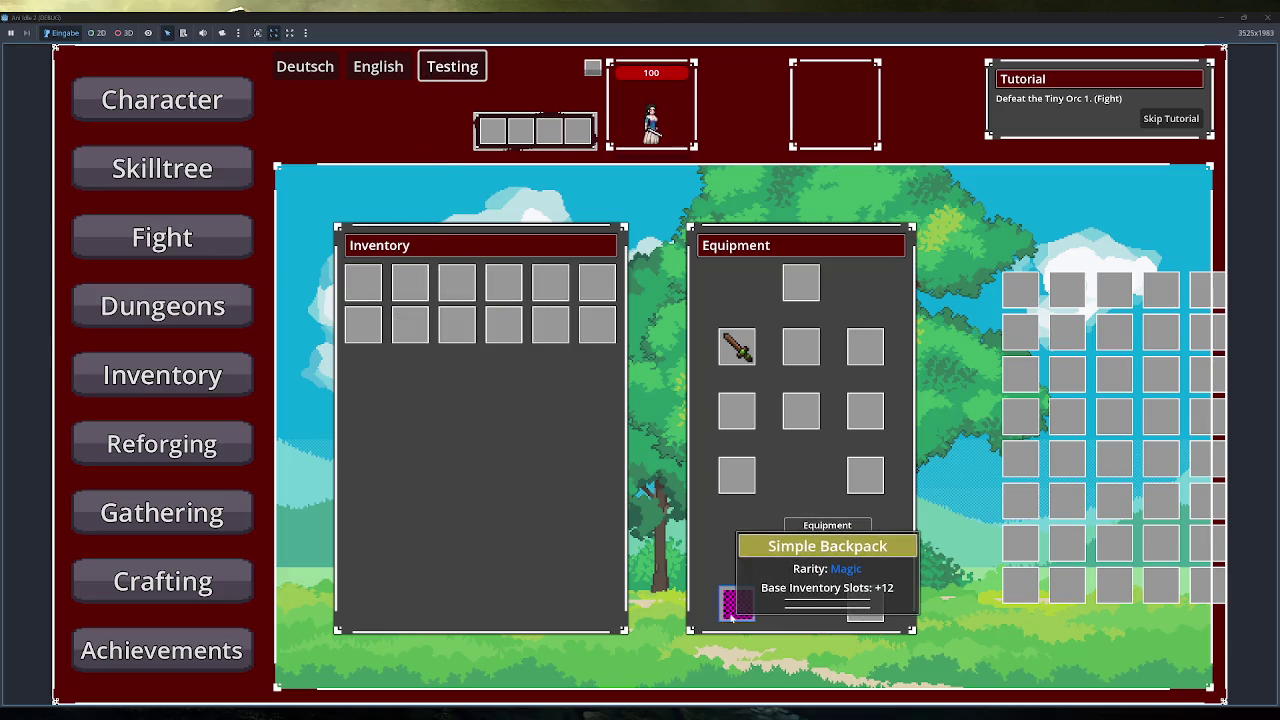
pyautogui.click(1266, 17)
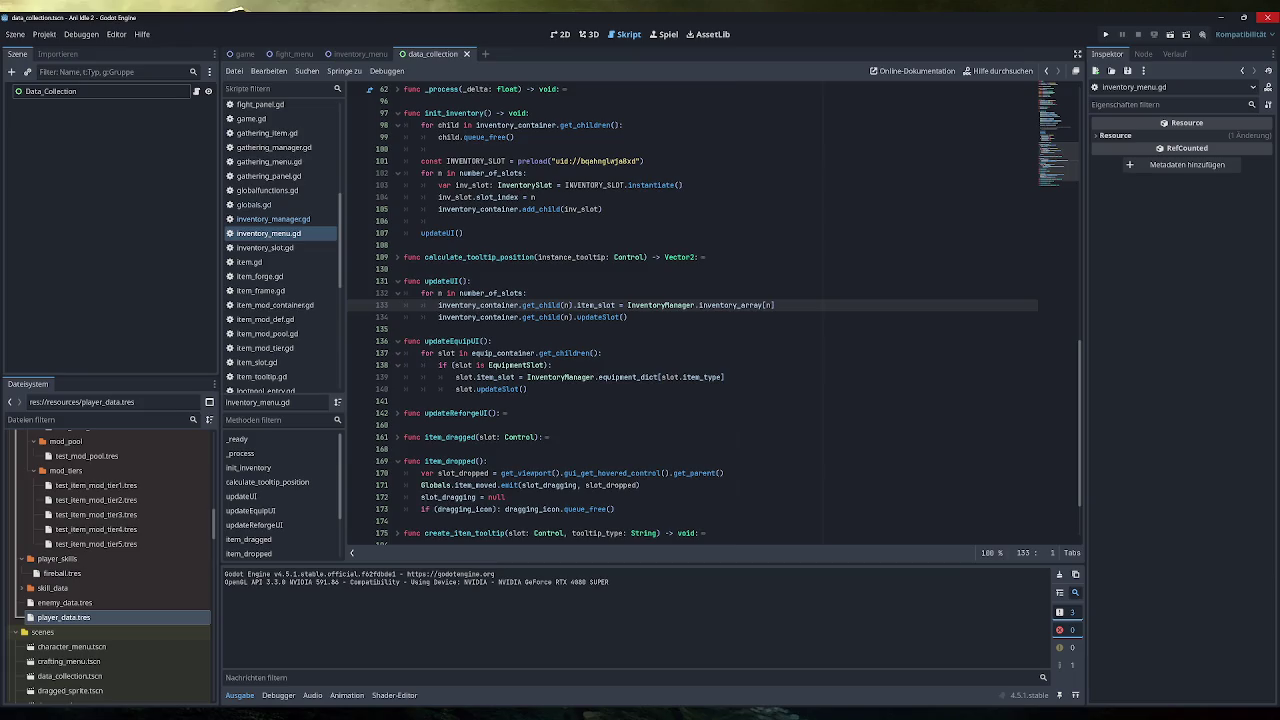
# Step: Confirm resize_array emits inventory_size_changed and _ready connects it to init_inventory, then rerun the game
pyautogui.click(299, 219)
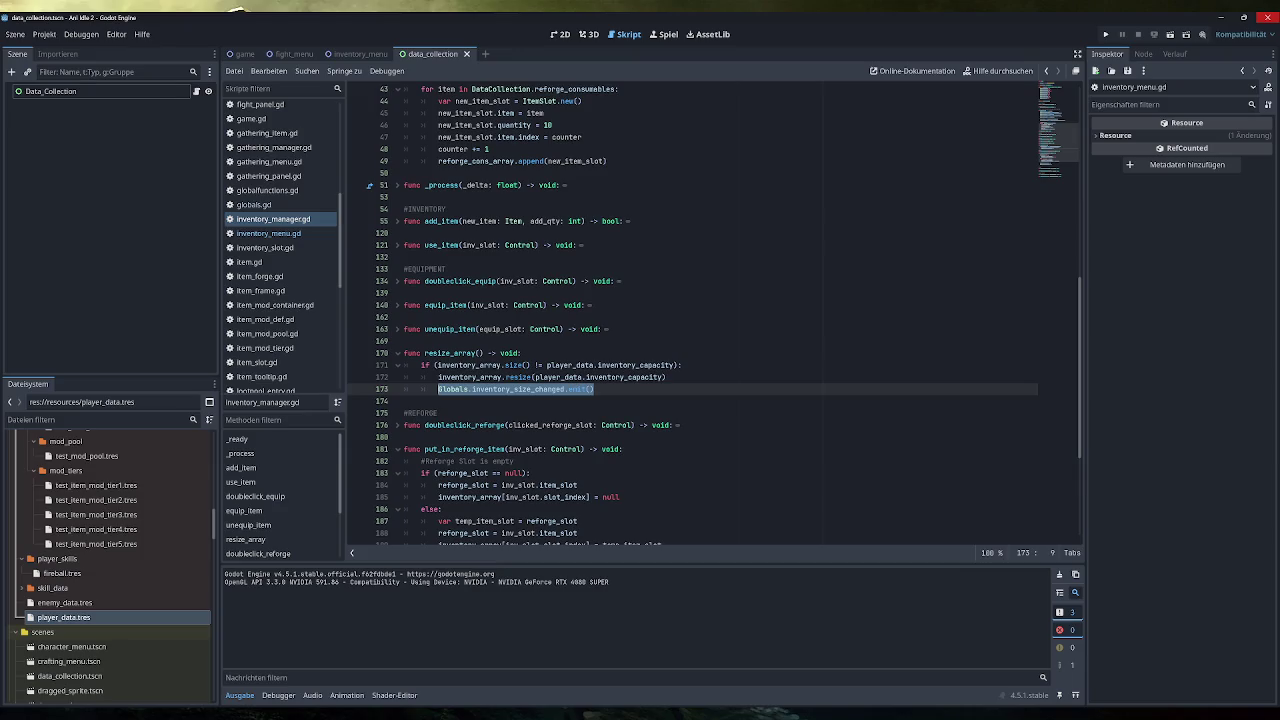
pyautogui.click(595, 389)
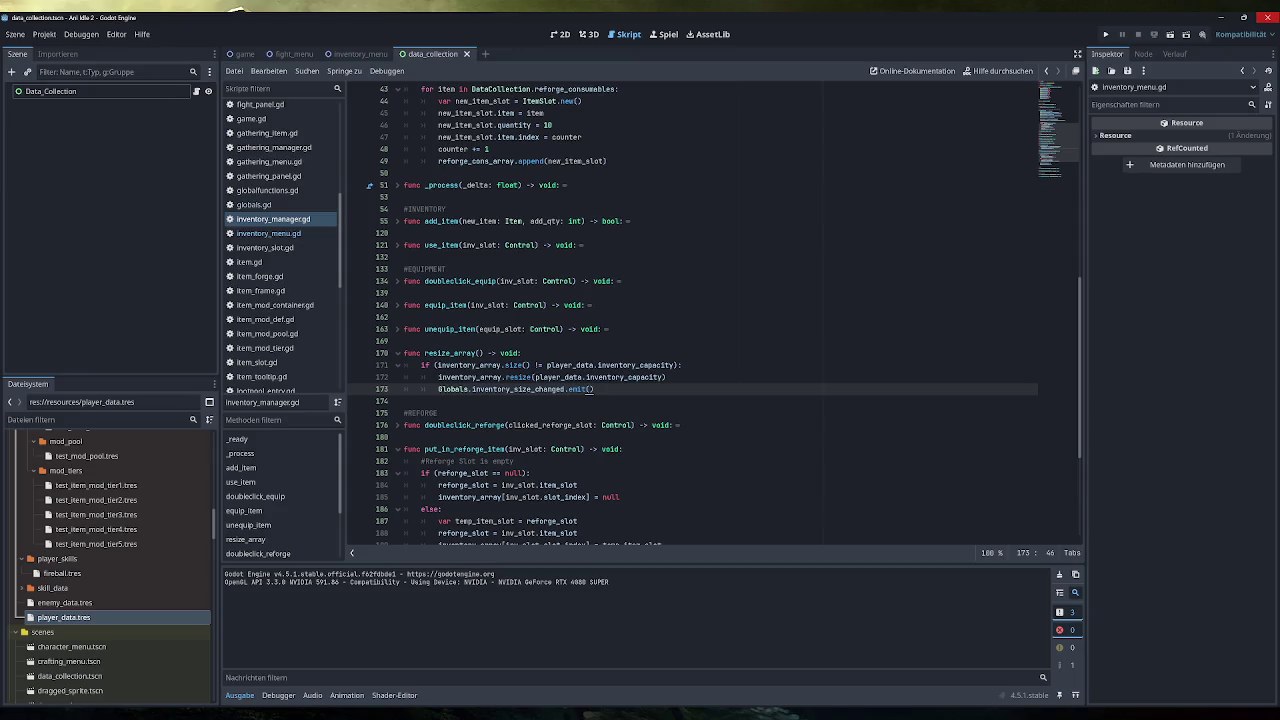
pyautogui.click(282, 235)
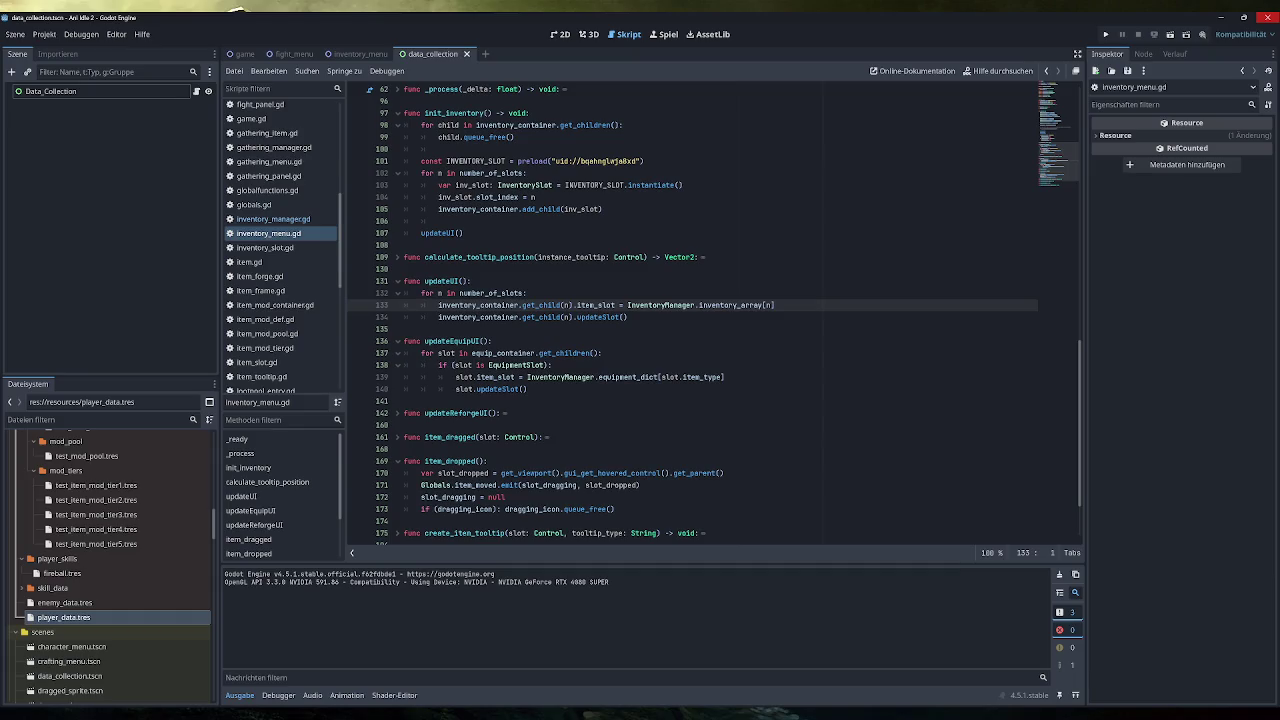
pyautogui.scroll(10, 715, 315)
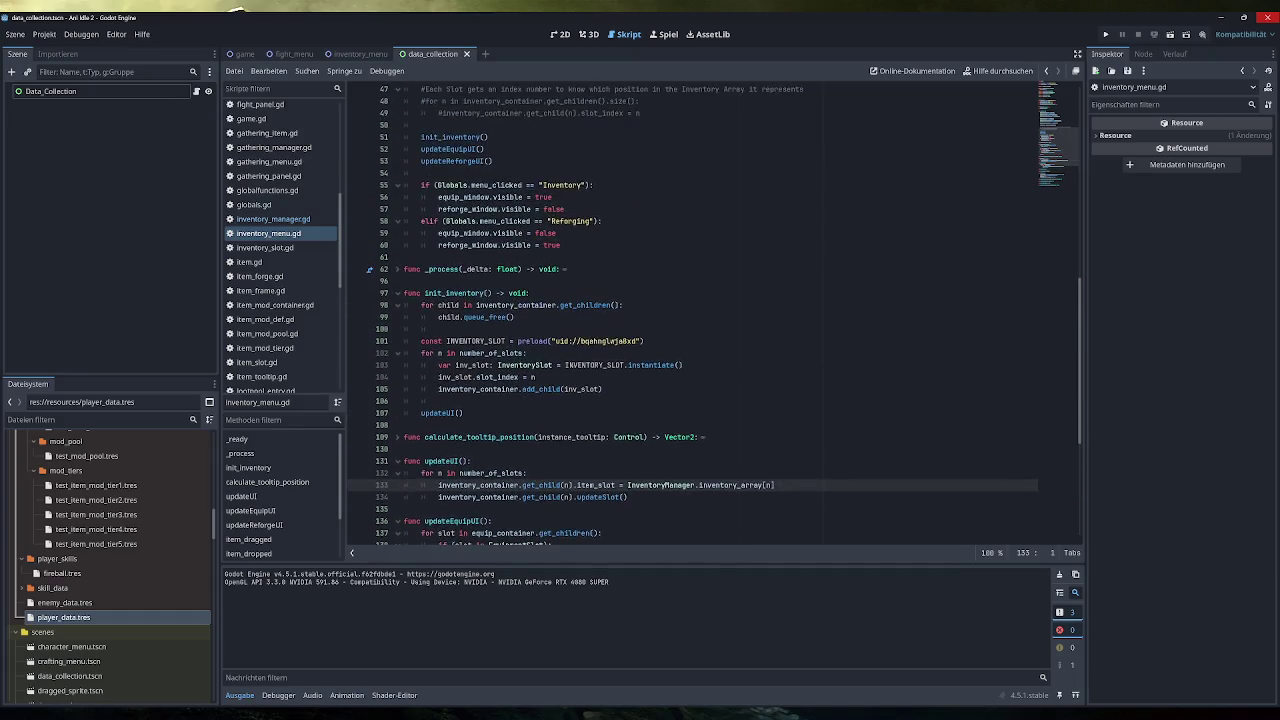
pyautogui.scroll(1, 715, 315)
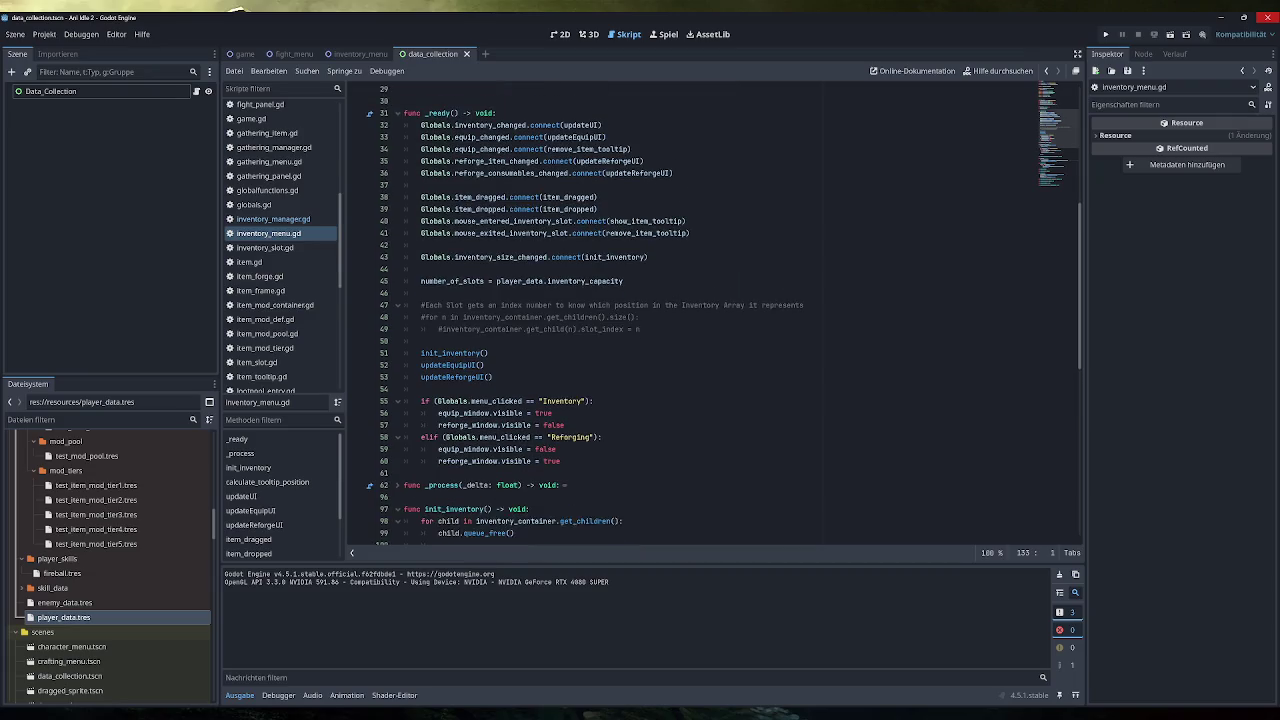
pyautogui.doubleClick(614, 257)
pyautogui.scroll(-3, 715, 315)
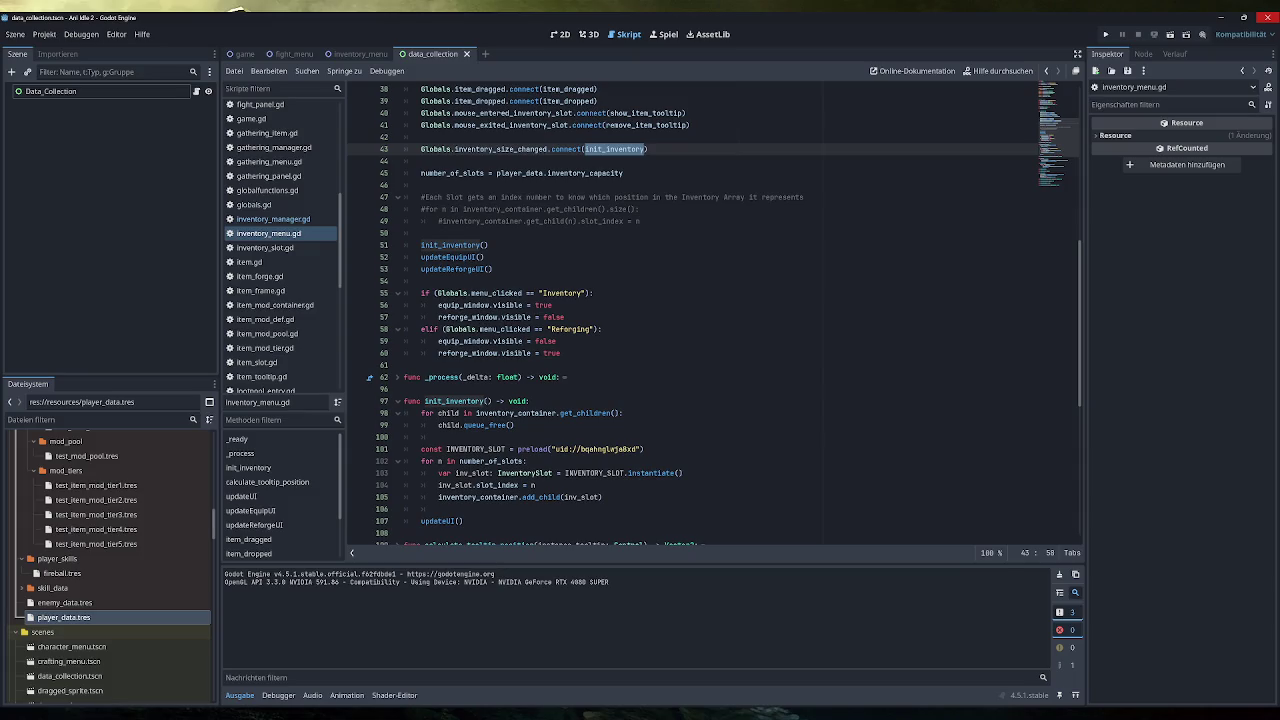
pyautogui.click(480, 425)
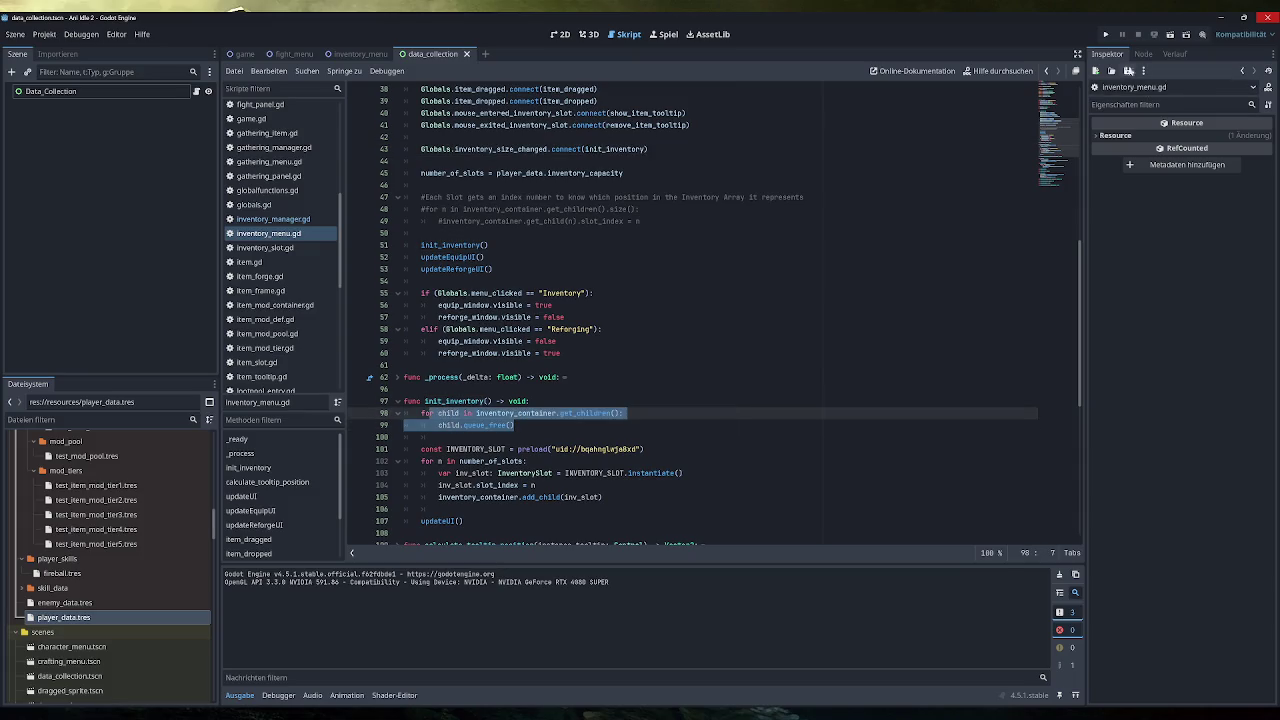
pyautogui.click(1105, 34)
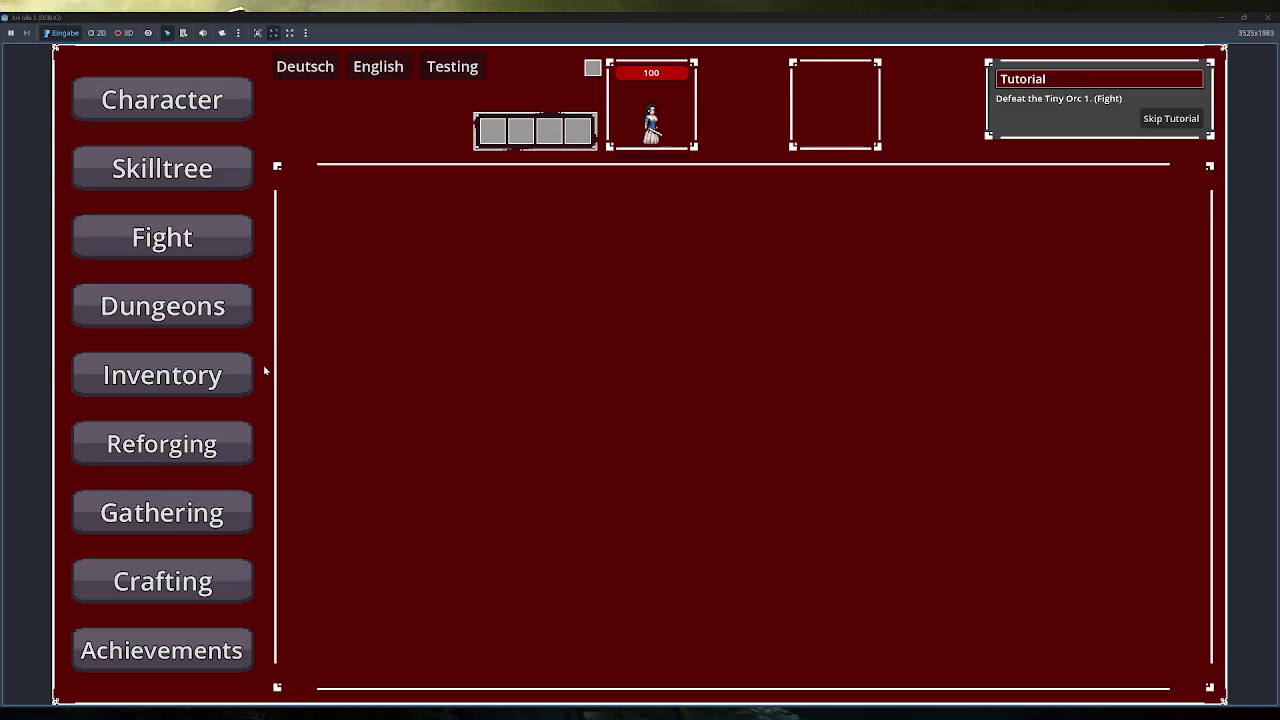
# Step: Add test items, equip the Simple Backpack, check the still-12-slot grid, and close the game window
pyautogui.click(210, 380)
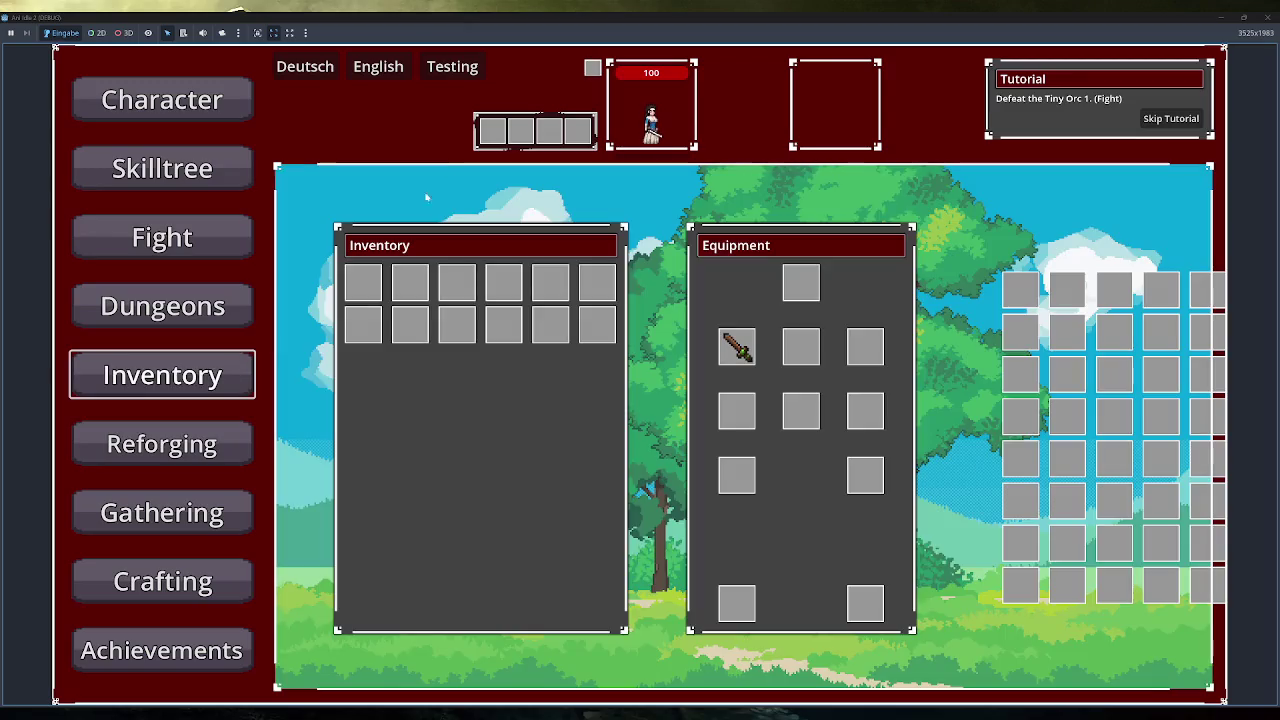
pyautogui.click(432, 70)
pyautogui.click(432, 70)
pyautogui.rightClick(457, 285)
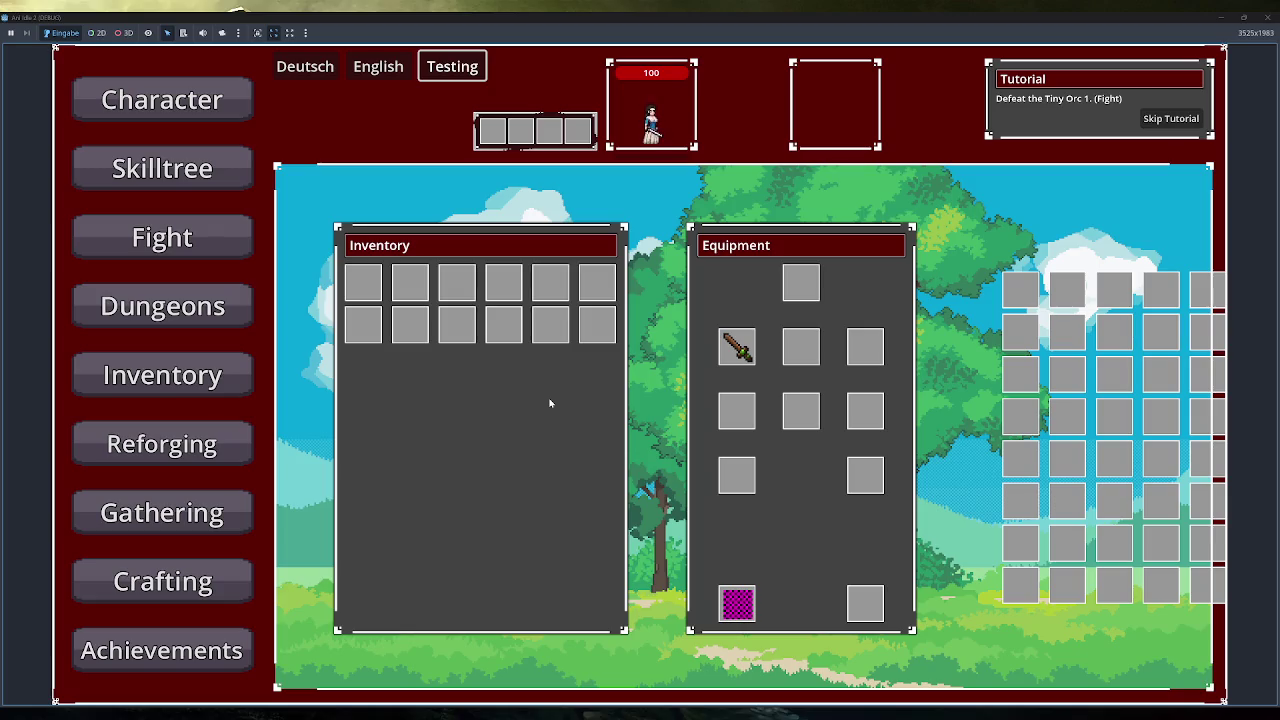
pyautogui.moveTo(727, 364)
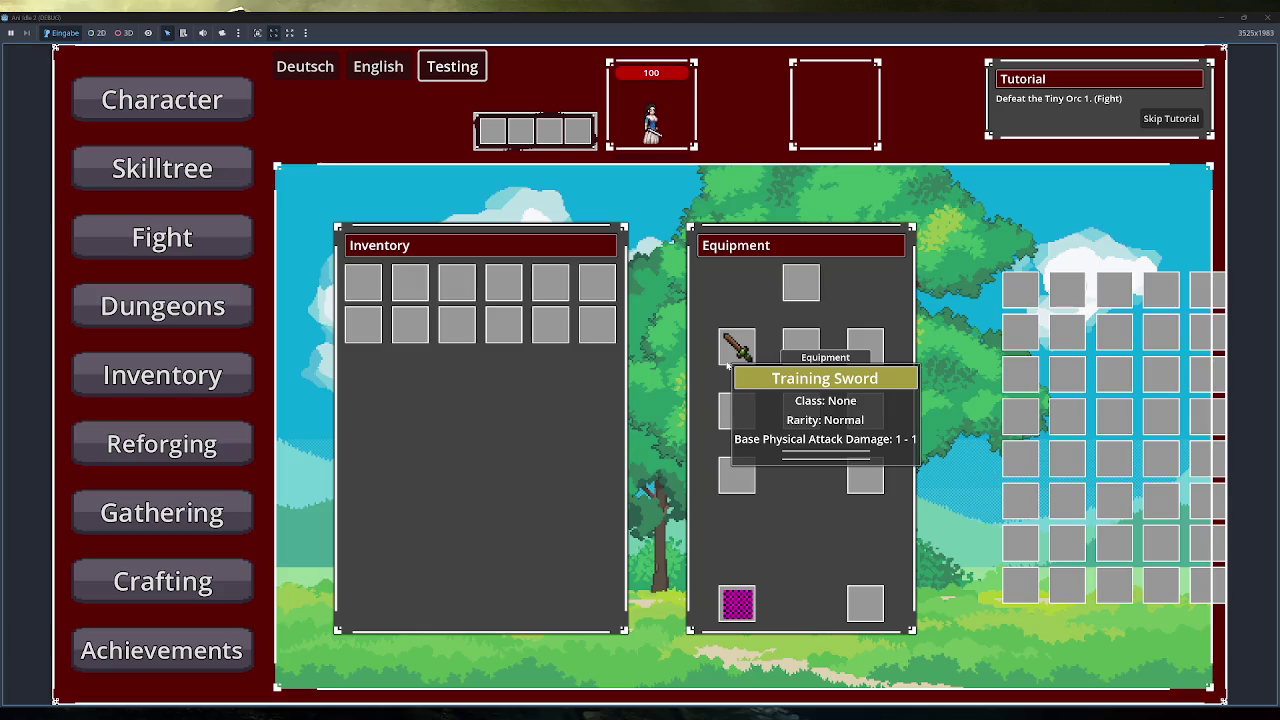
pyautogui.moveTo(746, 608)
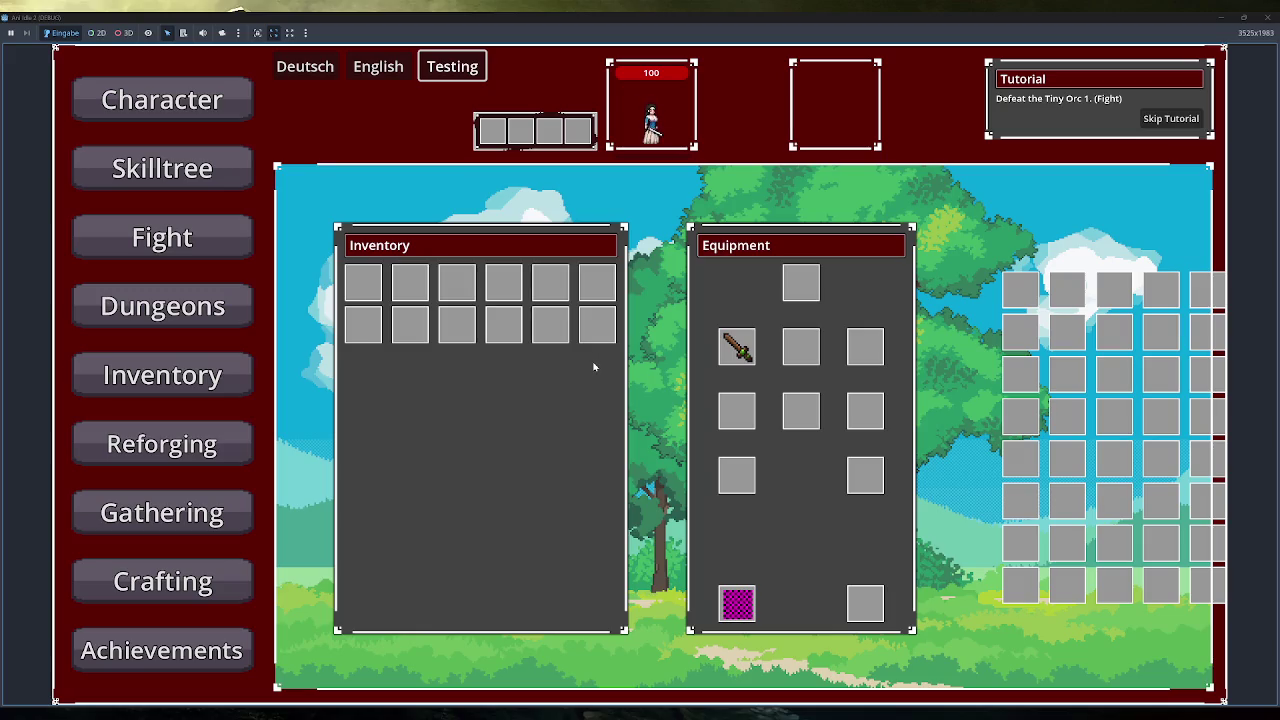
pyautogui.click(1268, 17)
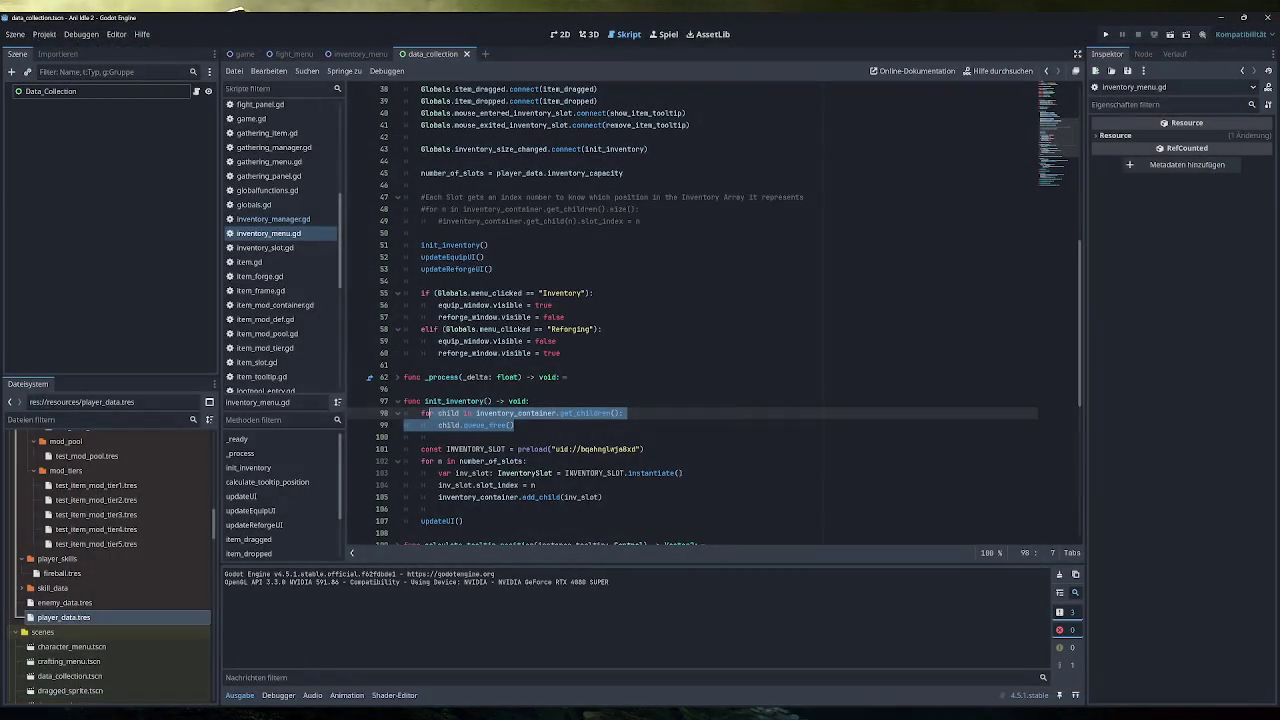
# Step: In inventory_manager.gd, start a print() line below the inventory_array resize call on line 172
pyautogui.click(529, 401)
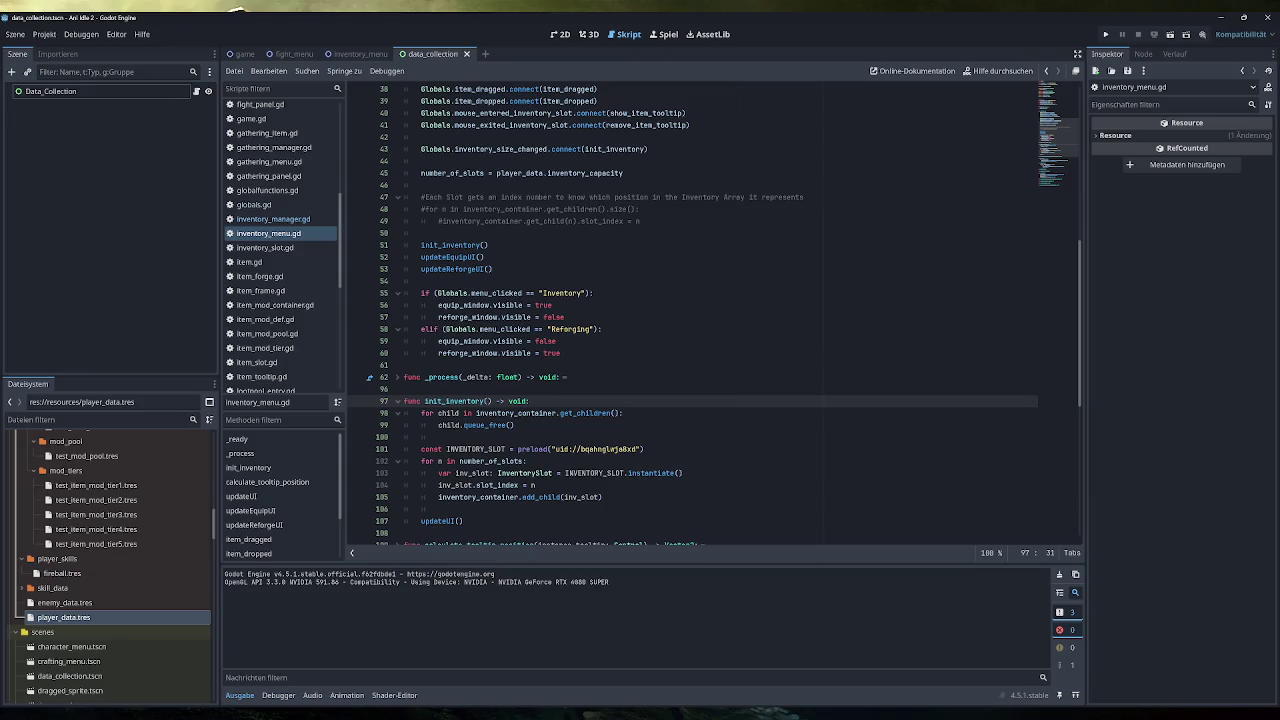
pyautogui.click(290, 219)
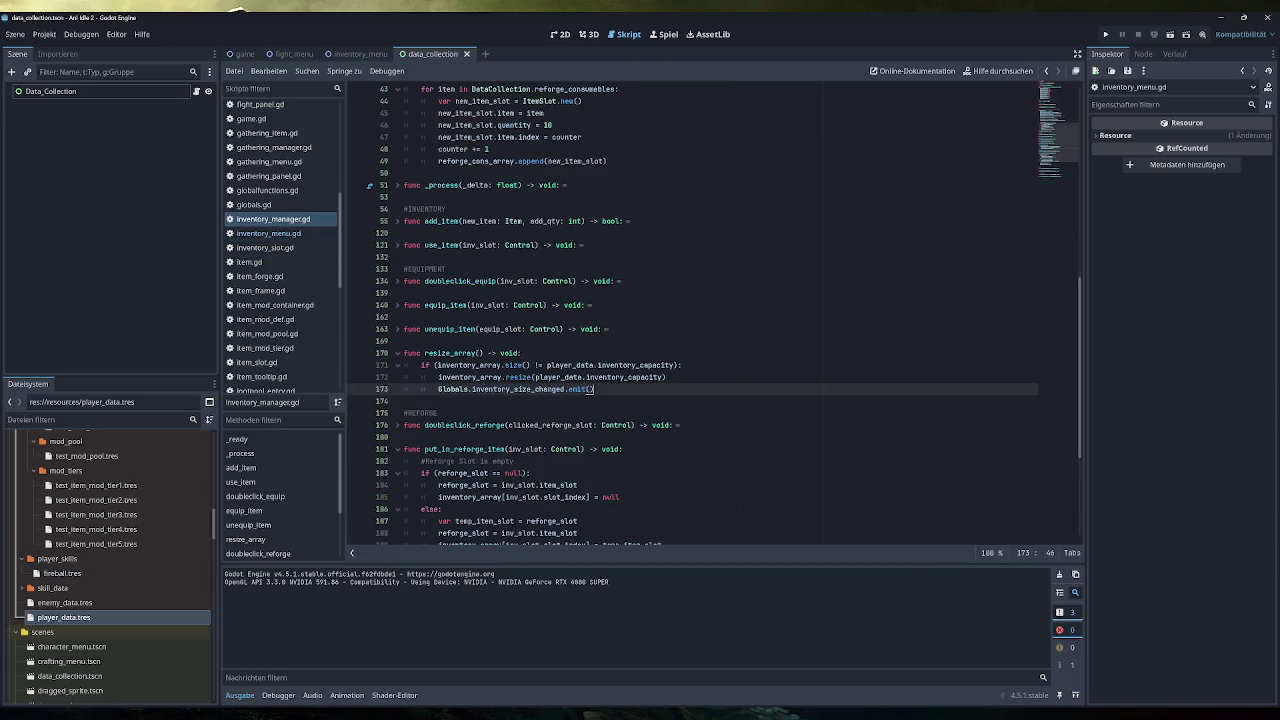
pyautogui.moveTo(666, 377); pyautogui.dragTo(438, 377)
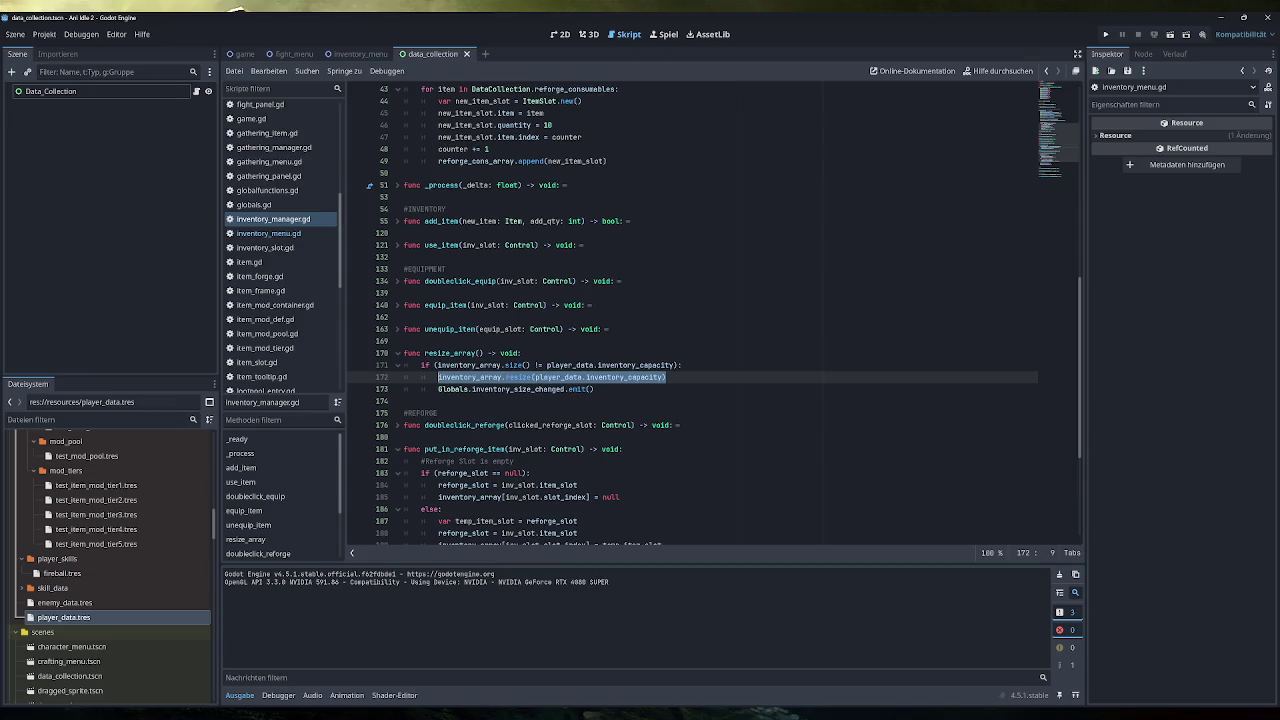
pyautogui.click(666, 377)
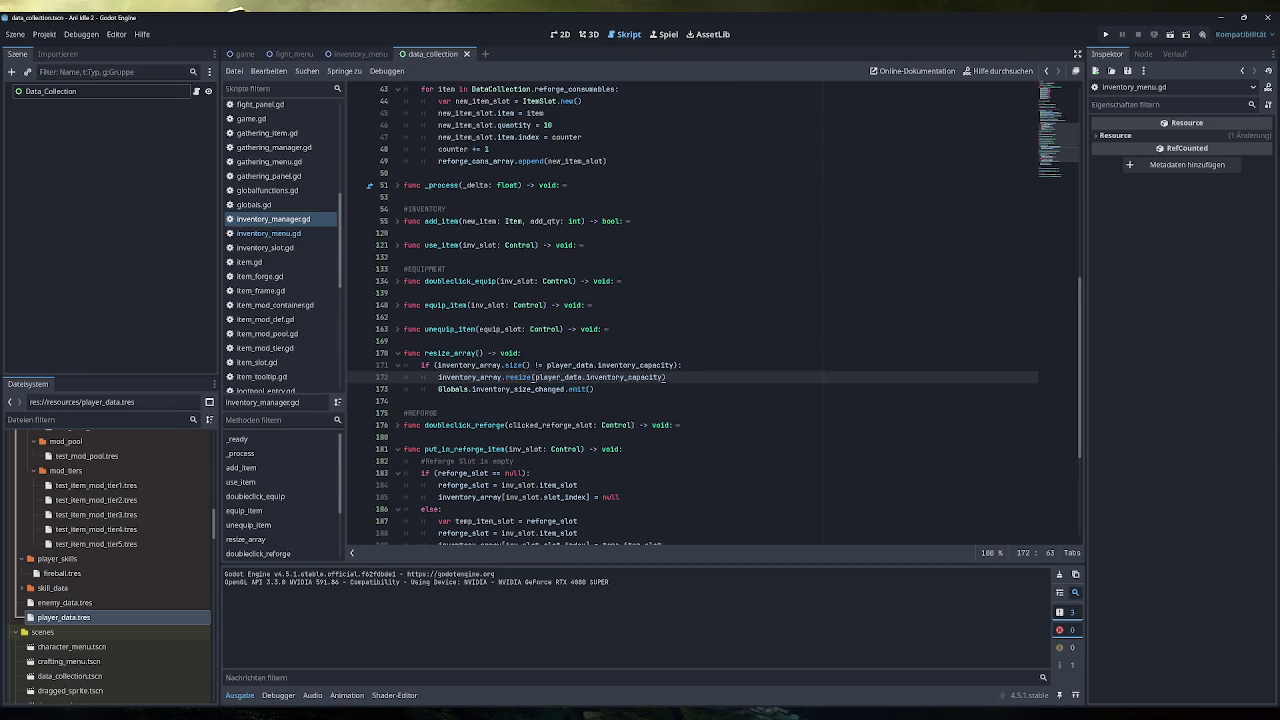
pyautogui.press('Return')
pyautogui.write('print(')
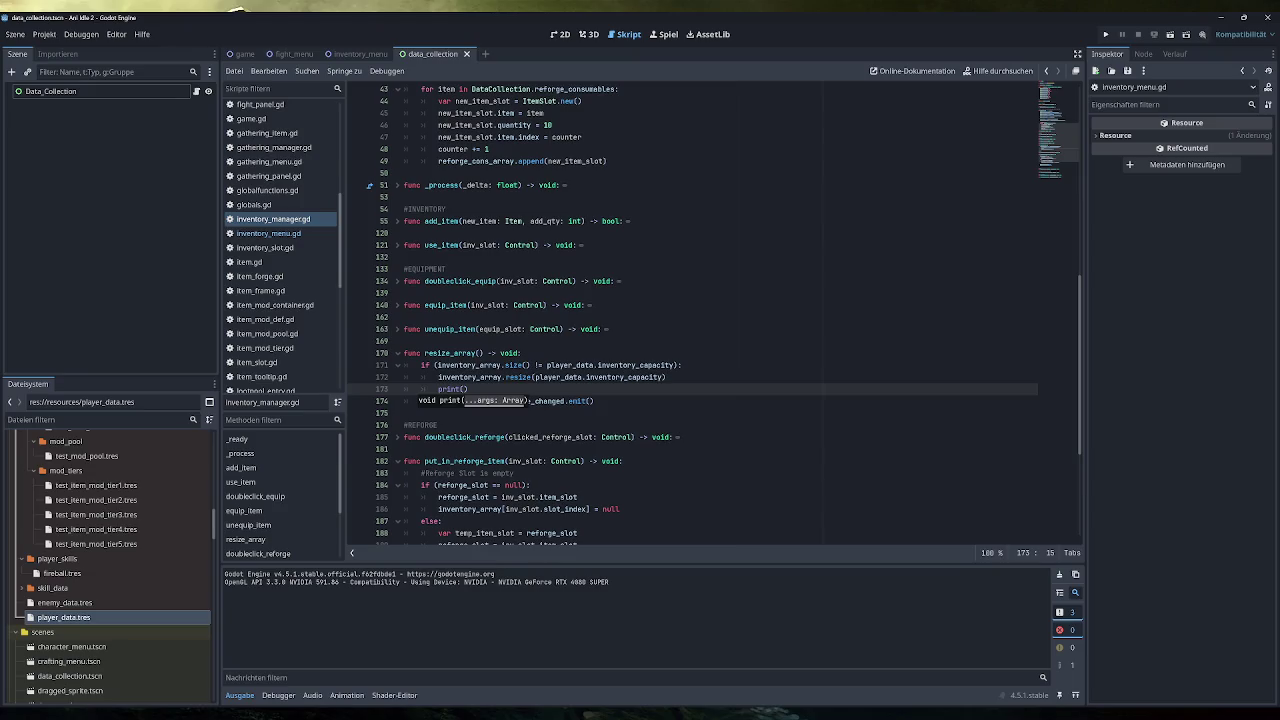
# Step: Fill the print with player_data.inventory_capacity, save, and run the game, which logs 24
pyautogui.doubleClick(631, 377)
pyautogui.click(631, 377)
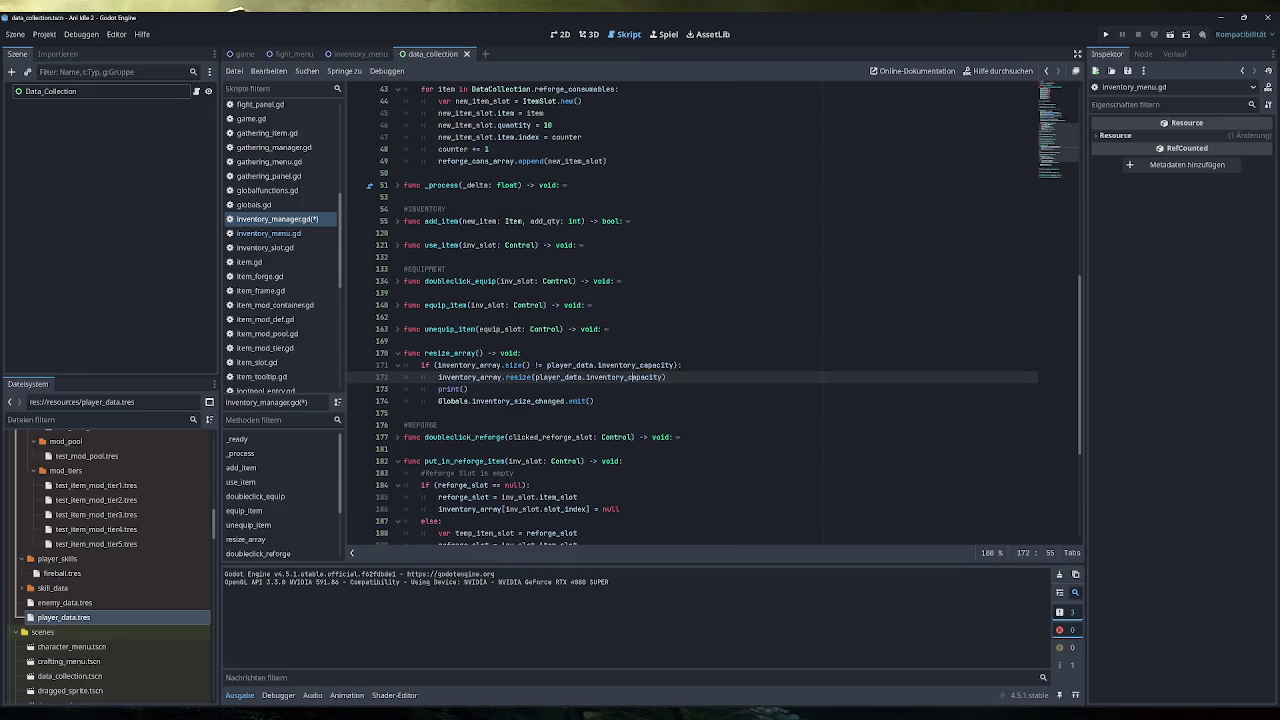
pyautogui.moveTo(663, 377); pyautogui.dragTo(535, 377)
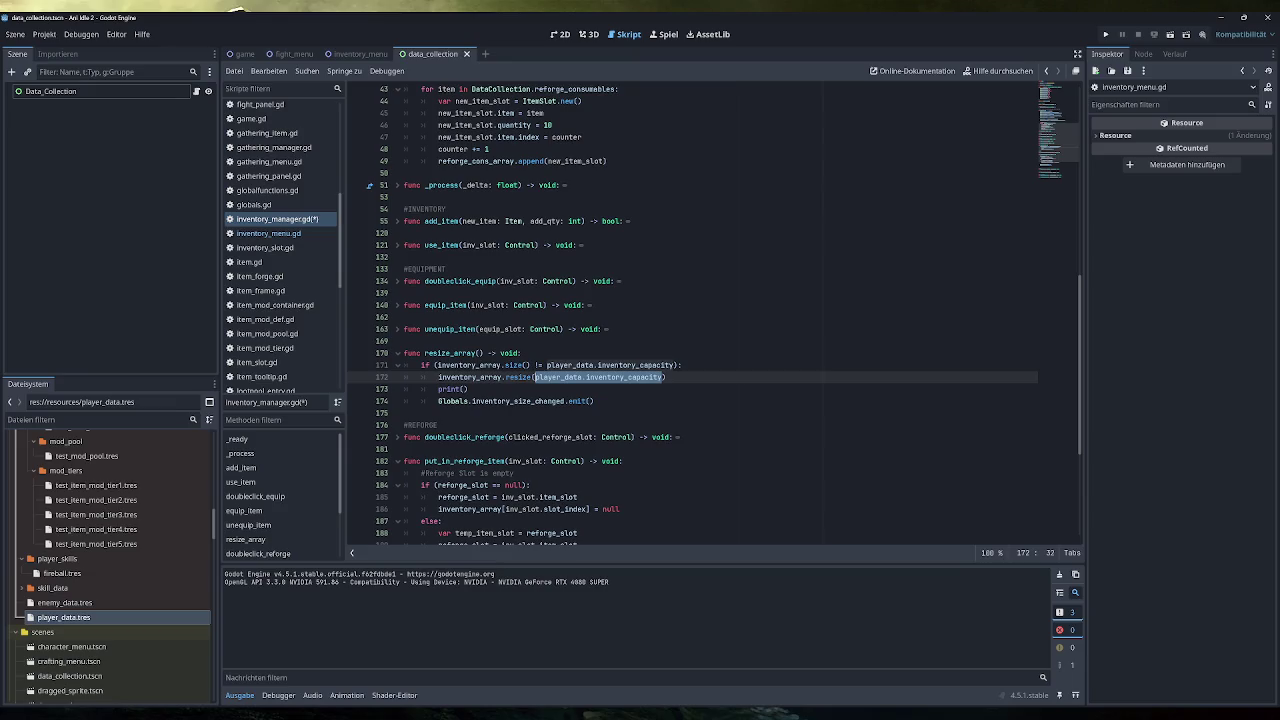
pyautogui.hotkey('ctrl', 'c')
pyautogui.click(463, 389)
pyautogui.hotkey('ctrl', 'v')
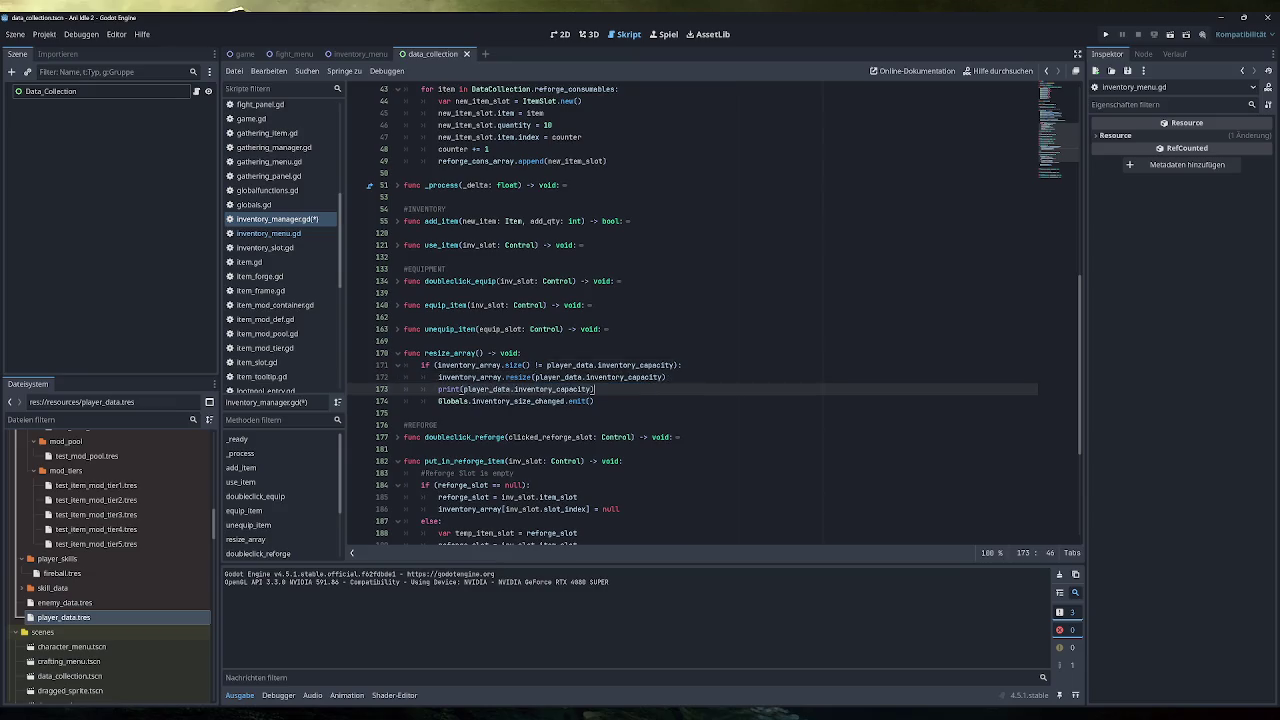
pyautogui.hotkey('ctrl', 's')
pyautogui.click(1105, 34)
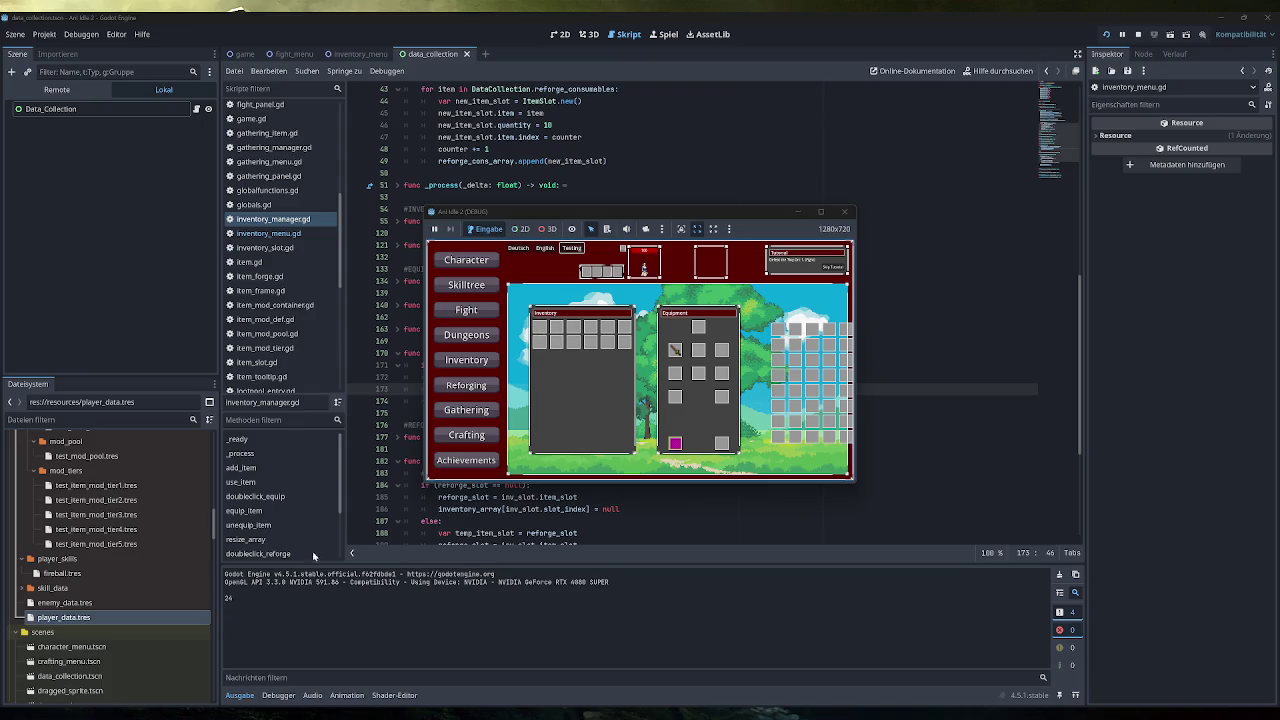
# Step: Replace the capacity debug print with print(inventory_array.size()) below the resize line
pyautogui.click(843, 211)
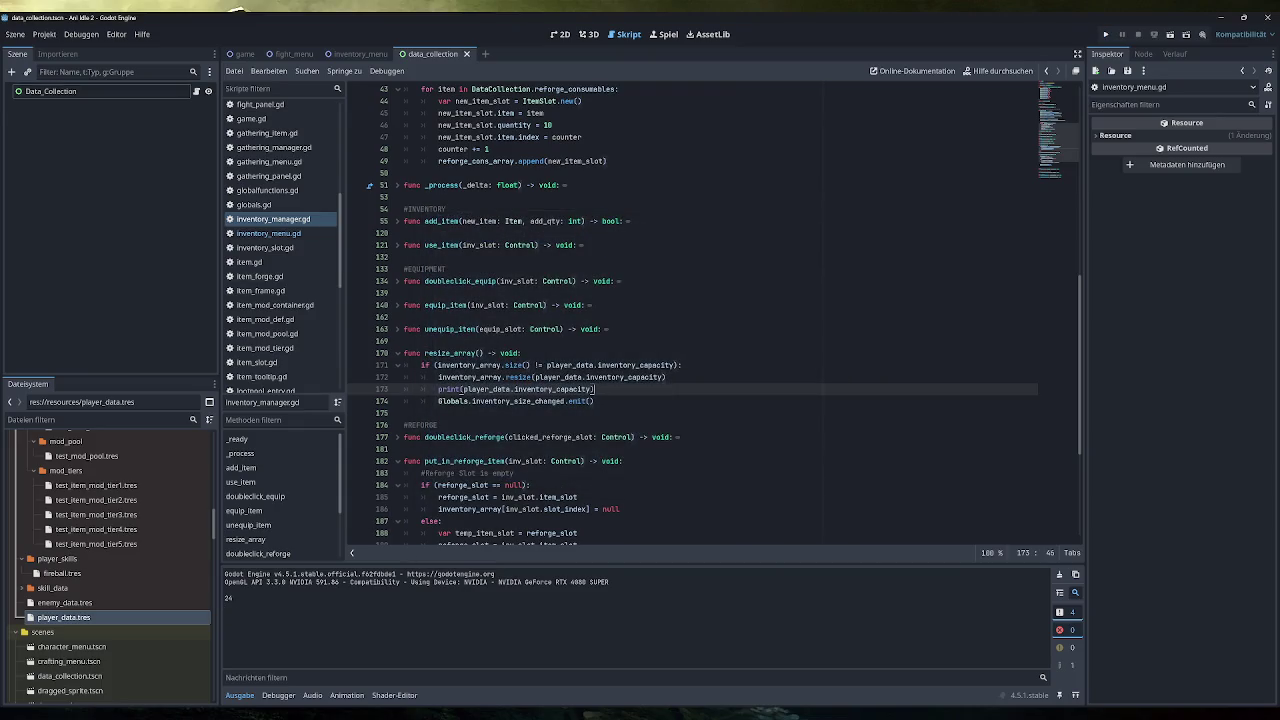
pyautogui.hotkey('shift', 'Home')
pyautogui.press('BackSpace')
pyautogui.press('BackSpace')
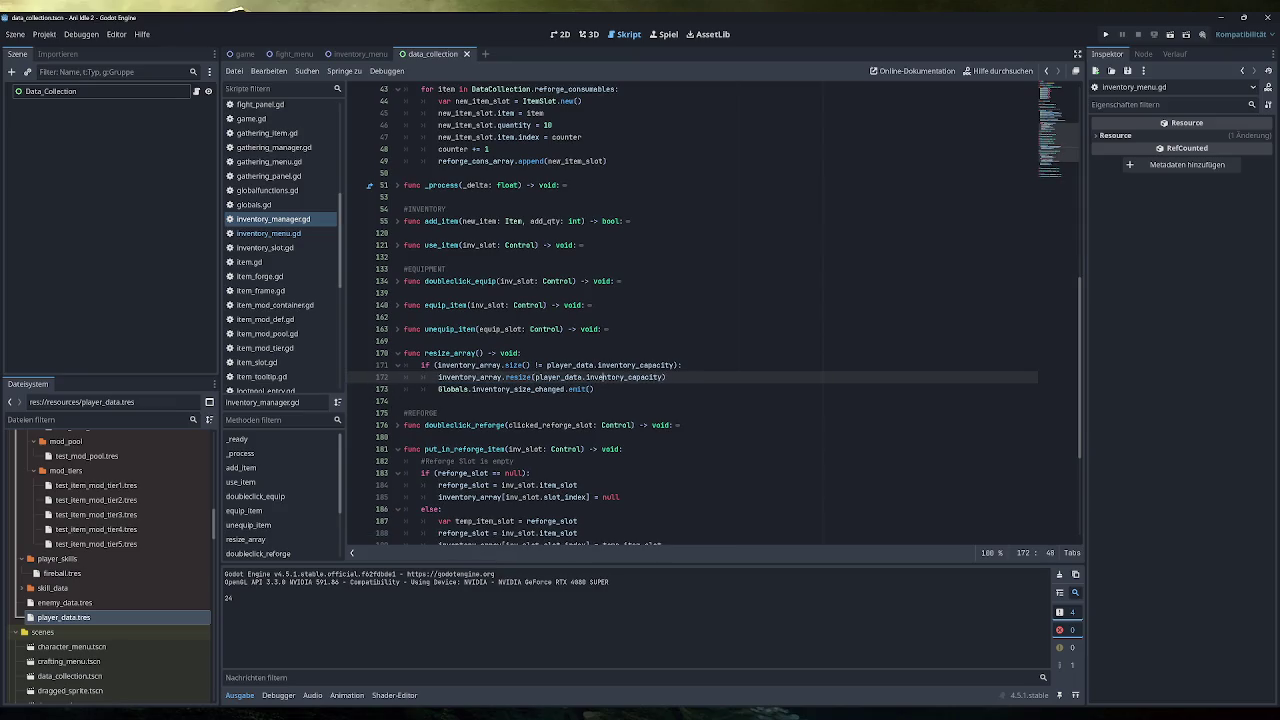
pyautogui.click(596, 389)
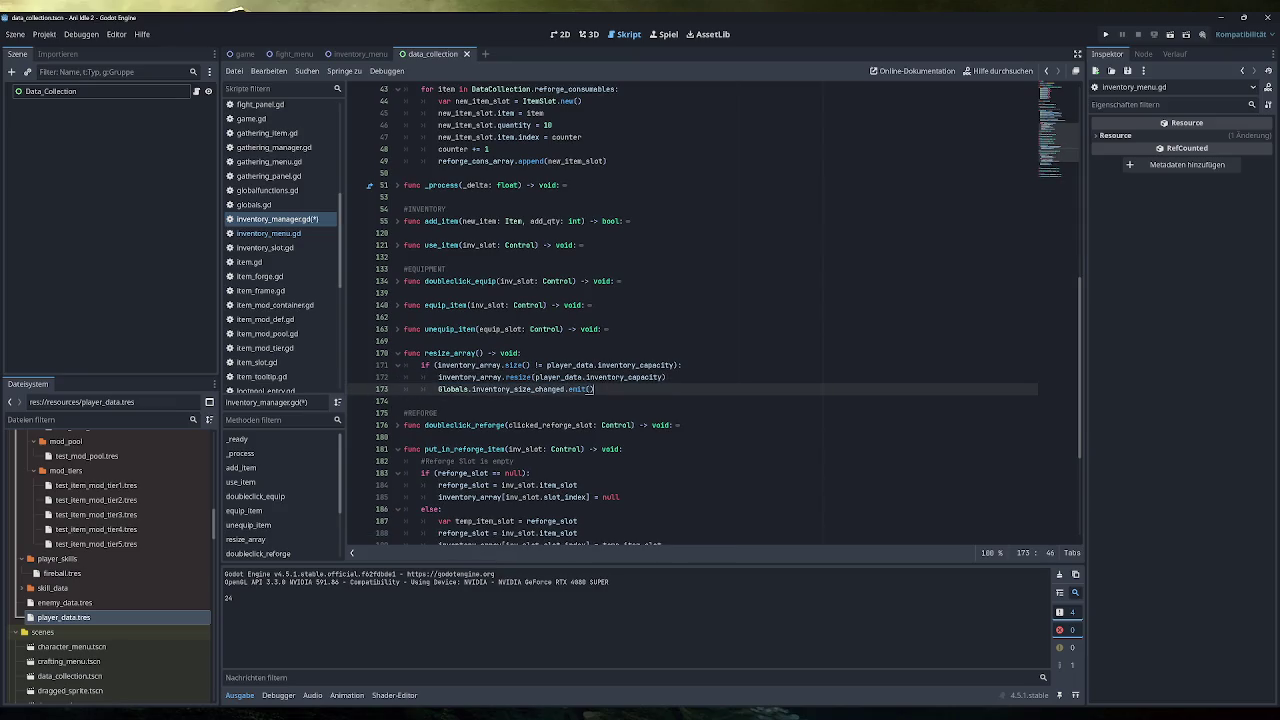
pyautogui.click(440, 377)
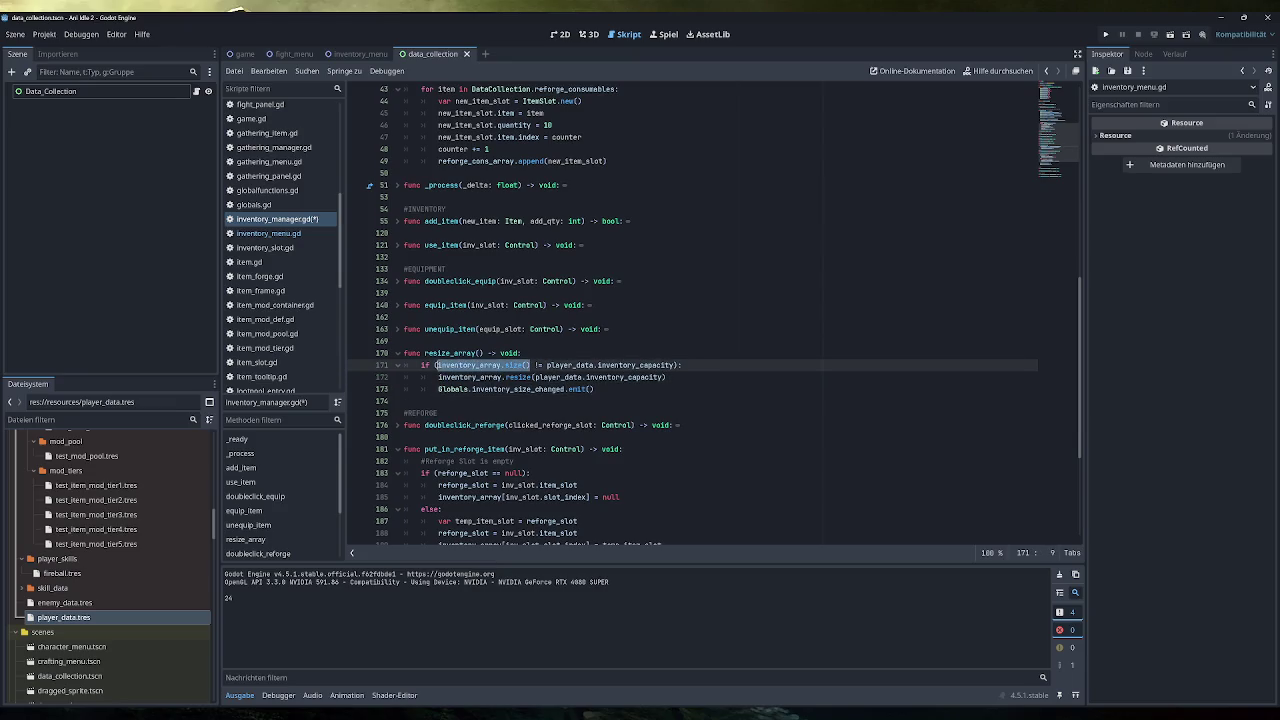
pyautogui.click(666, 377)
pyautogui.press('Return')
pyautogui.write('print(inventory_array.size()')
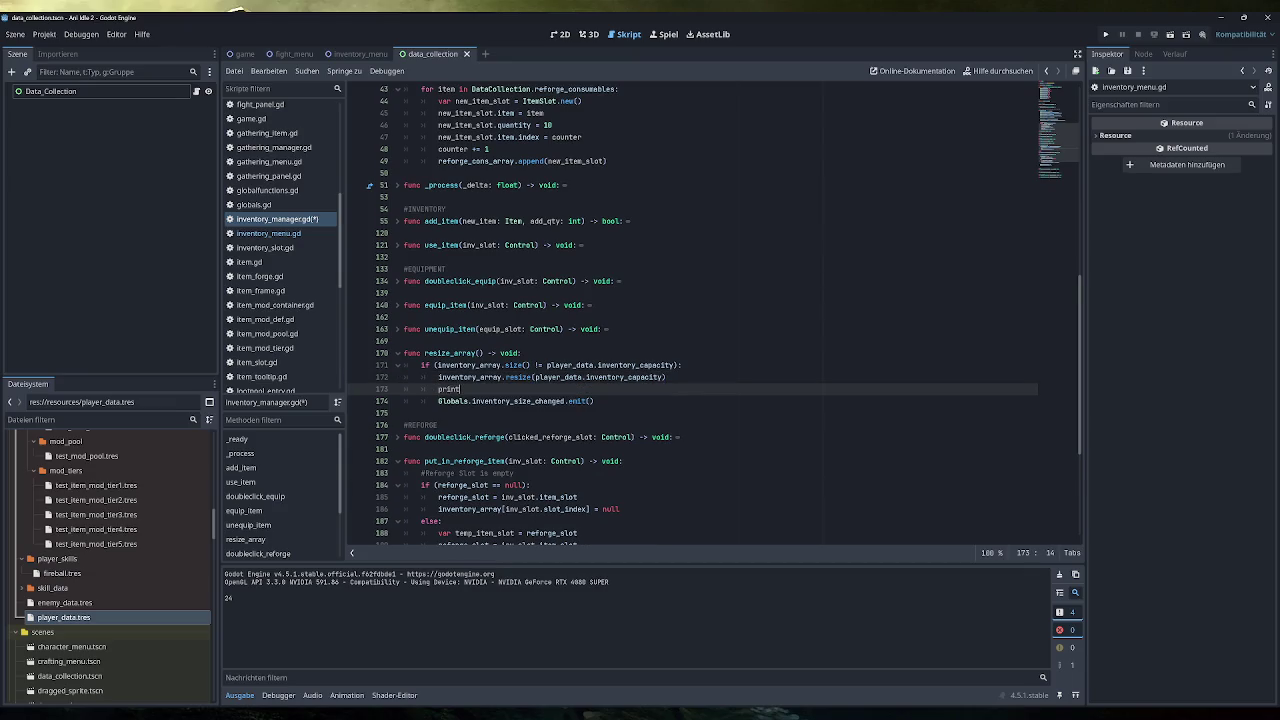
# Step: Run the game, fill the inventory via Testing and equip an item to check the size
pyautogui.click(1105, 34)
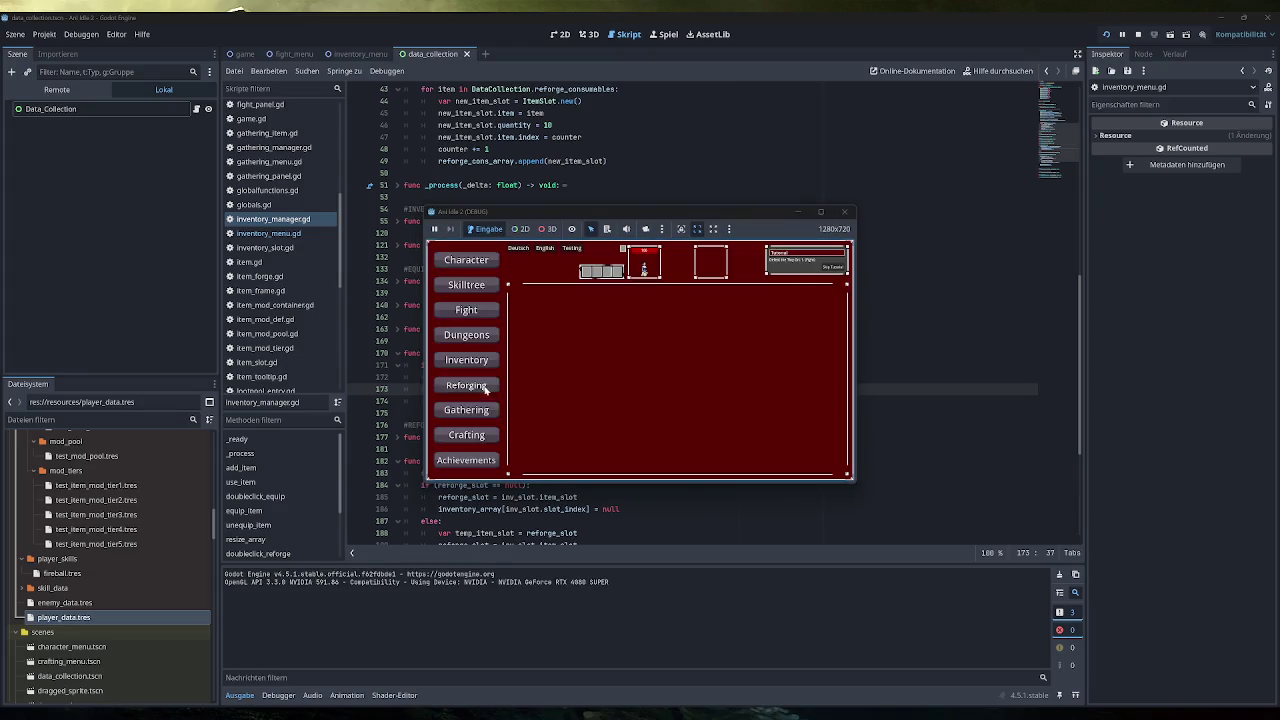
pyautogui.click(571, 248)
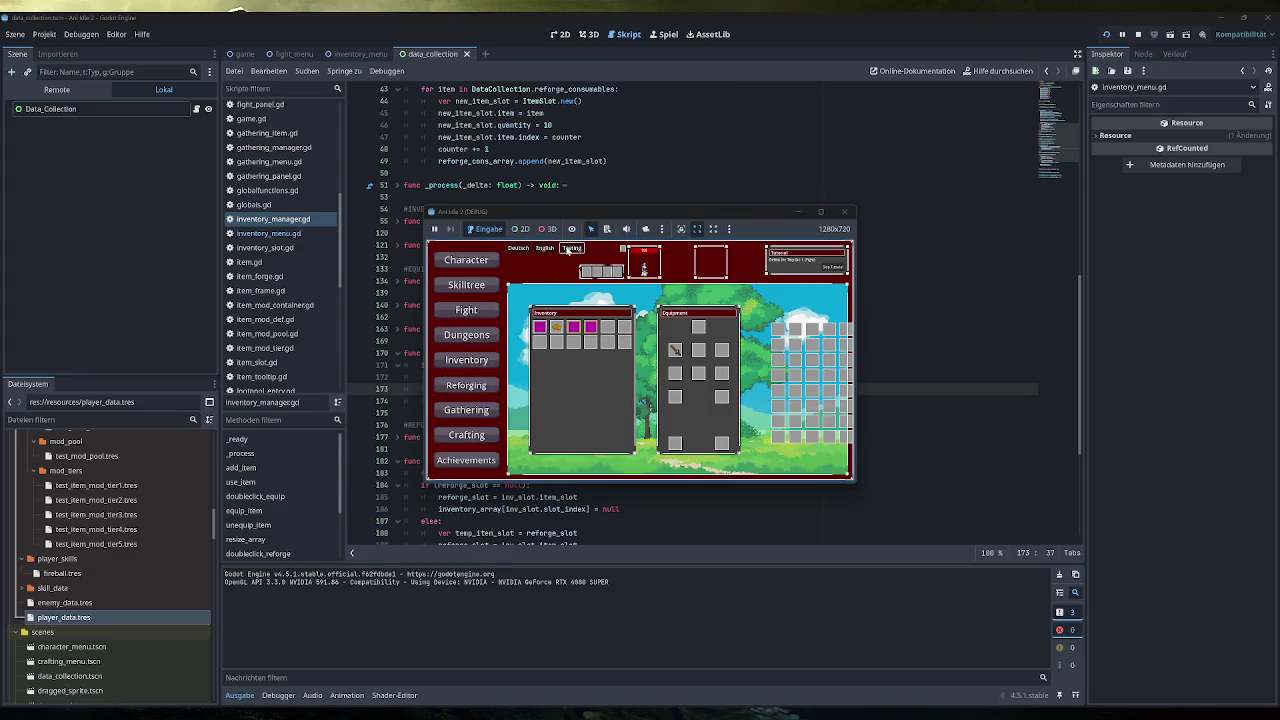
pyautogui.doubleClick(542, 329)
# Step: Close the game, delete the array-size debug print, and return to inventory_menu.gd
pyautogui.click(844, 211)
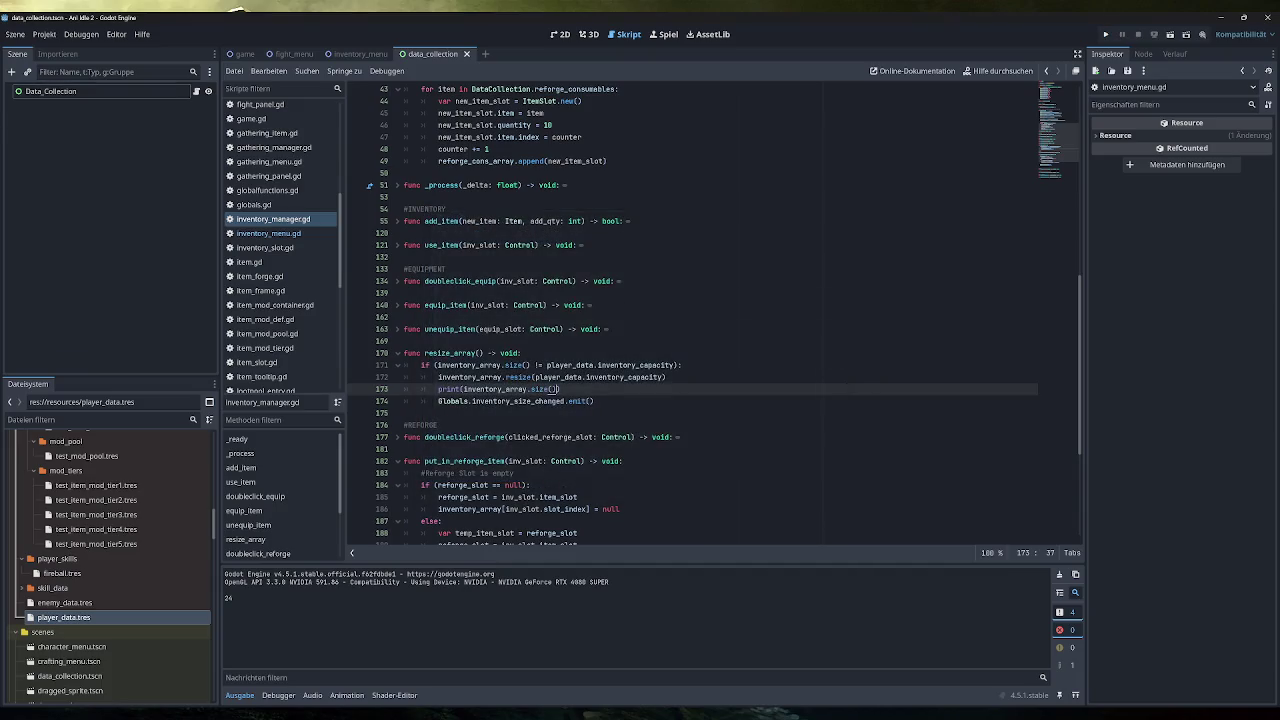
pyautogui.hotkey('shift', 'Home')
pyautogui.hotkey('shift', 'Home')
pyautogui.press('BackSpace')
pyautogui.press('BackSpace')
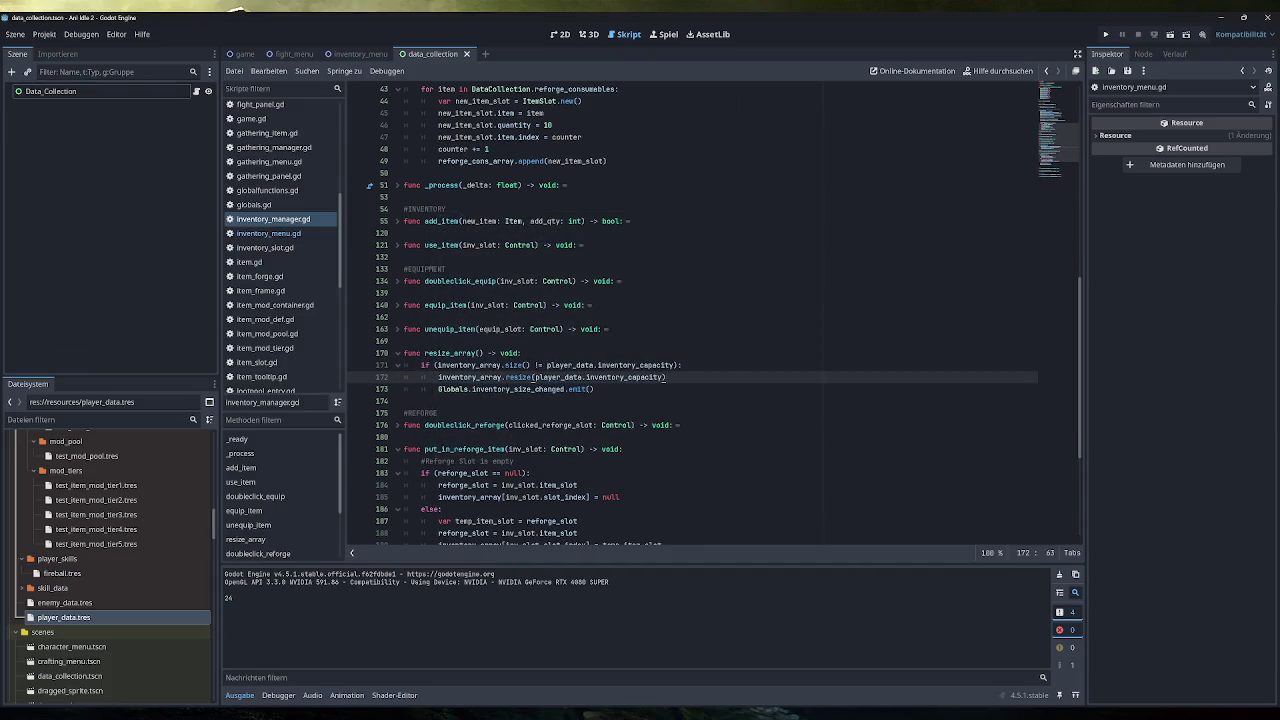
pyautogui.click(268, 233)
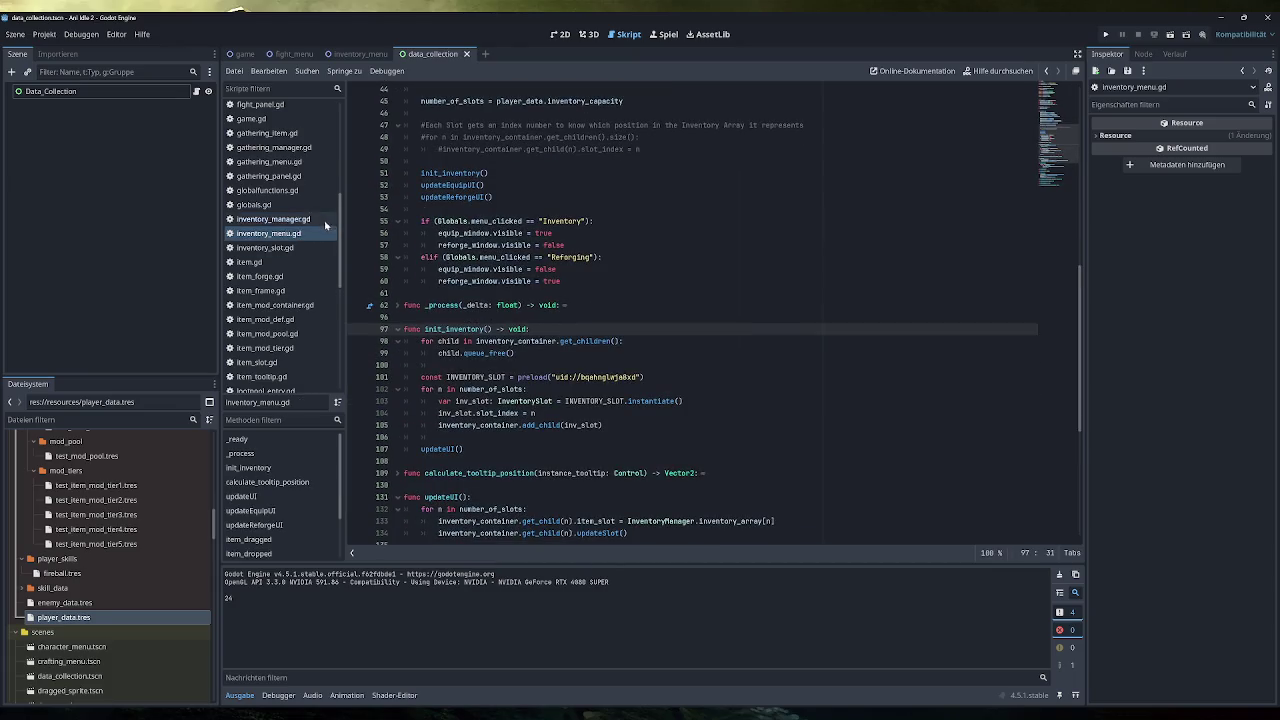
pyautogui.click(272, 219)
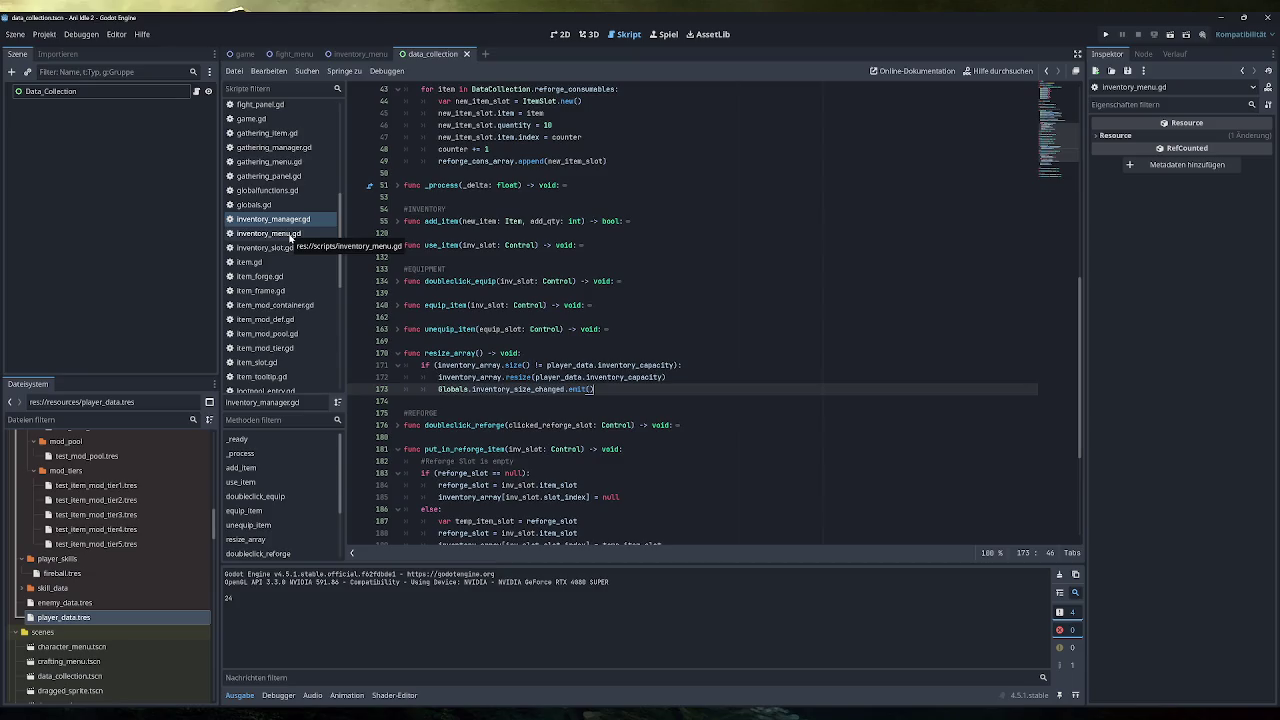
pyautogui.click(290, 235)
pyautogui.click(559, 257)
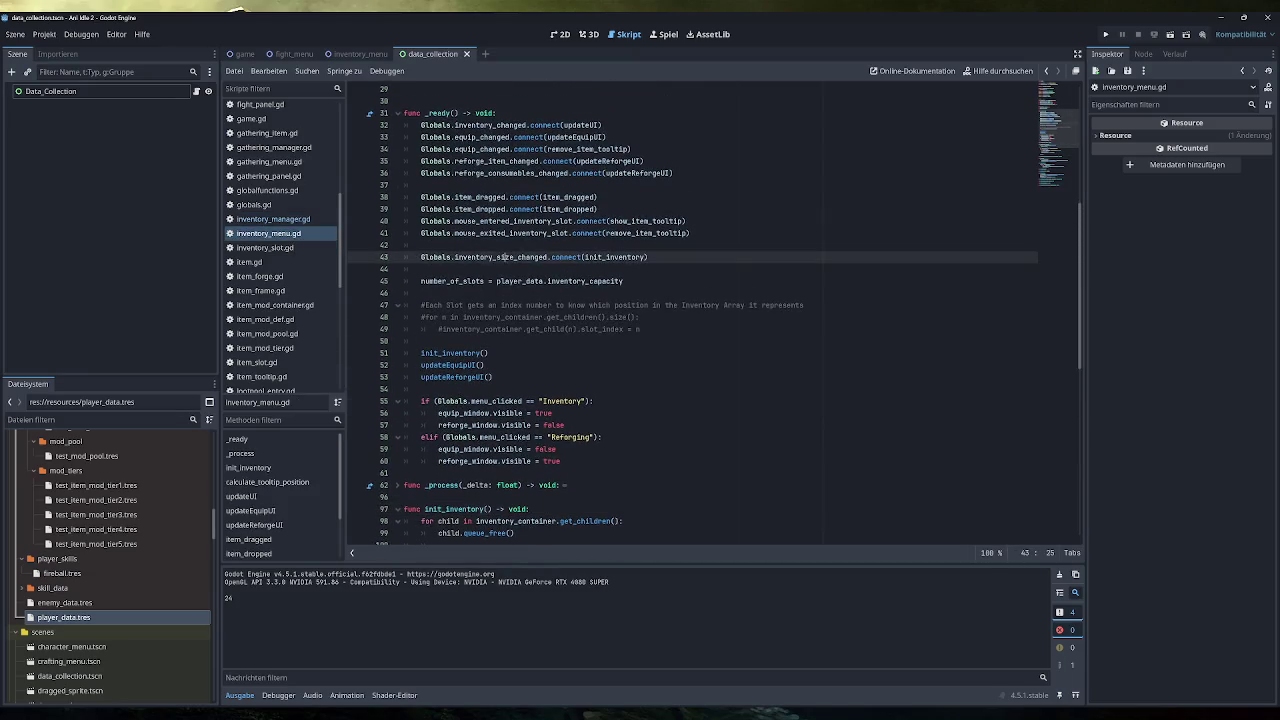
pyautogui.scroll(-6, 559, 300)
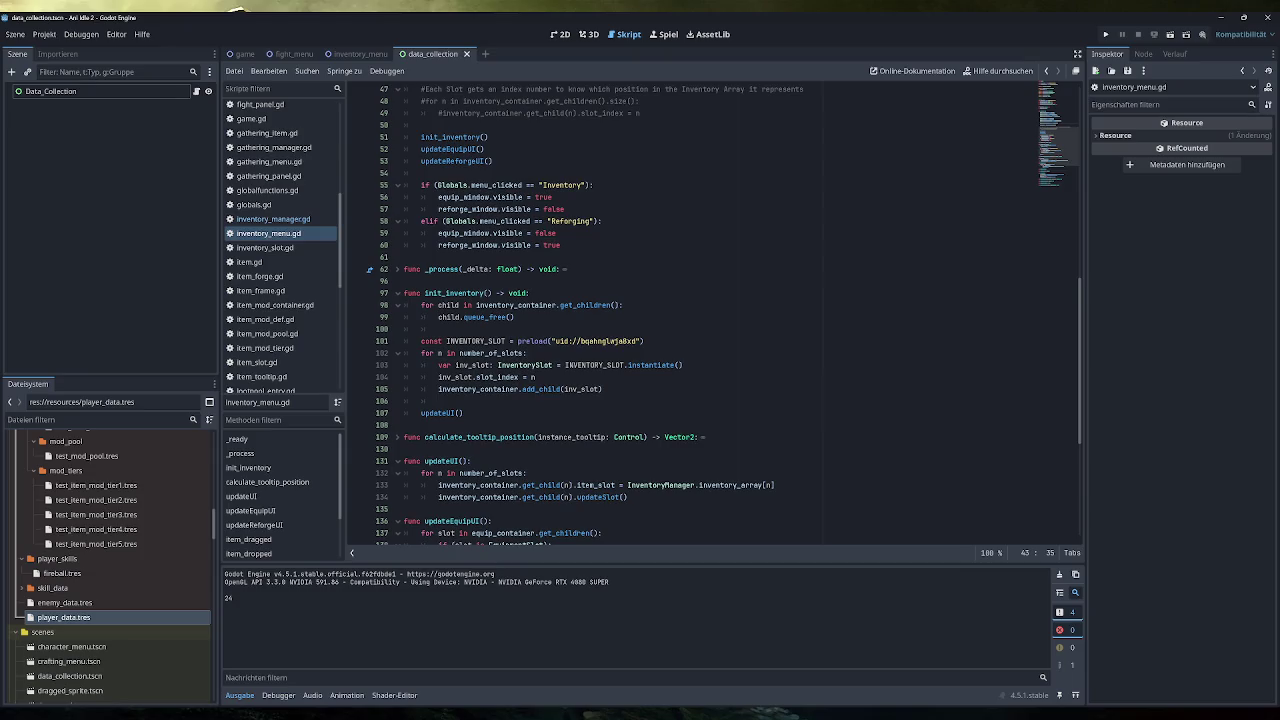
pyautogui.click(421, 305)
pyautogui.click(515, 317)
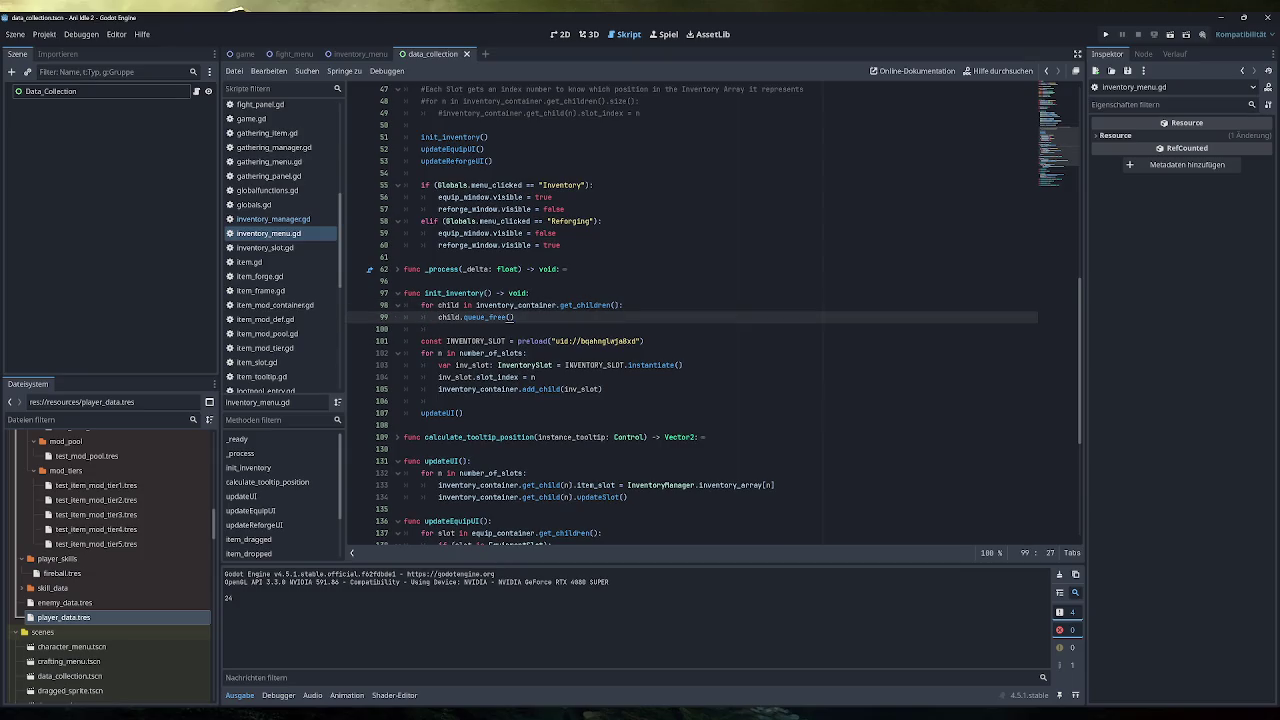
pyautogui.hotkey('shift', 'Home')
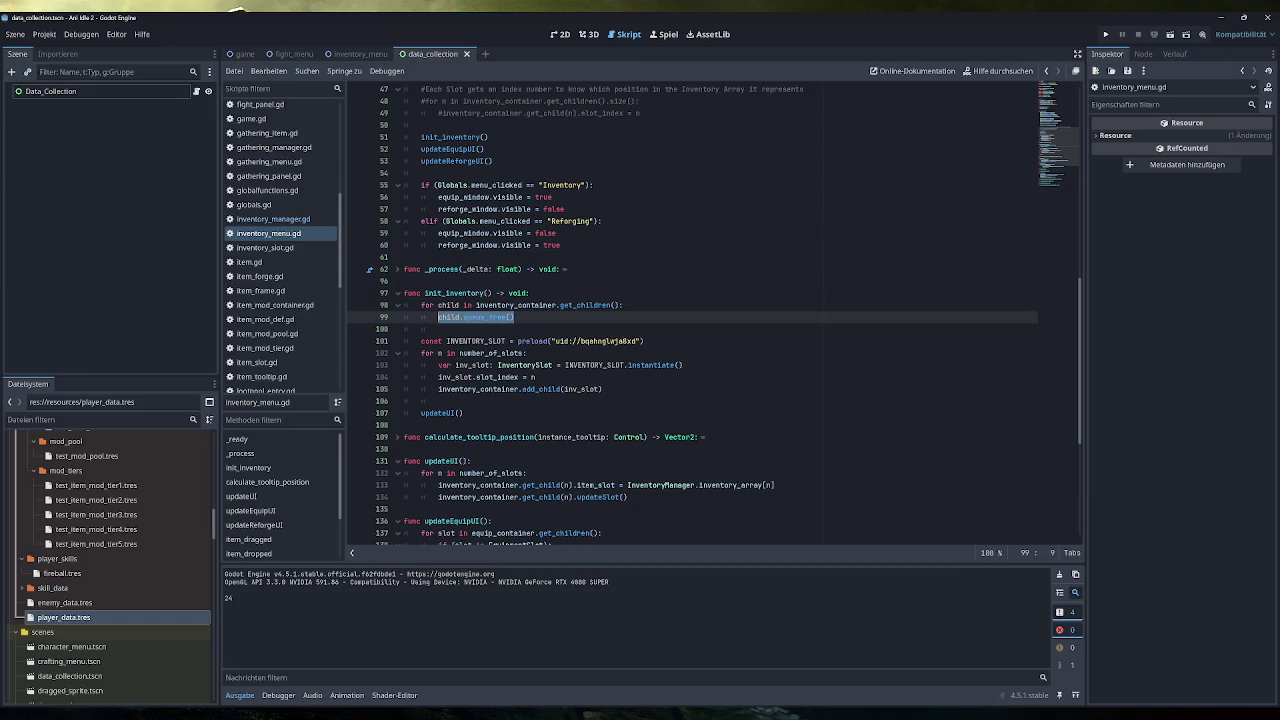
pyautogui.click(527, 353)
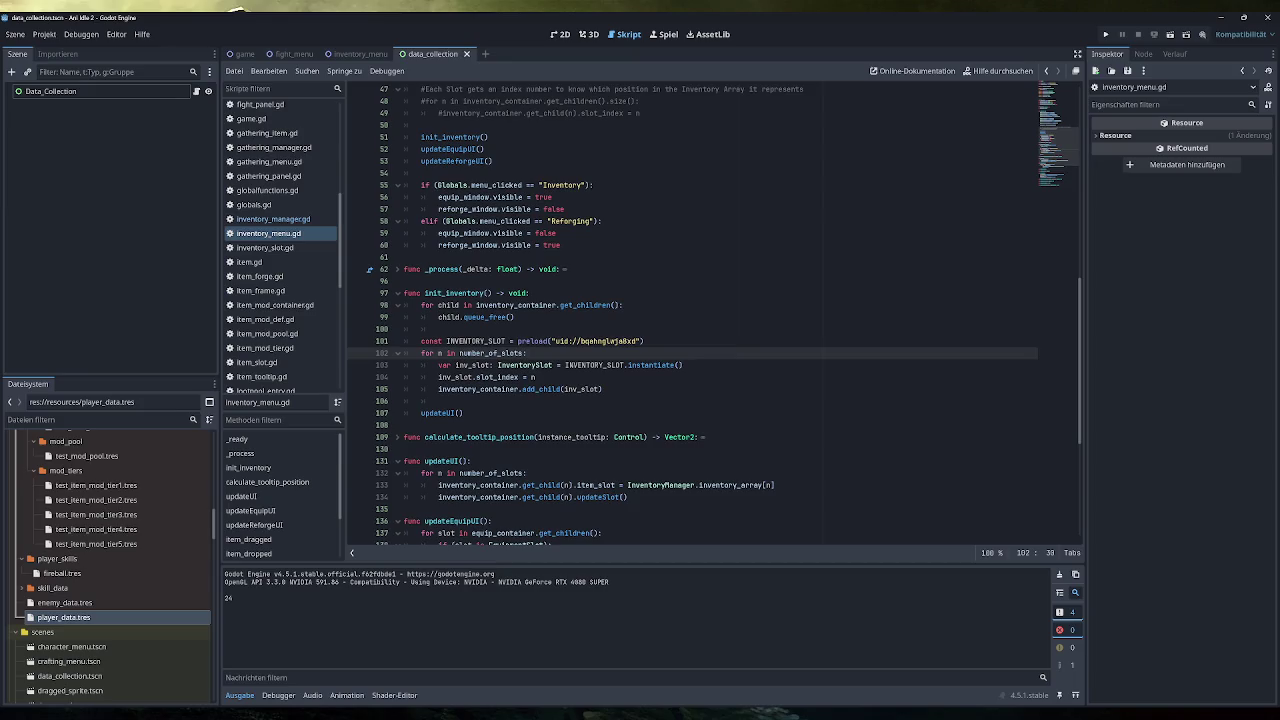
pyautogui.doubleClick(490, 353)
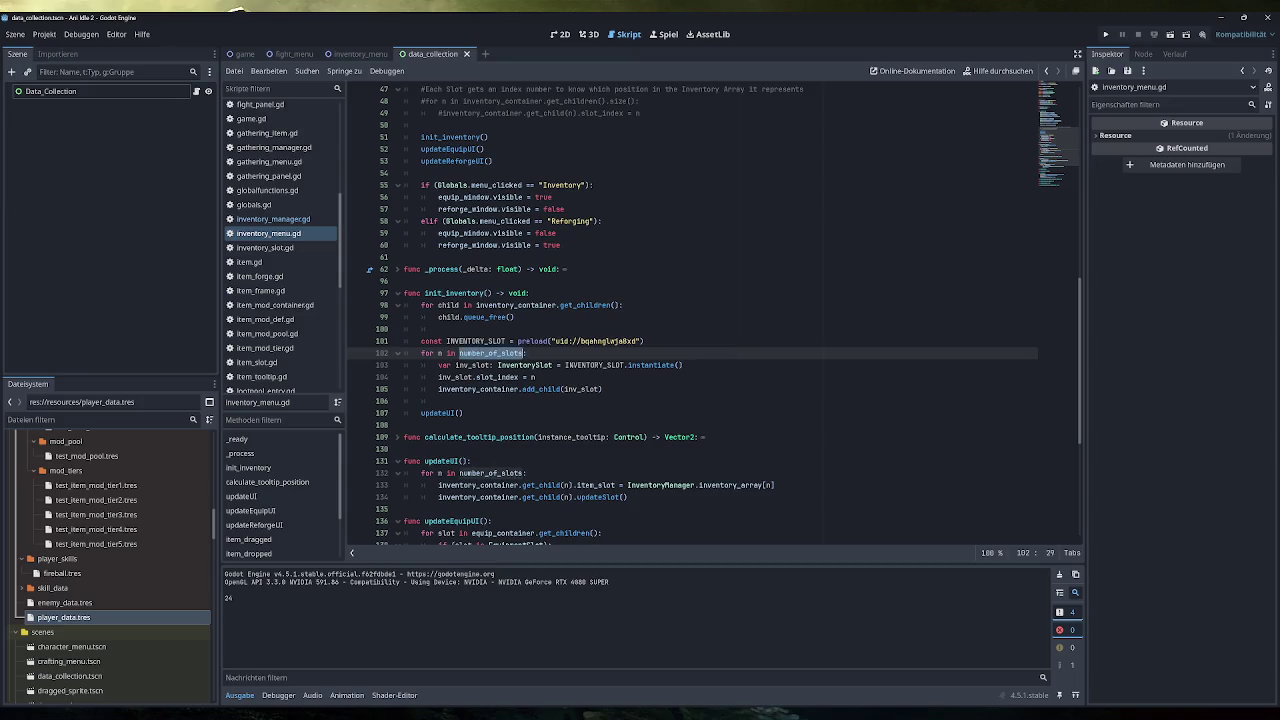
pyautogui.scroll(7, 576, 438)
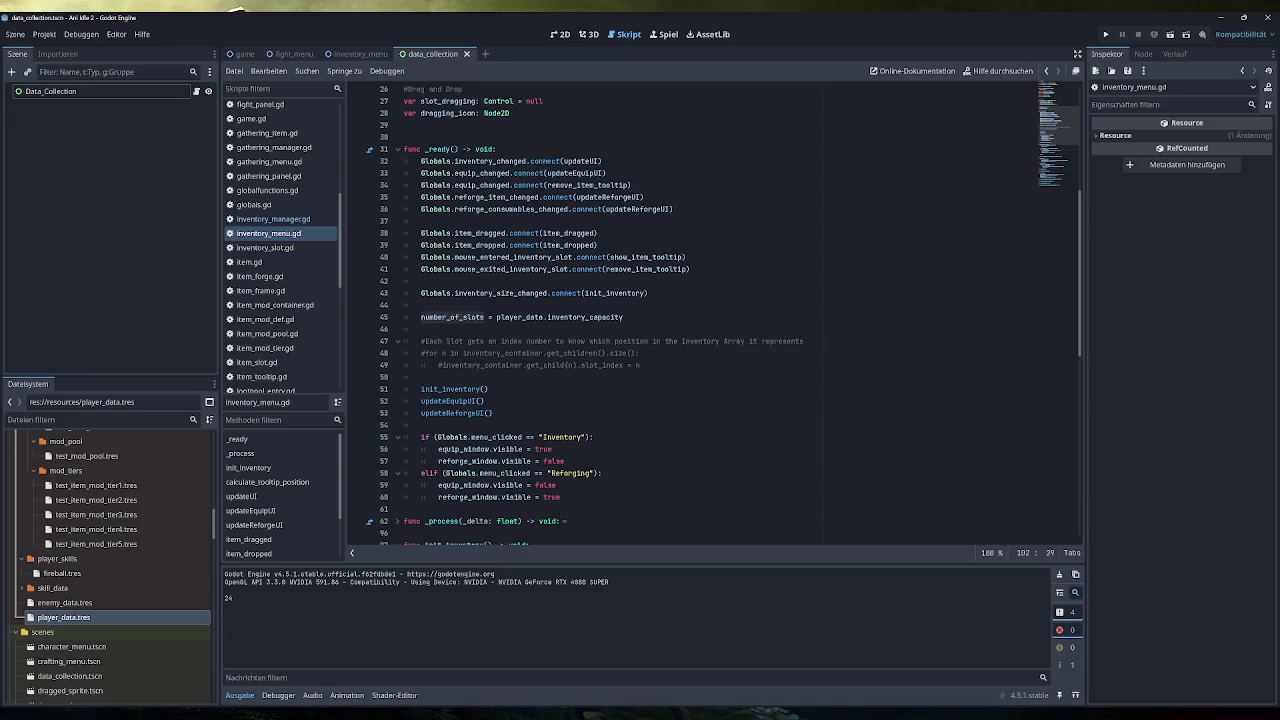
pyautogui.scroll(-7, 713, 315)
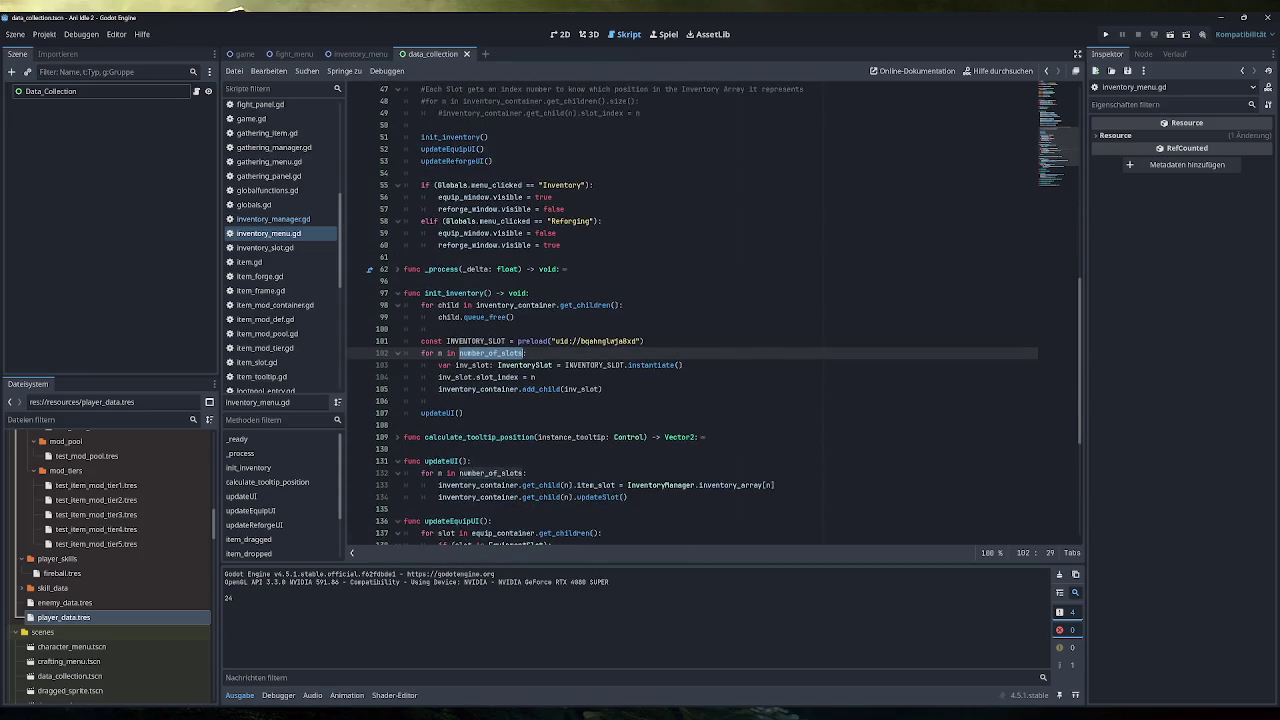
pyautogui.scroll(7, 713, 315)
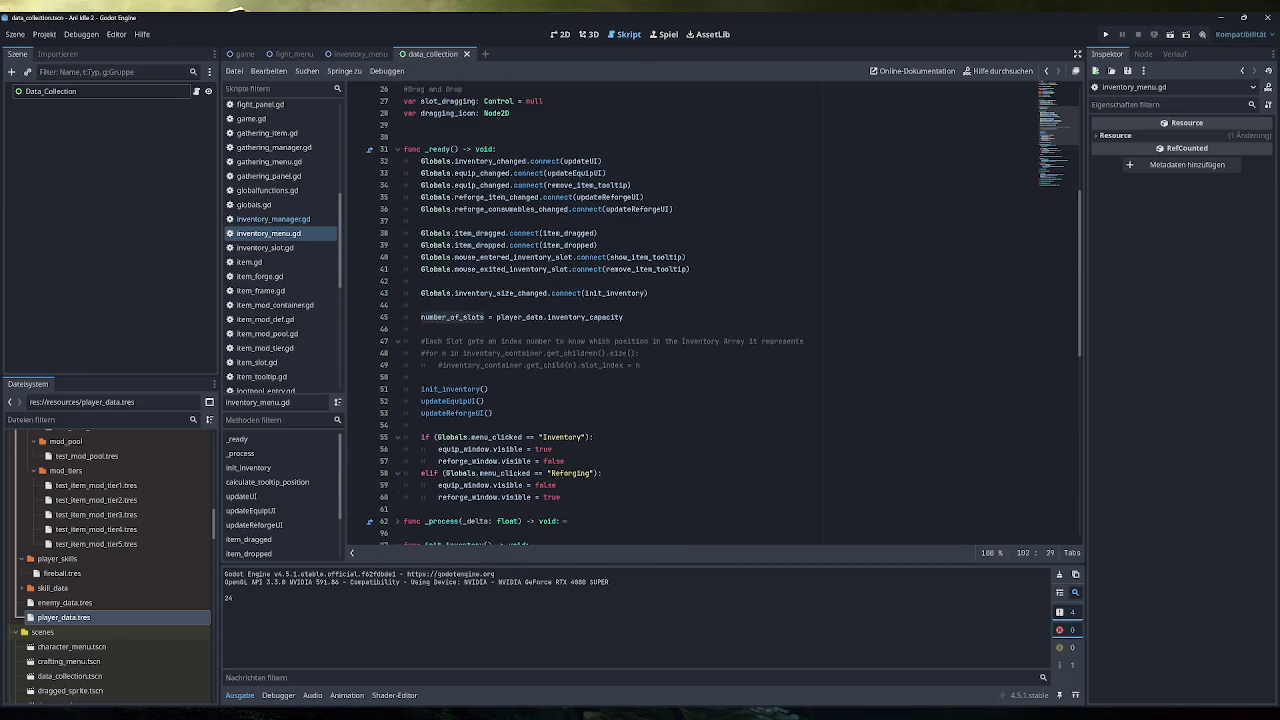
pyautogui.scroll(-7, 713, 315)
pyautogui.scroll(12, 713, 315)
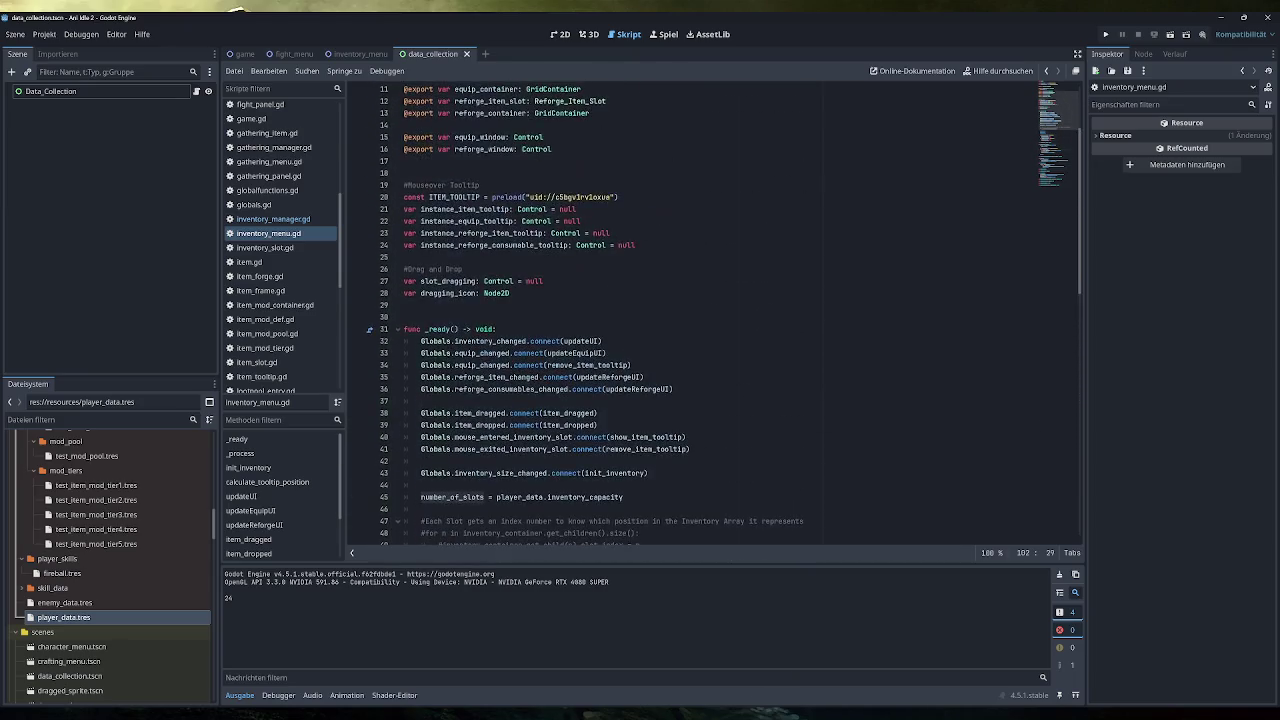
pyautogui.scroll(3, 713, 315)
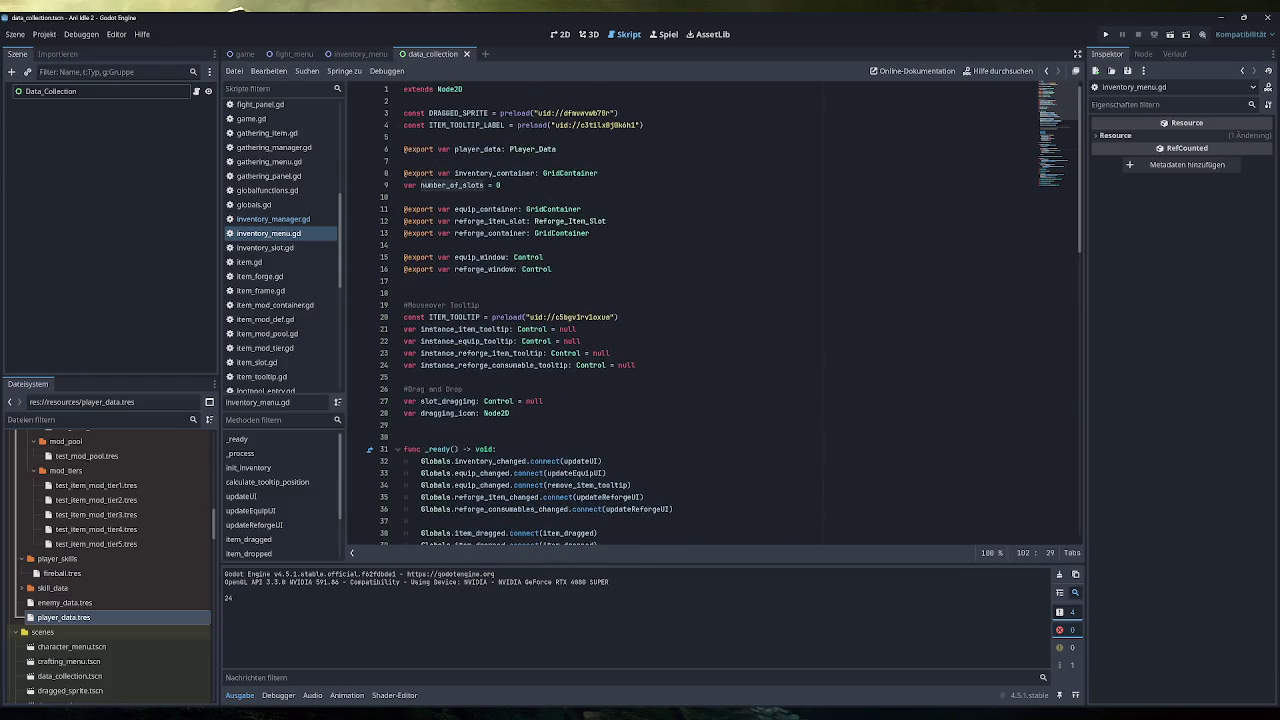
pyautogui.scroll(-6, 713, 315)
pyautogui.moveTo(623, 401); pyautogui.dragTo(497, 401)
pyautogui.hotkey('ctrl', 'c')
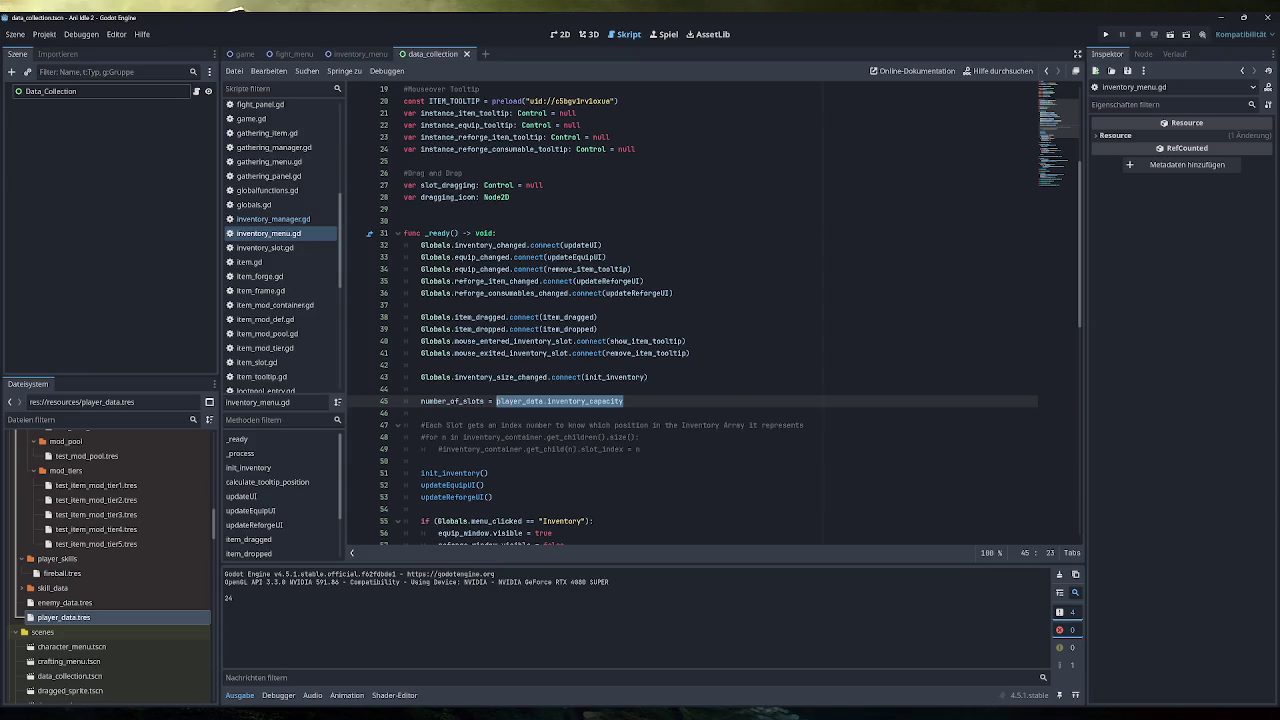
pyautogui.scroll(-6, 713, 315)
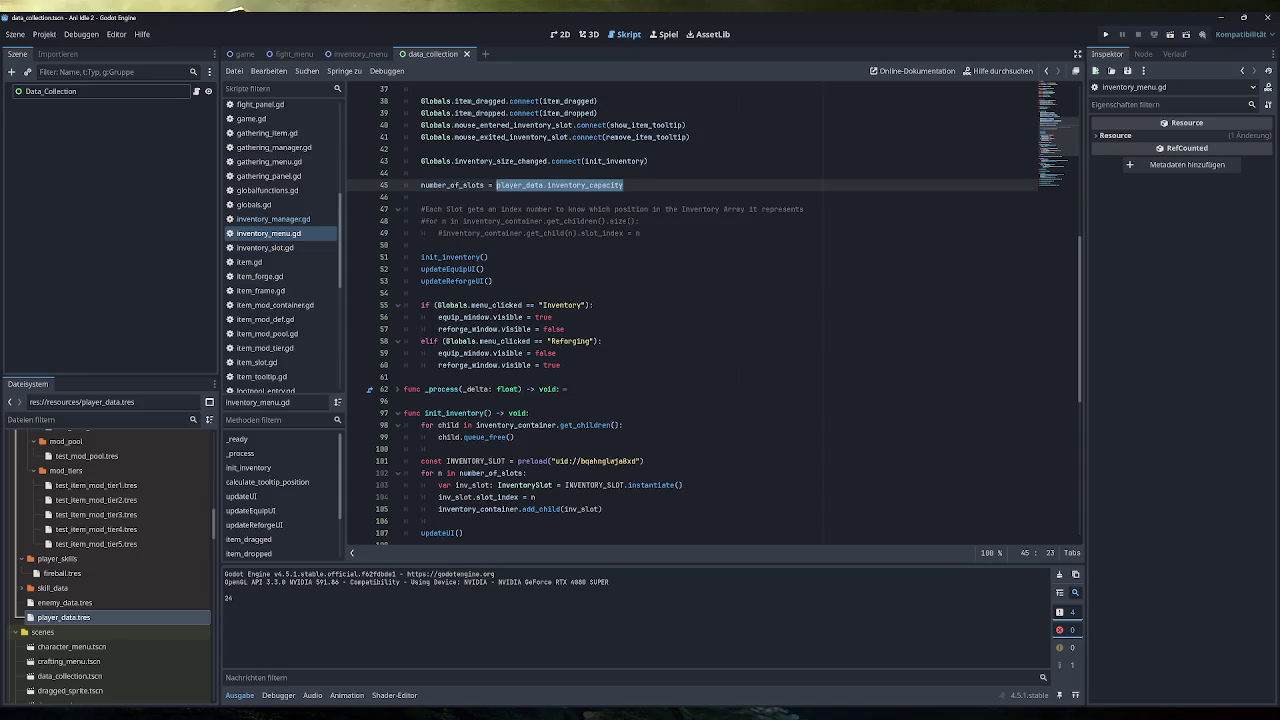
# Step: Loop init_inventory over player_data.inventory_capacity and delete the number_of_slots assignment in _ready
pyautogui.doubleClick(492, 473)
pyautogui.hotkey('ctrl', 'v')
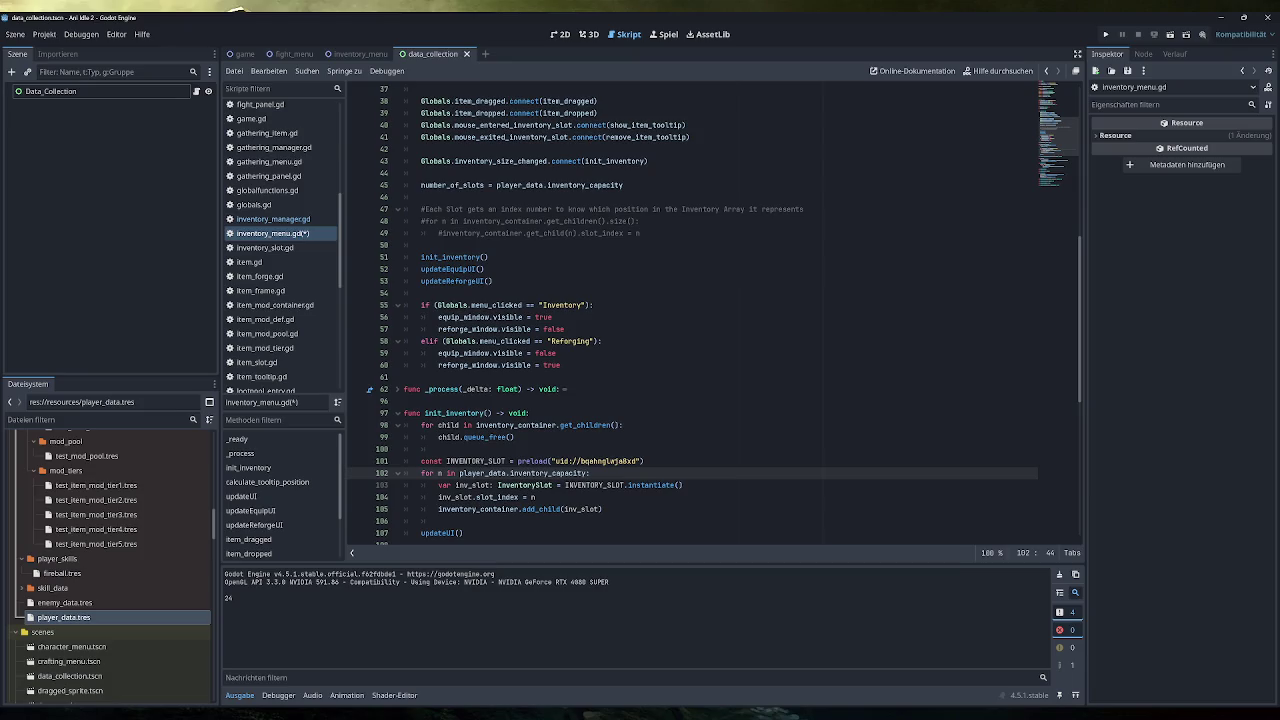
pyautogui.click(623, 185)
pyautogui.hotkey('shift', 'Home')
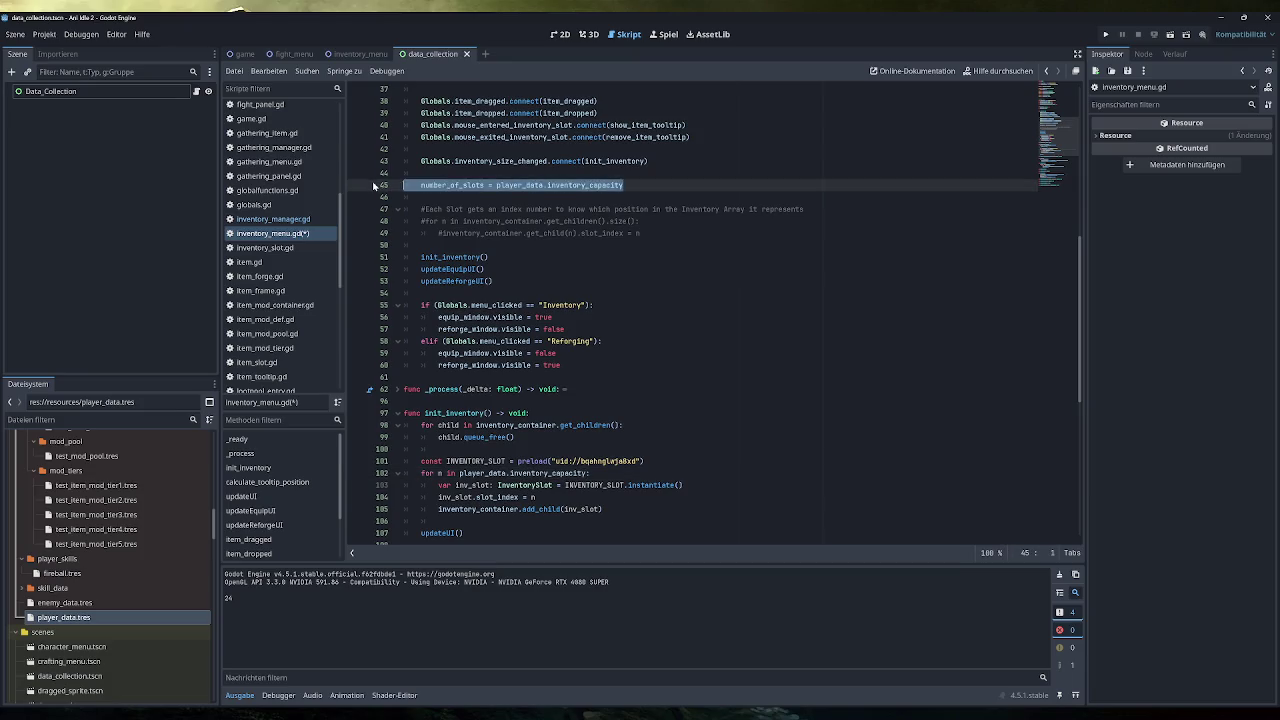
pyautogui.press('BackSpace')
pyautogui.press('BackSpace')
pyautogui.press('BackSpace')
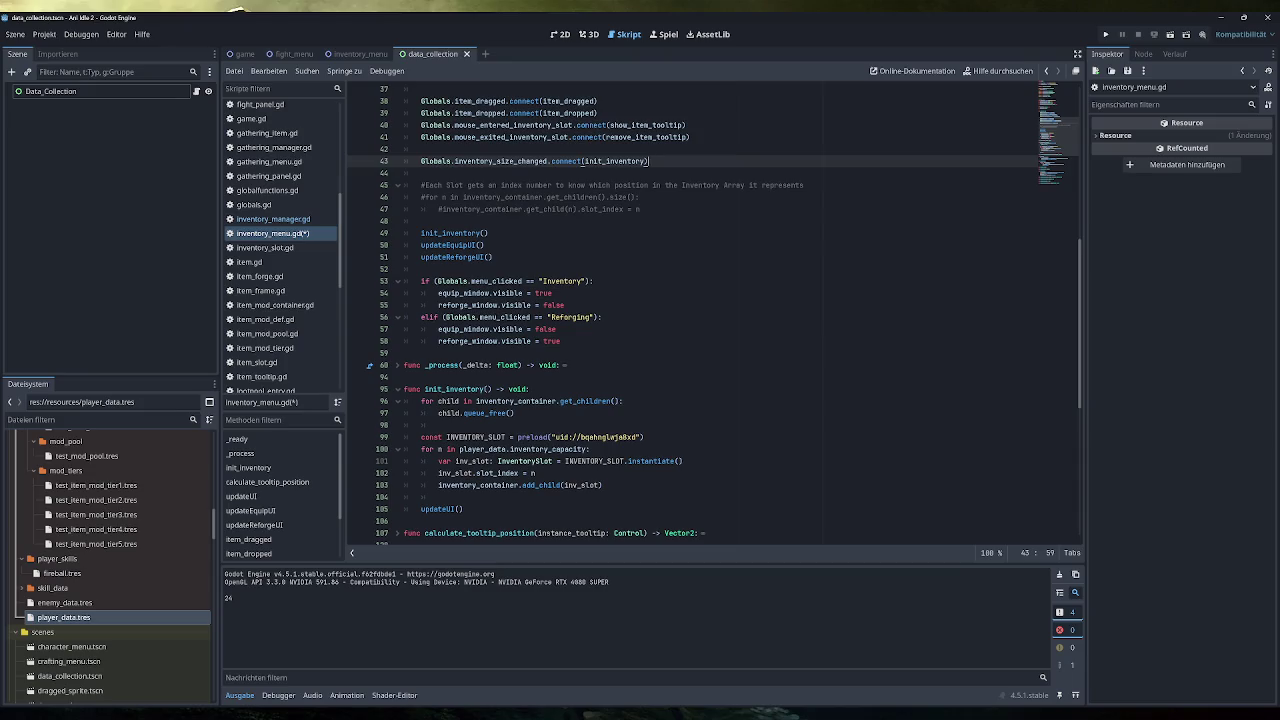
# Step: Save inventory_menu.gd and run the game to test the change
pyautogui.scroll(-10, 714, 310)
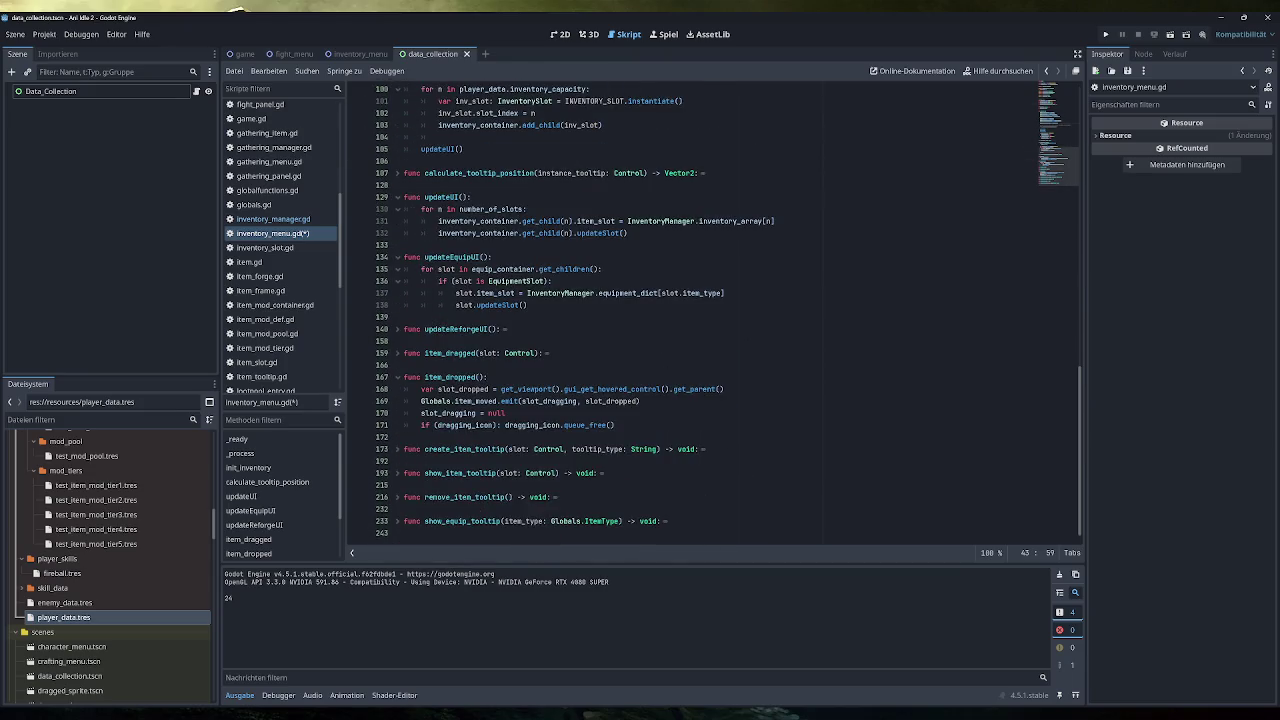
pyautogui.scroll(10, 614, 293)
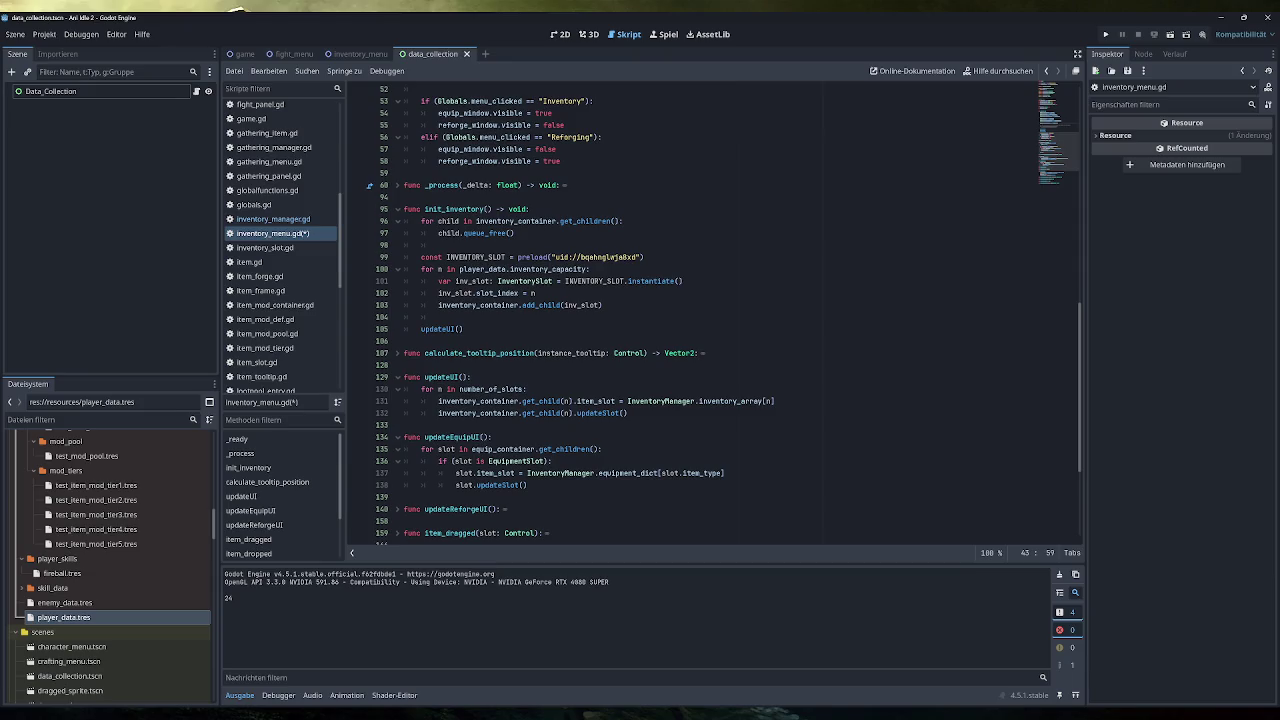
pyautogui.hotkey('ctrl', 's')
pyautogui.click(1105, 34)
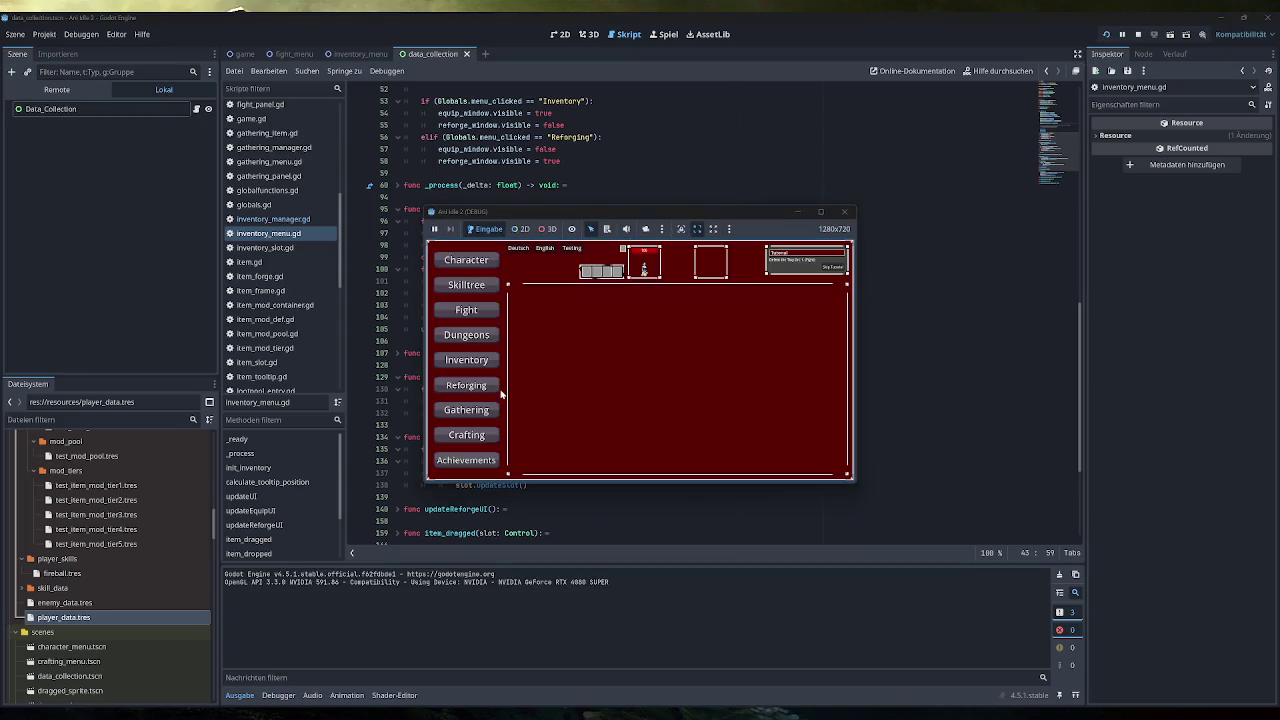
# Step: In the game's inventory, press Testing until 'Inventory full' logs four times, then close the game
pyautogui.click(487, 368)
pyautogui.click(566, 248)
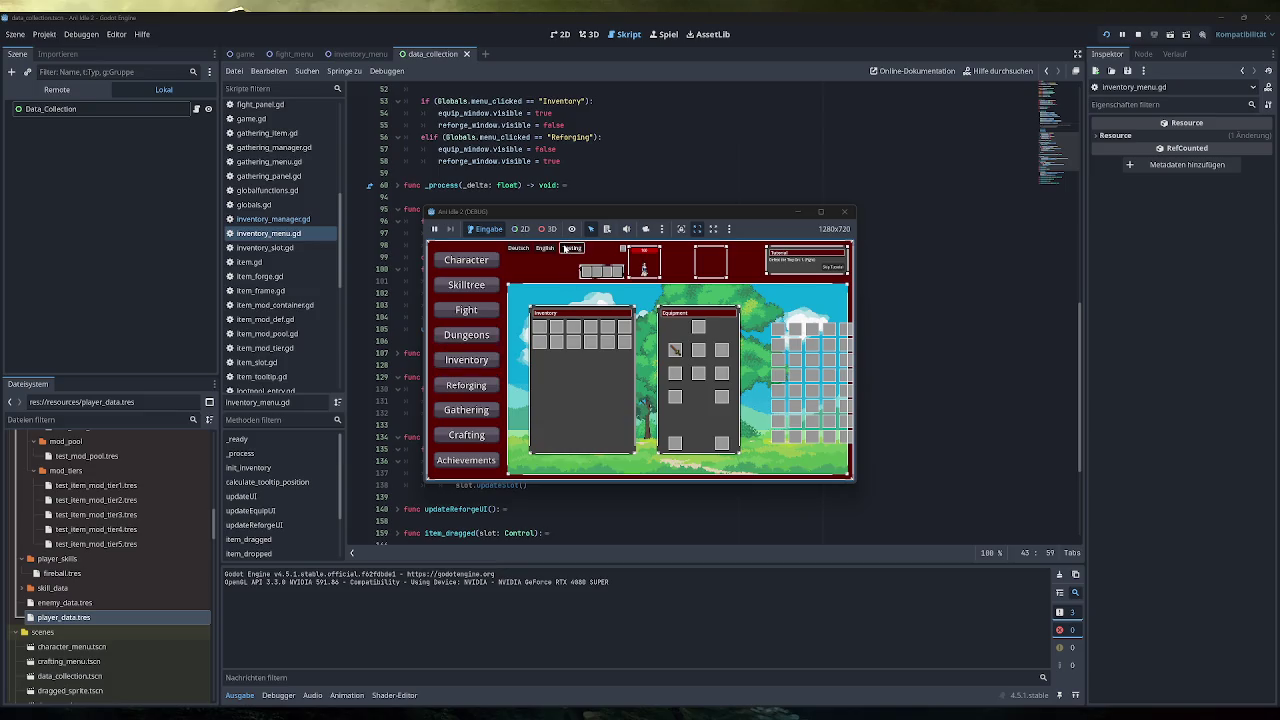
pyautogui.click(566, 248)
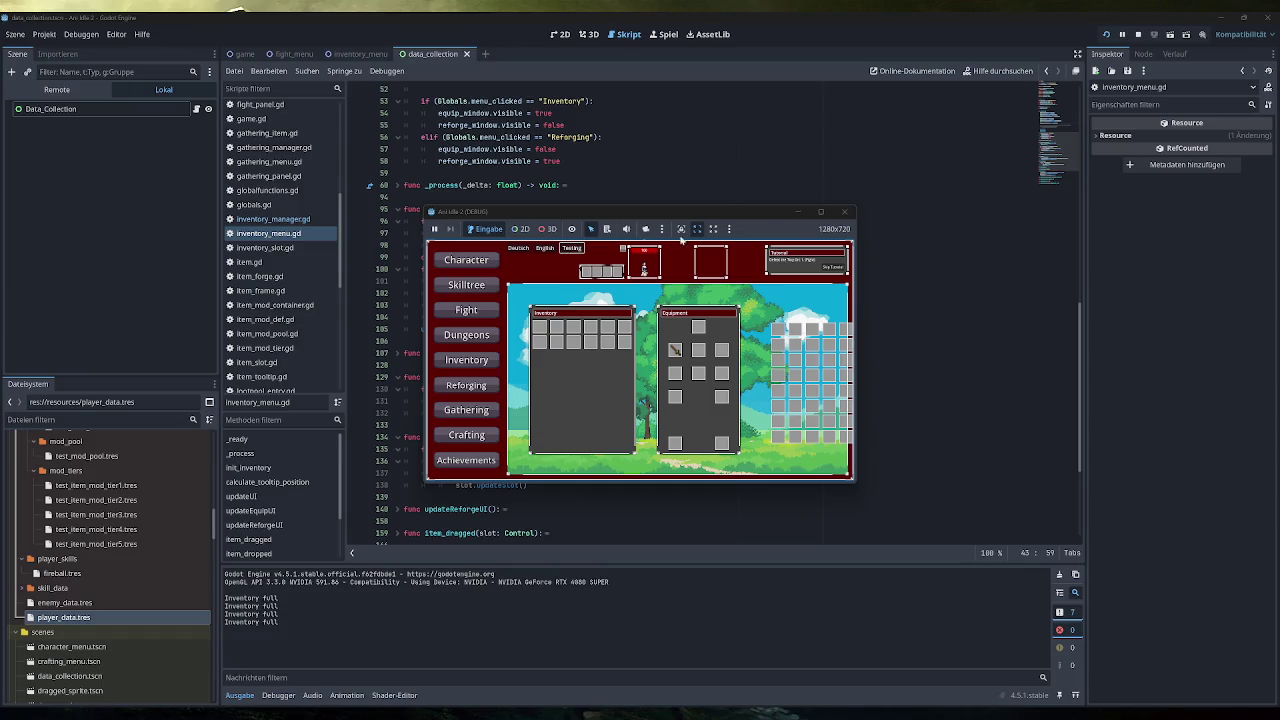
pyautogui.click(844, 212)
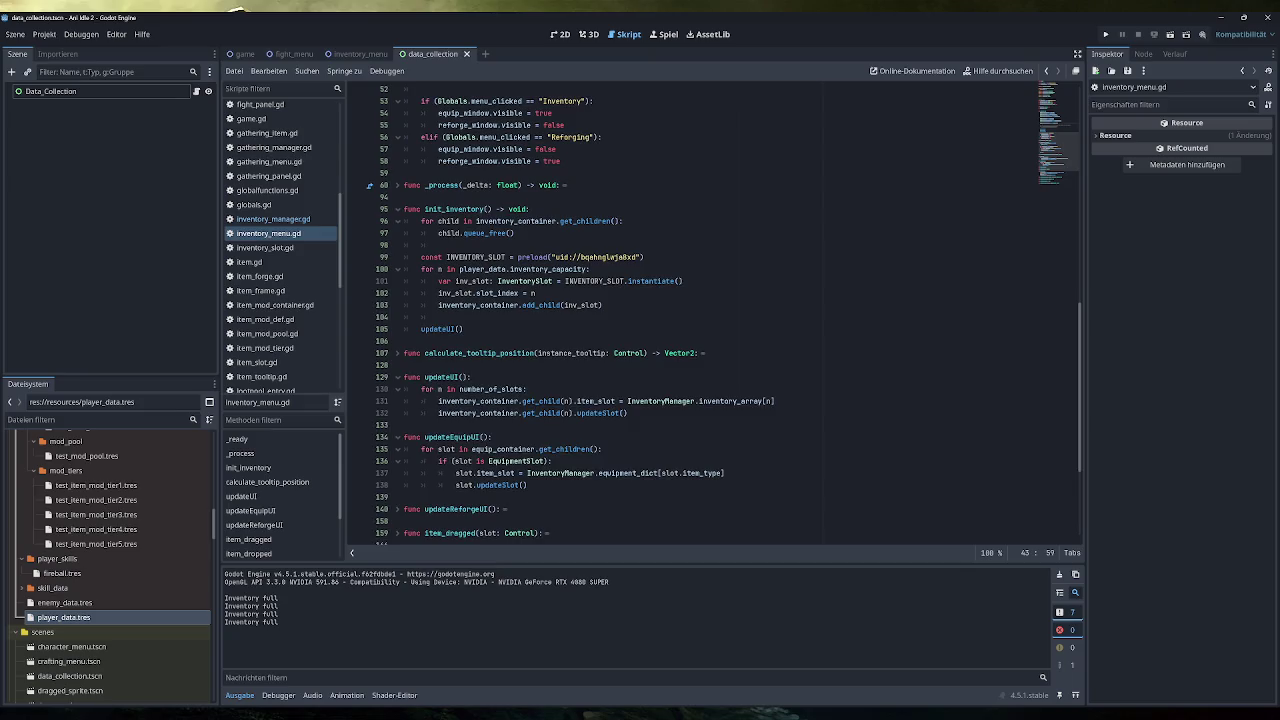
pyautogui.scroll(5, 715, 315)
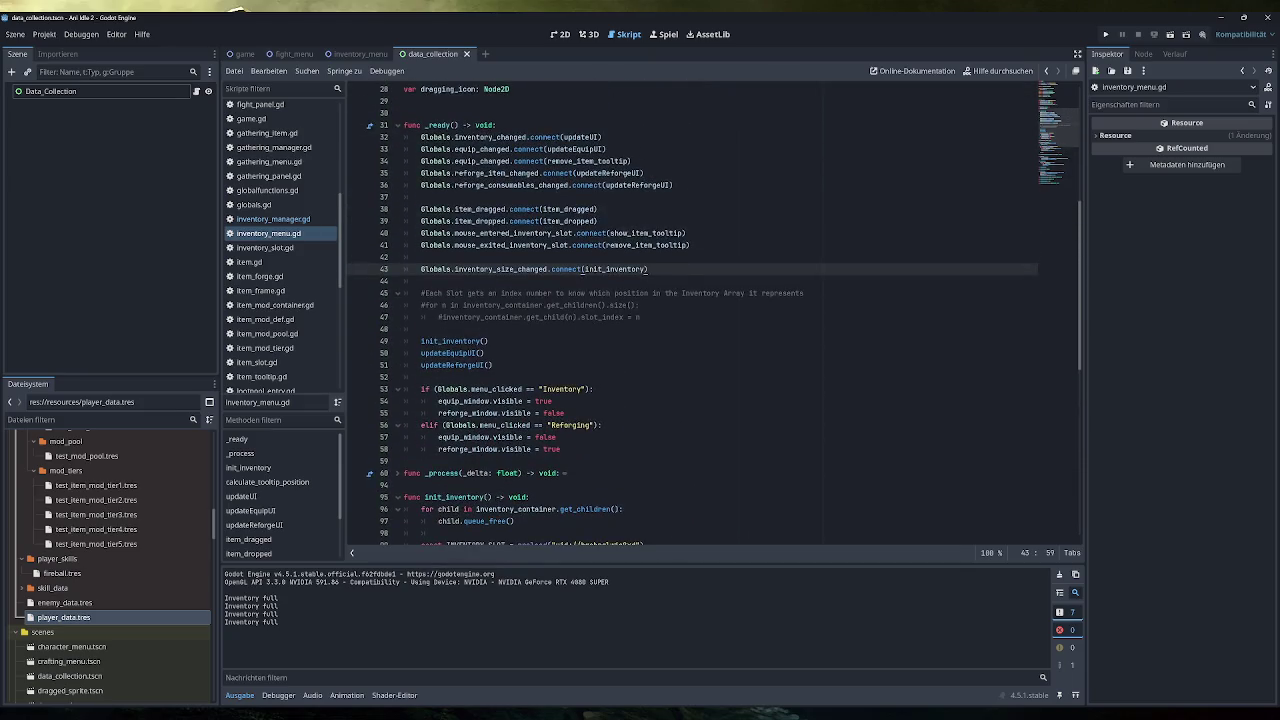
pyautogui.scroll(-2, 600, 330)
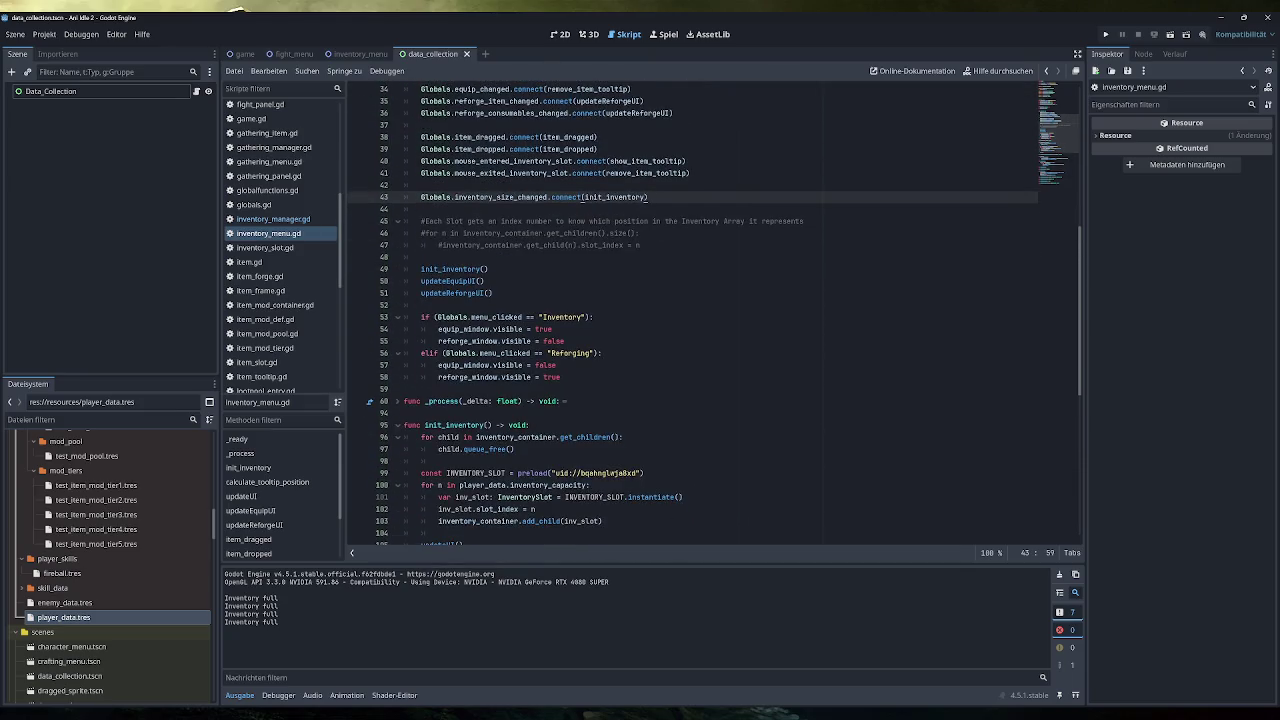
pyautogui.scroll(-2, 715, 315)
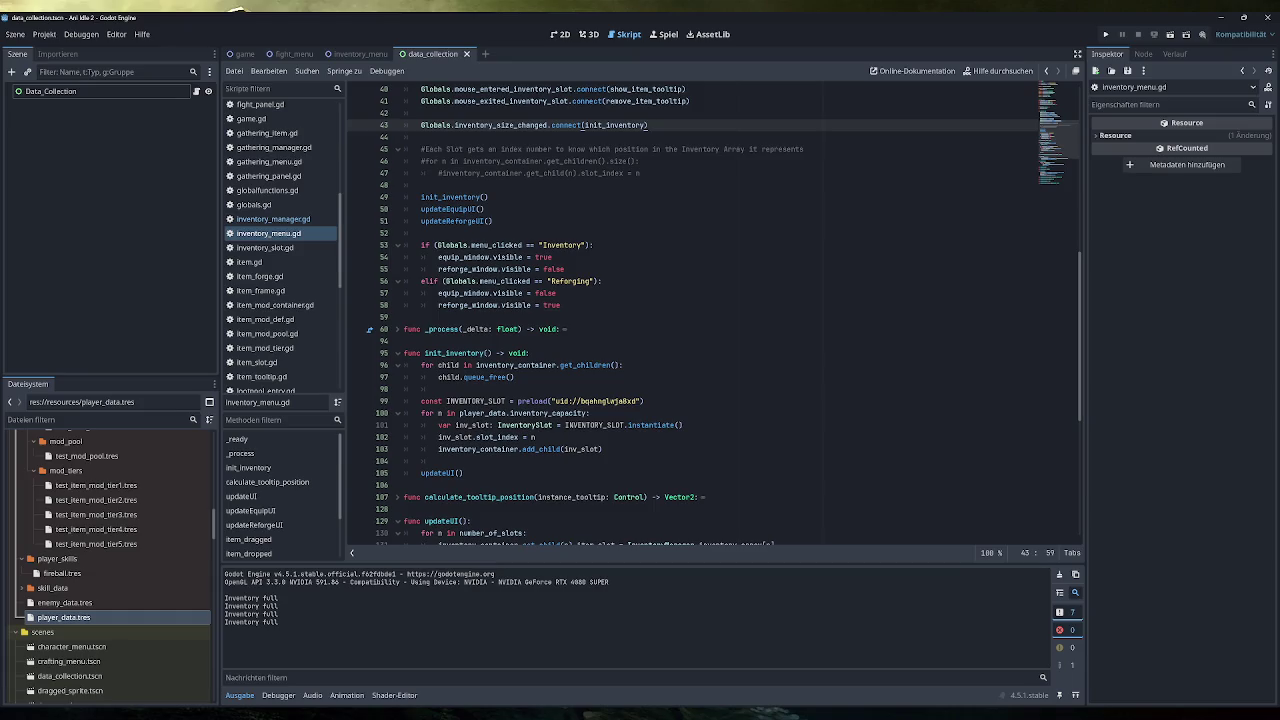
pyautogui.scroll(-4, 620, 473)
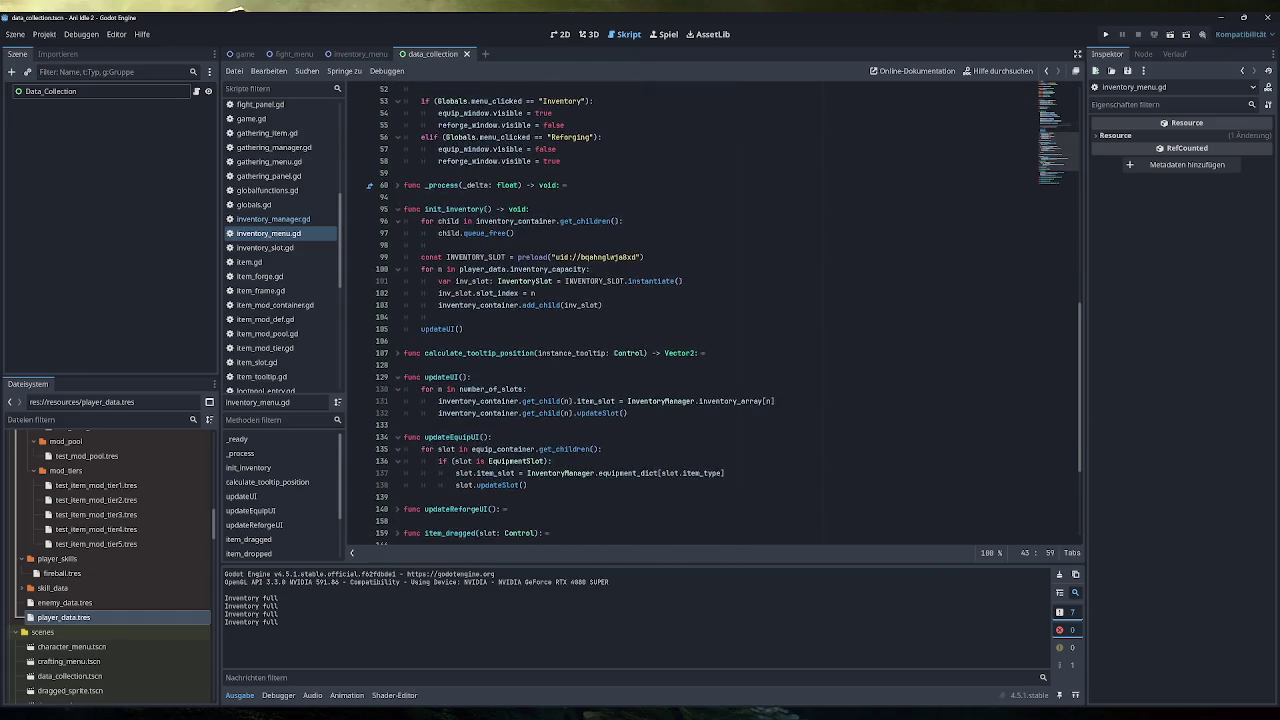
pyautogui.scroll(-3, 620, 473)
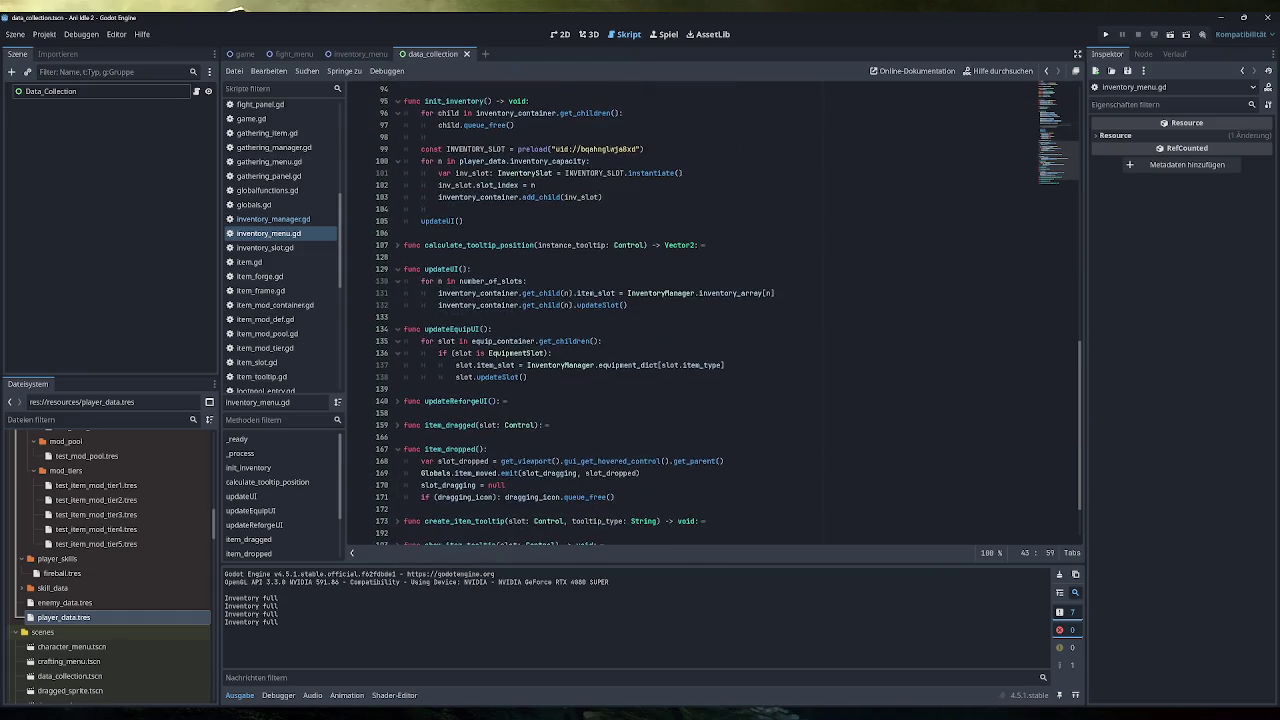
pyautogui.scroll(-2, 729, 315)
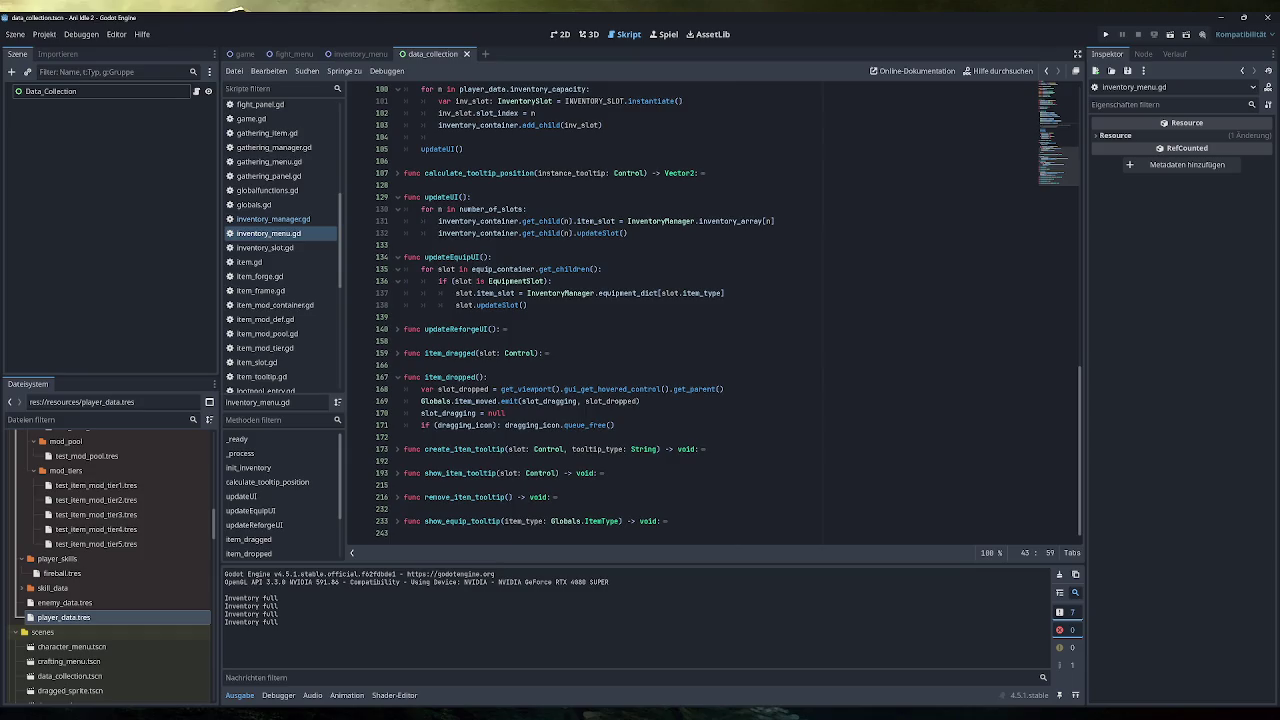
pyautogui.scroll(15, 729, 315)
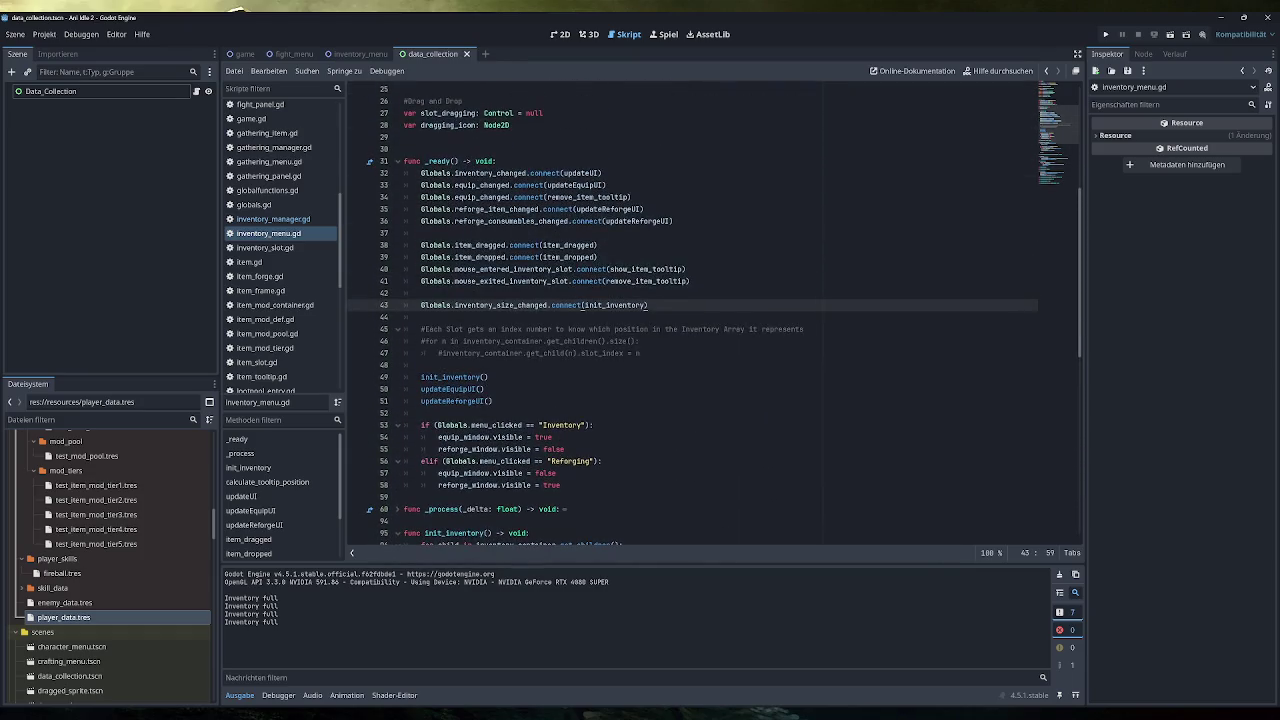
pyautogui.scroll(5, 700, 315)
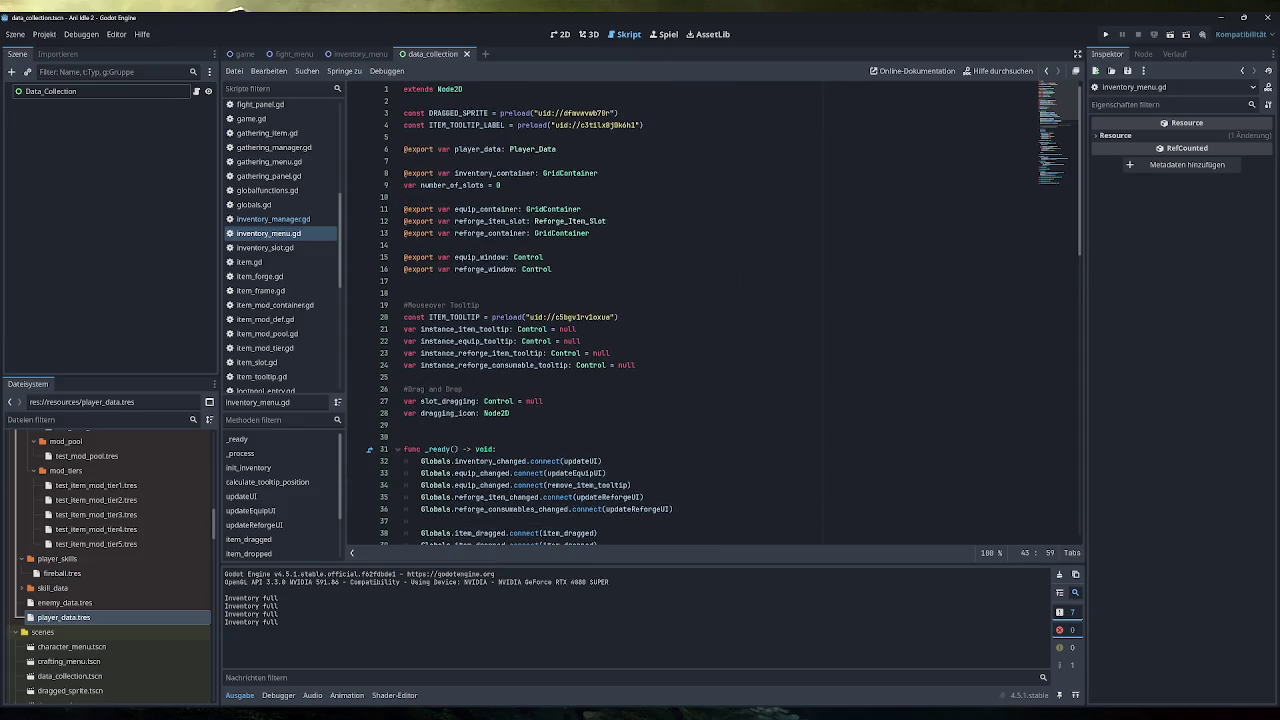
# Step: Search for number_of_slots and delete its 'var number_of_slots = 0' declaration on line 9
pyautogui.doubleClick(452, 185)
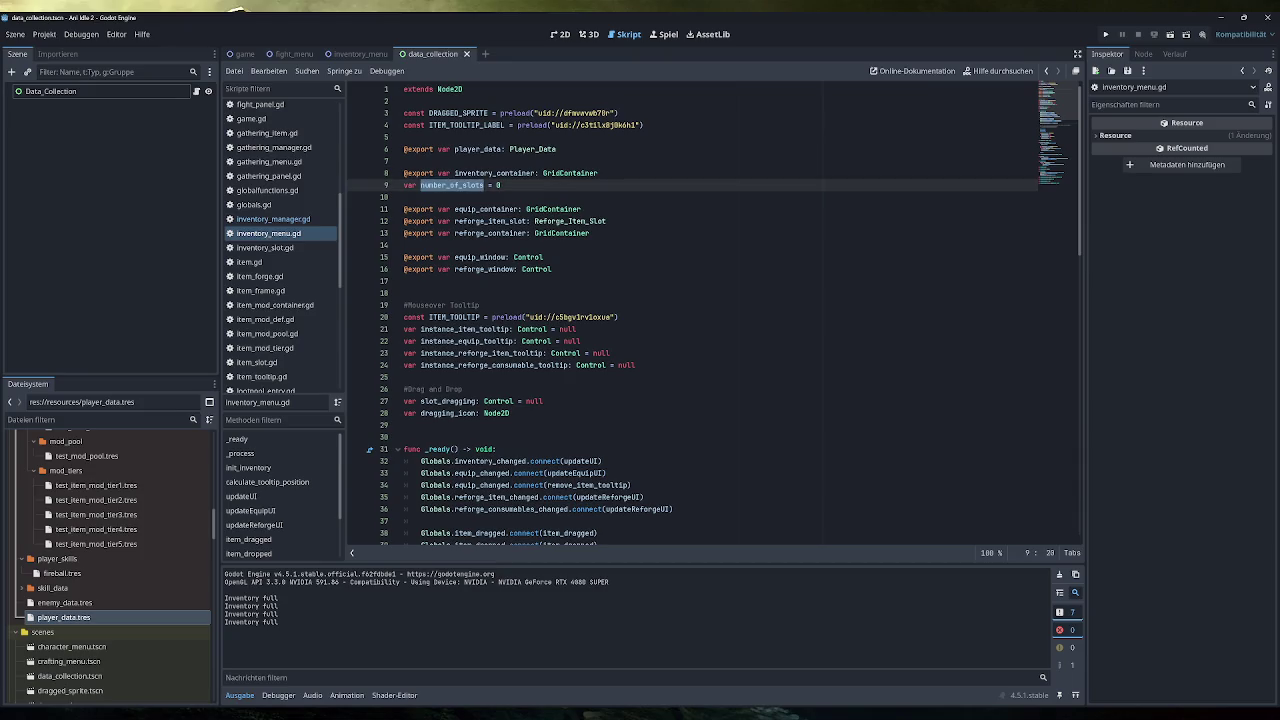
pyautogui.hotkey('ctrl', 'f')
pyautogui.write('player_data.inventory_capacity')
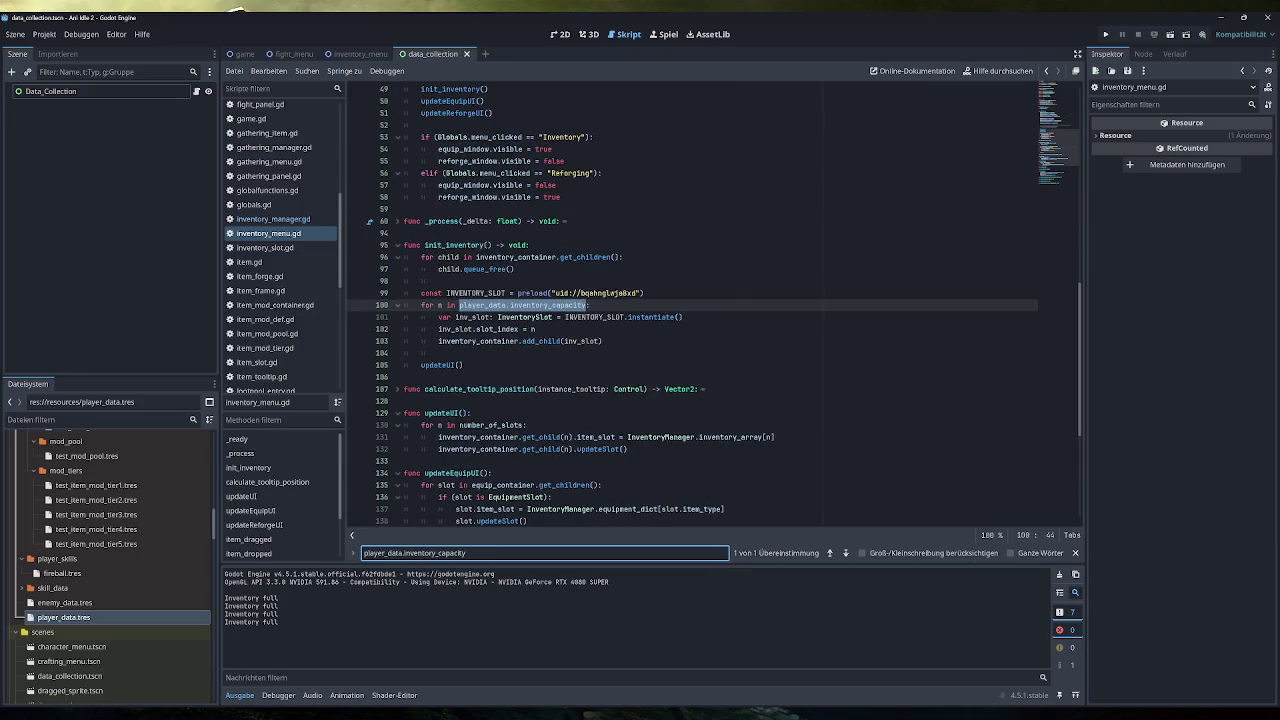
pyautogui.hotkey('ctrl', 'a')
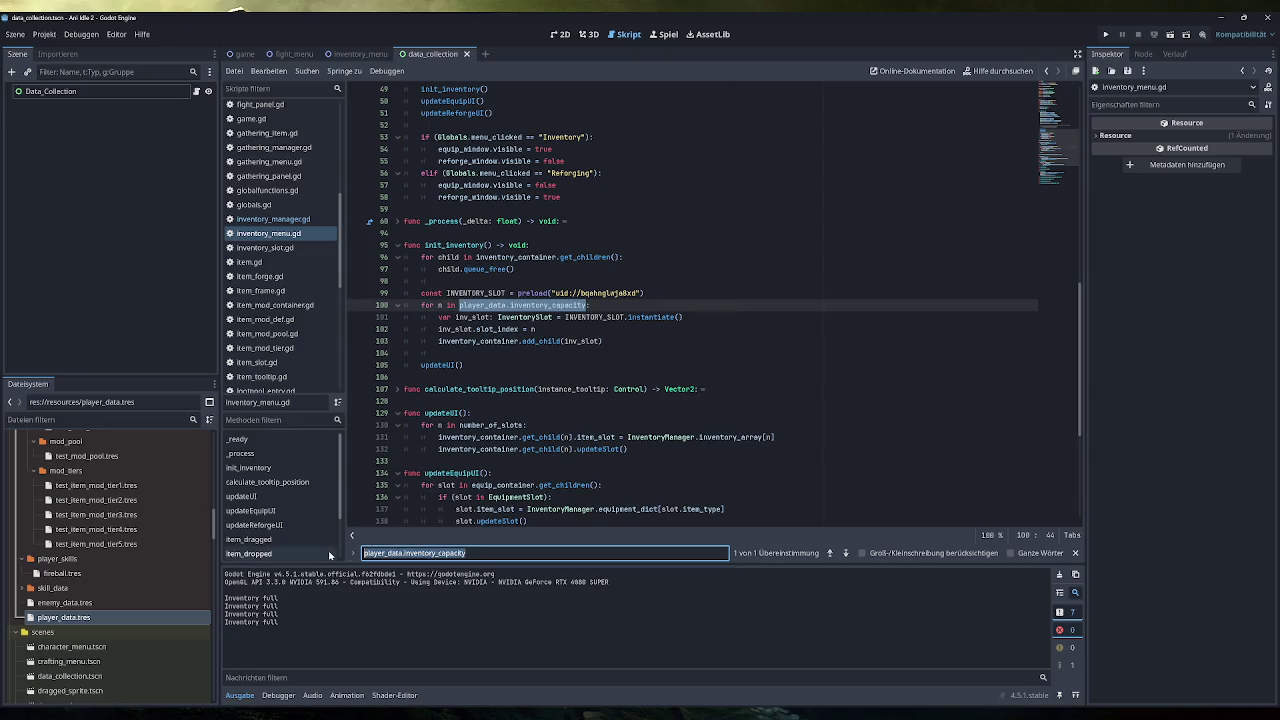
pyautogui.write('number_of_slots')
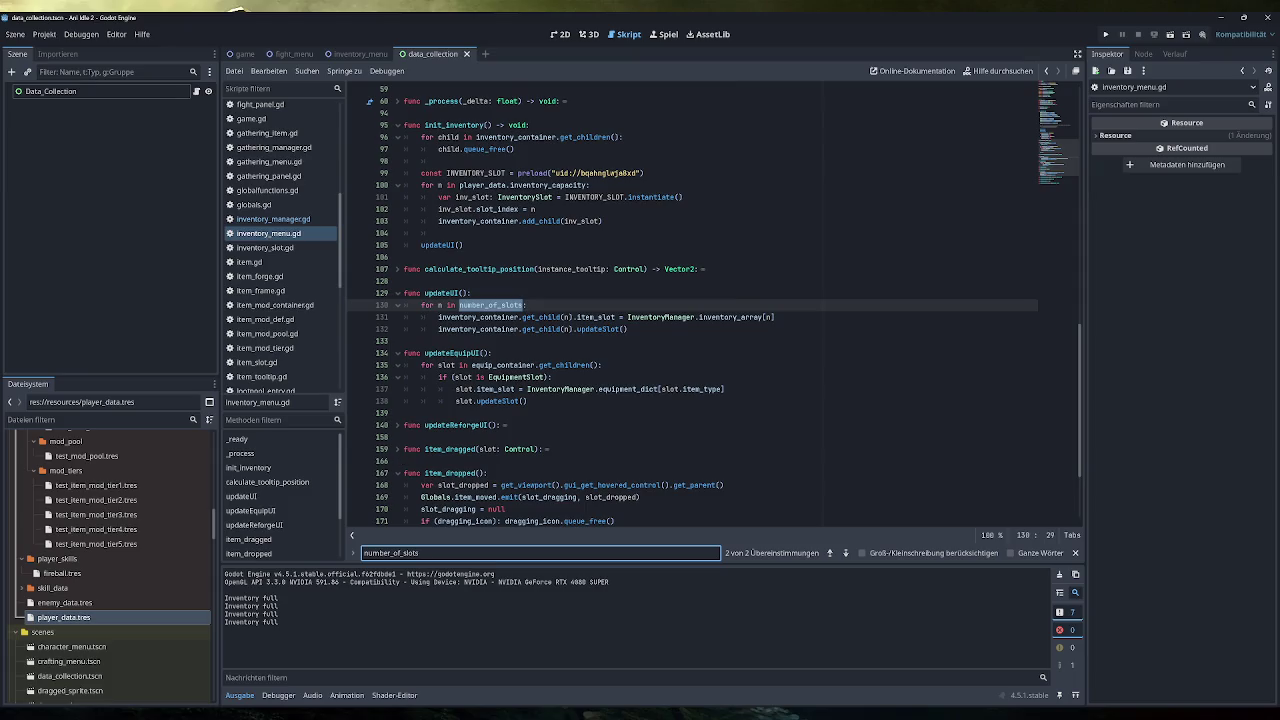
pyautogui.press('Return')
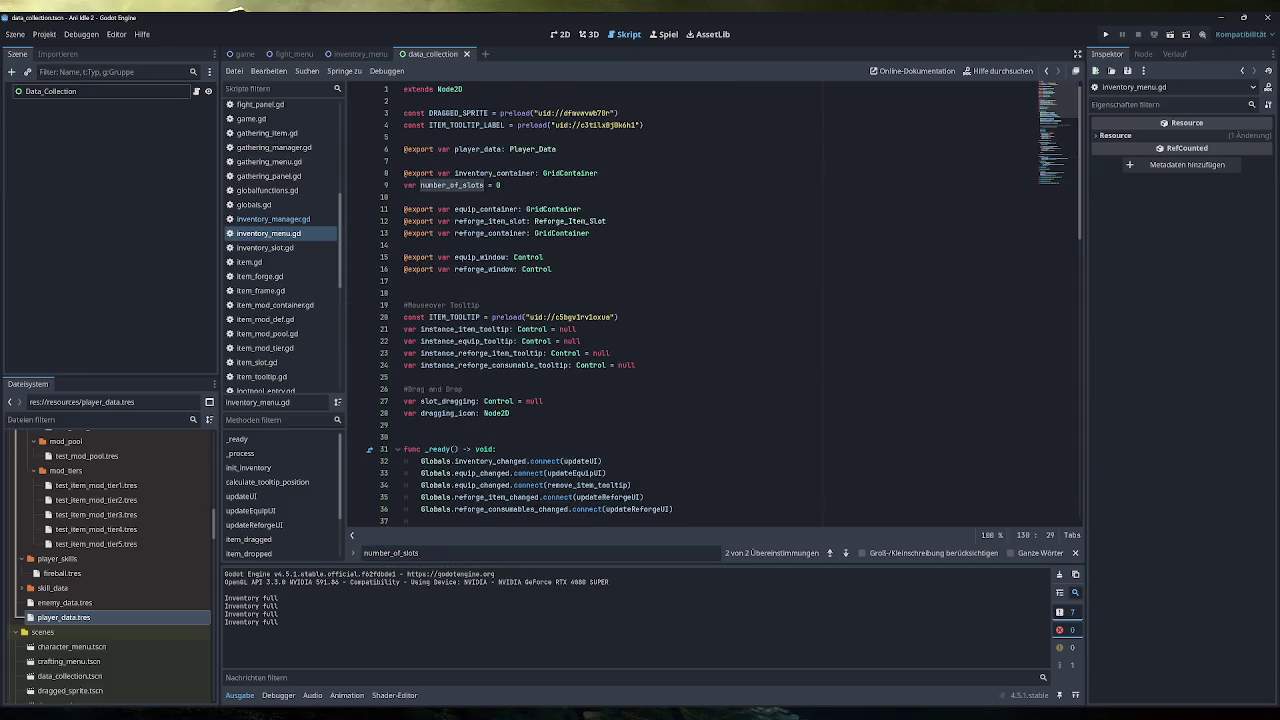
pyautogui.press('End')
pyautogui.hotkey('shift', 'Home')
pyautogui.press('BackSpace')
pyautogui.press('BackSpace')
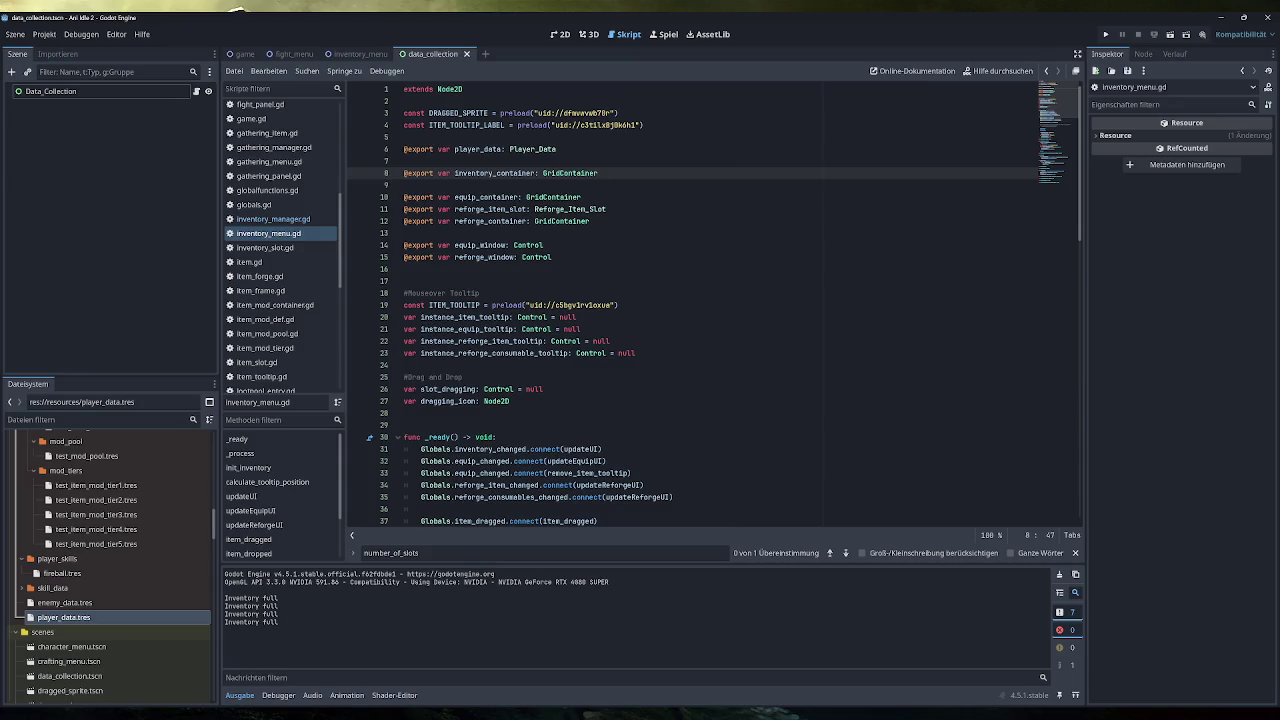
pyautogui.press('Down')
pyautogui.press('Down')
pyautogui.press('Down')
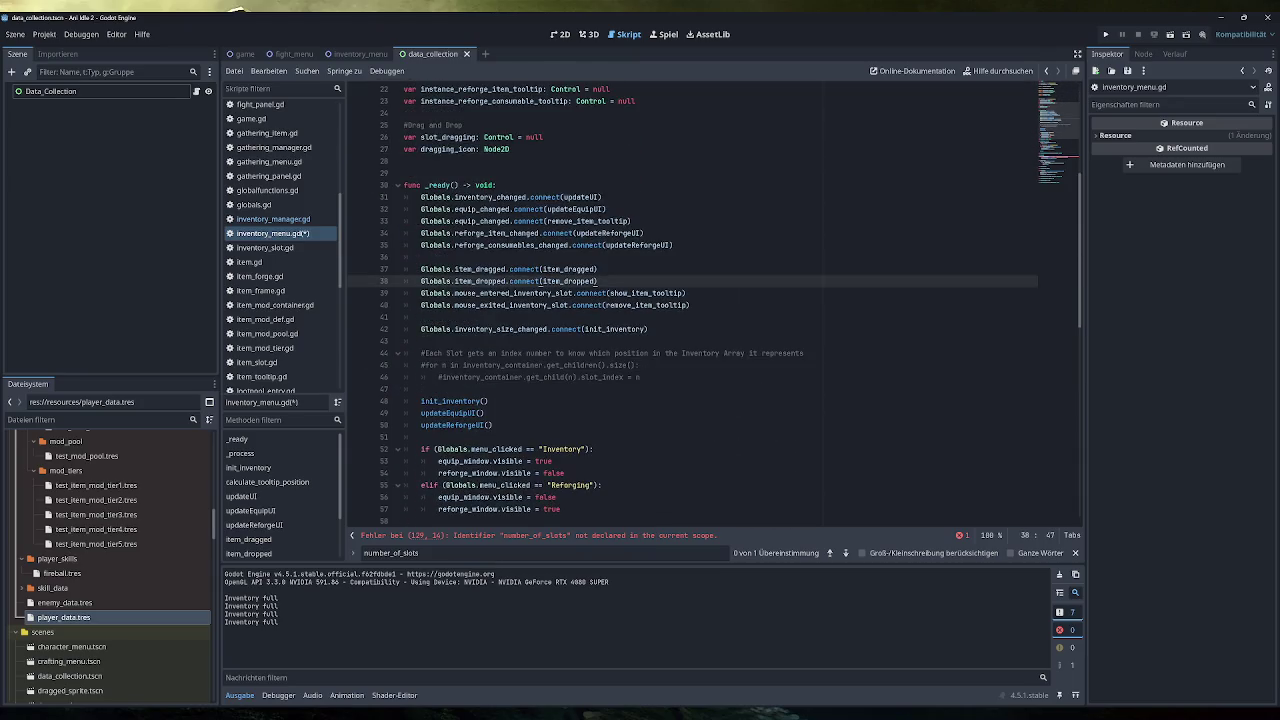
# Step: Copy player_data.inventory_capacity from line 99 over number_of_slots in the updateUI loop on line 129
pyautogui.scroll(-4, 700, 300)
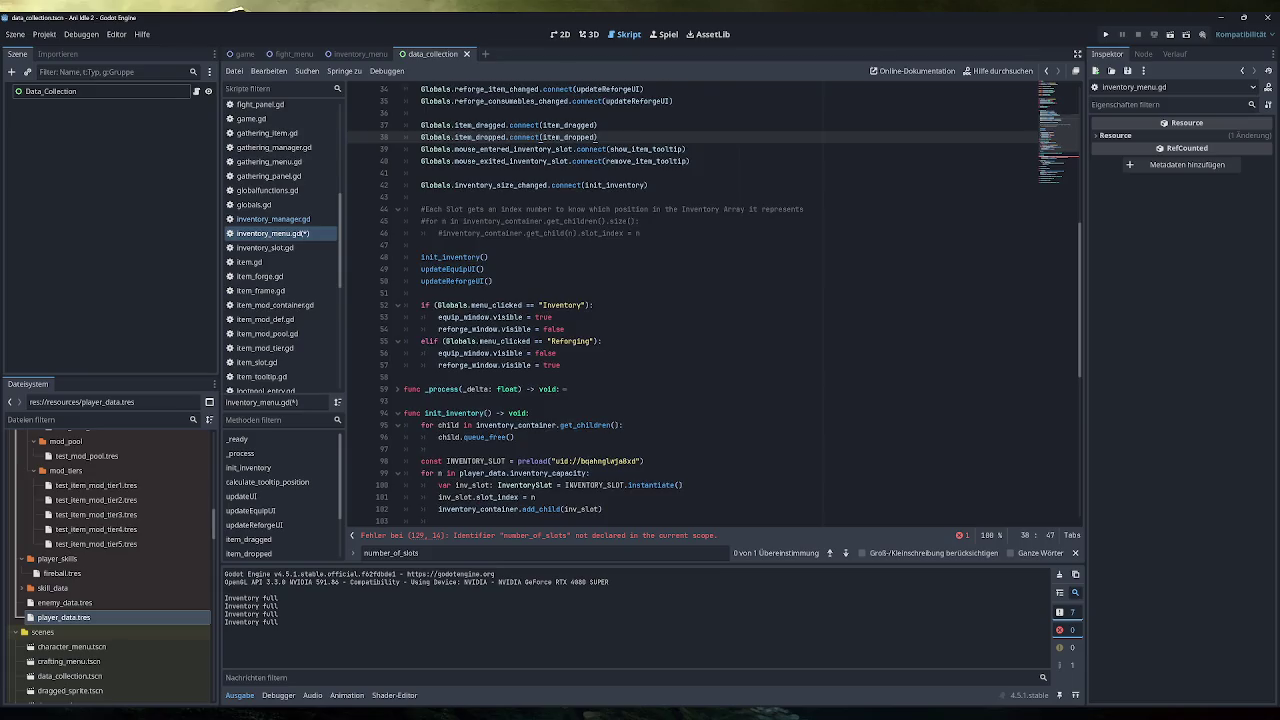
pyautogui.scroll(-7, 700, 300)
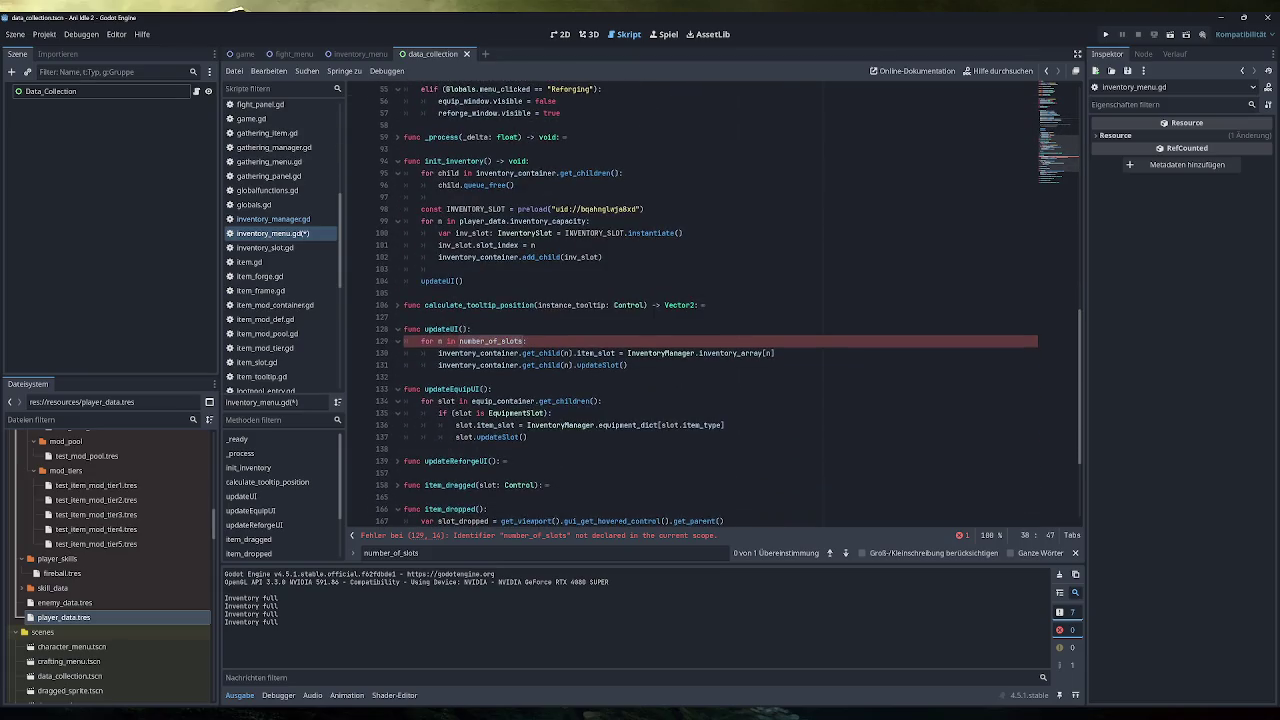
pyautogui.moveTo(588, 221); pyautogui.dragTo(458, 221)
pyautogui.hotkey('ctrl', 'c')
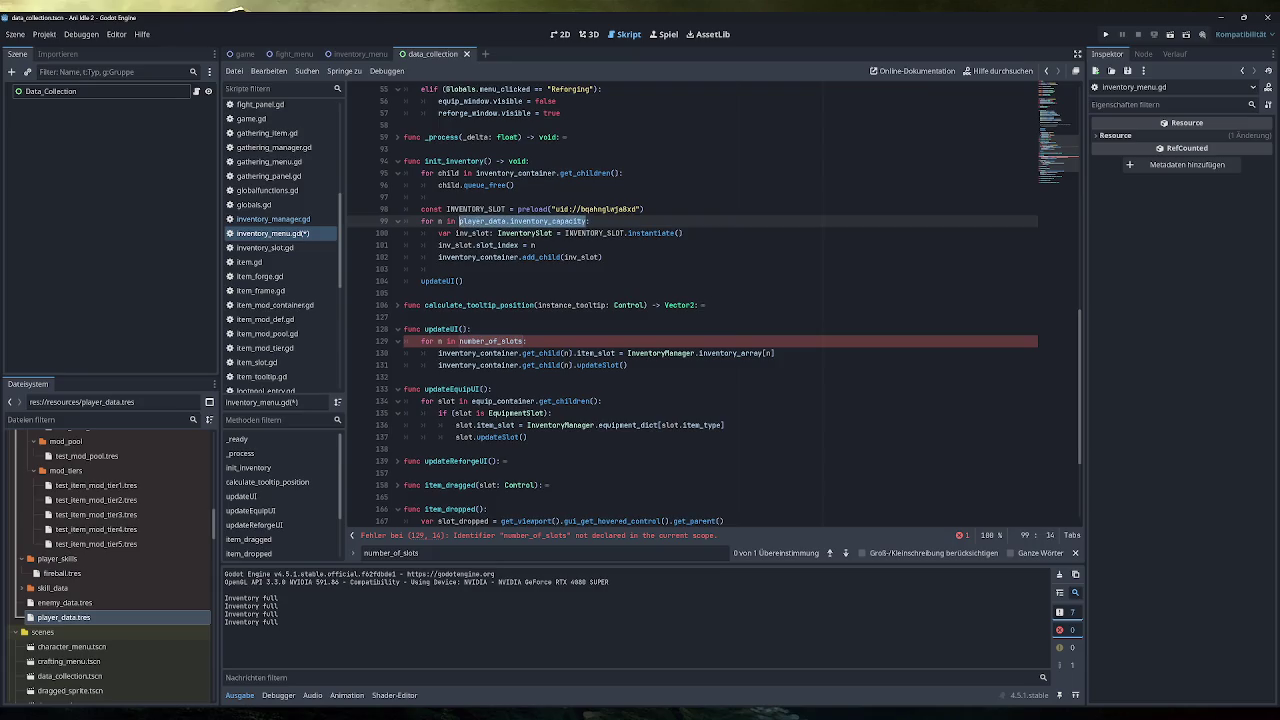
pyautogui.click(492, 341)
pyautogui.doubleClick(492, 341)
pyautogui.hotkey('ctrl', 'v')
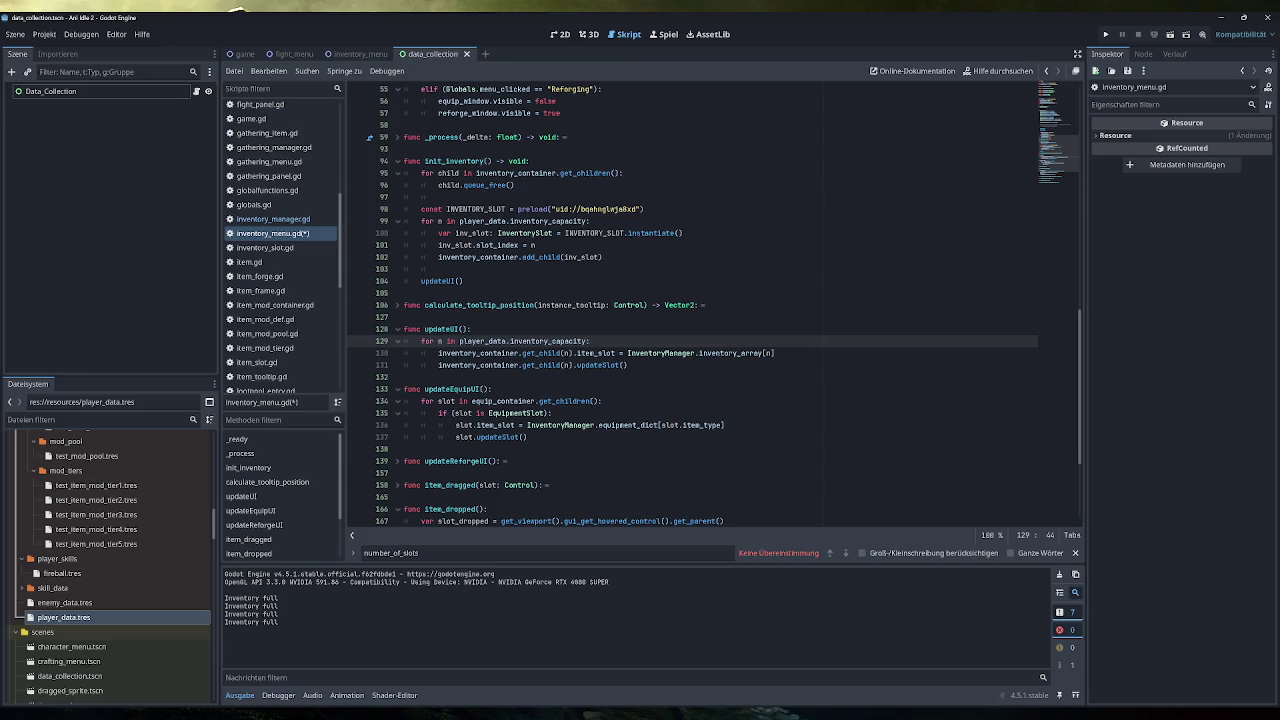
# Step: Close the search bar and save inventory_menu.gd
pyautogui.moveTo(540, 365)
pyautogui.scroll(-2, 640, 430)
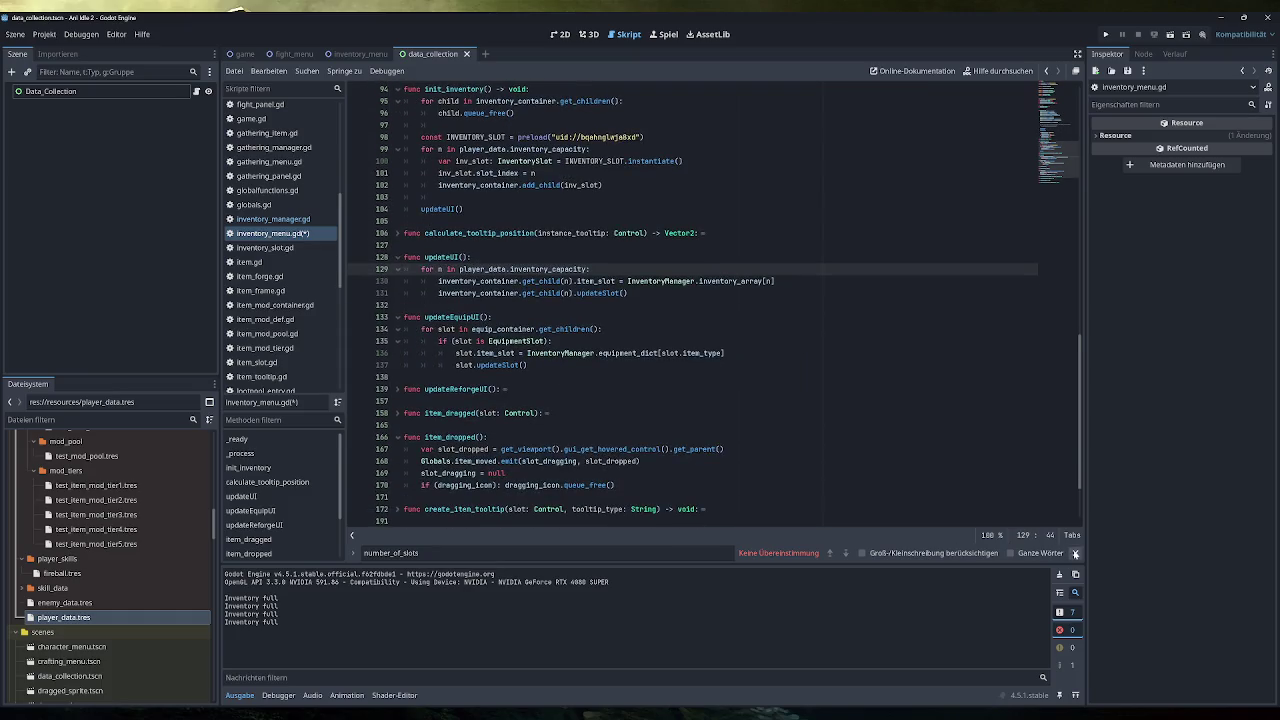
pyautogui.click(1075, 553)
pyautogui.scroll(-2, 700, 300)
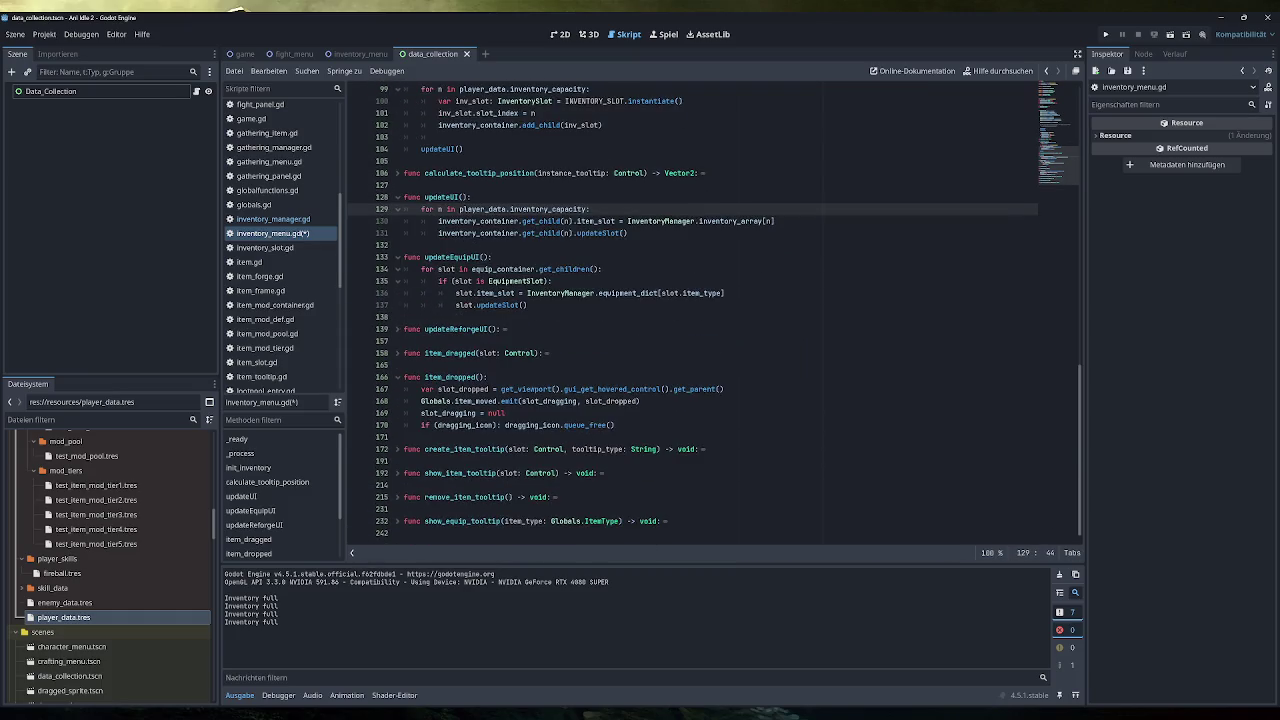
pyautogui.hotkey('ctrl', 's')
# Step: Run the game, add eight test items via Testing, and equip the Simple Backpack to reproduce the crash
pyautogui.click(1108, 36)
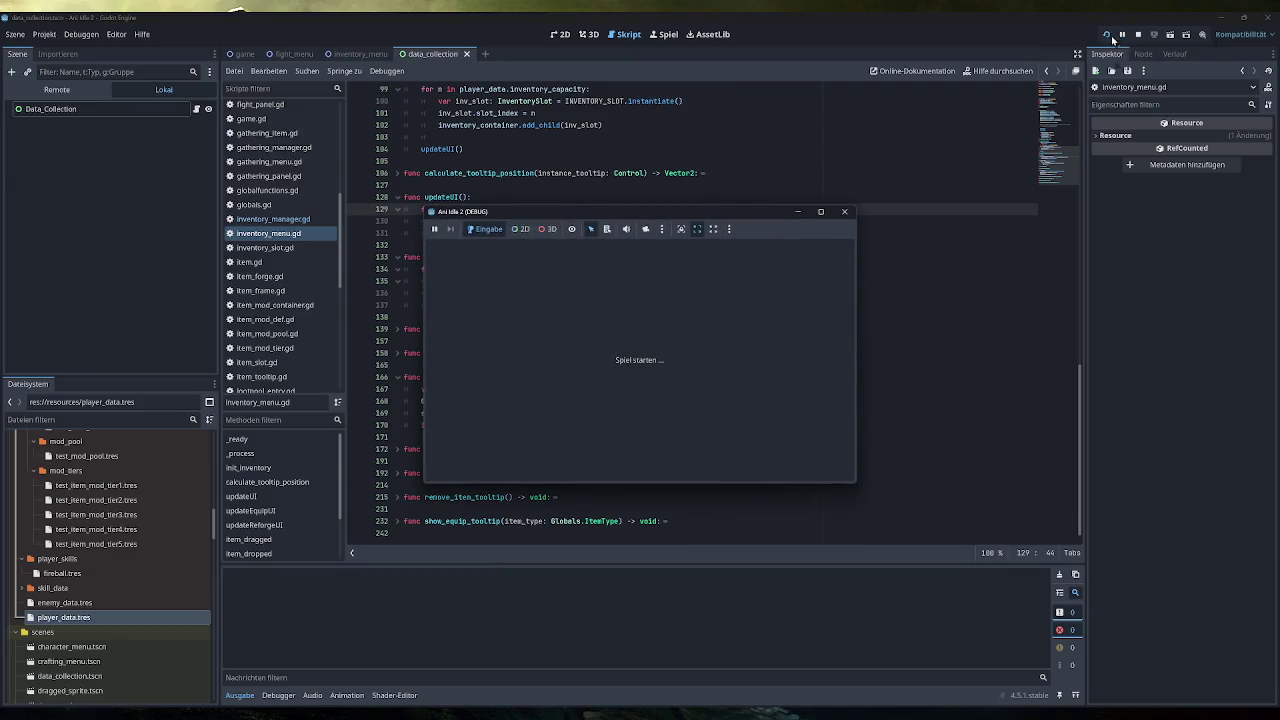
pyautogui.click(467, 361)
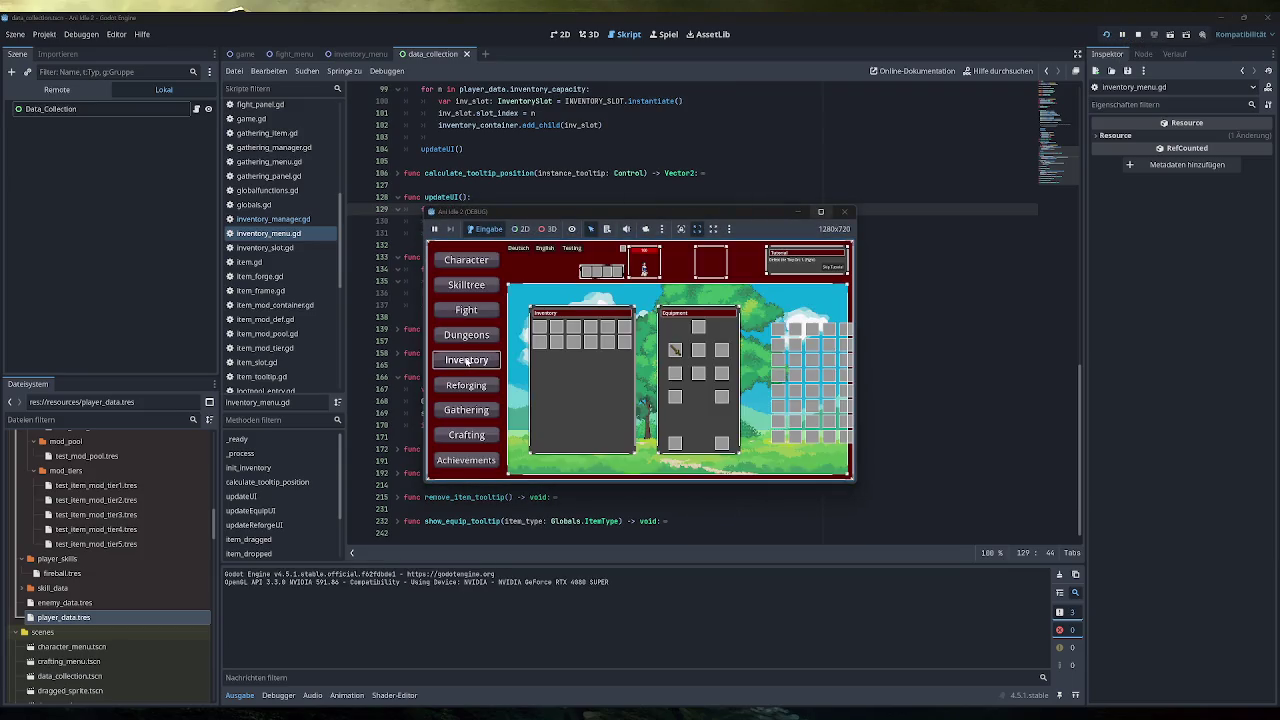
pyautogui.click(566, 249)
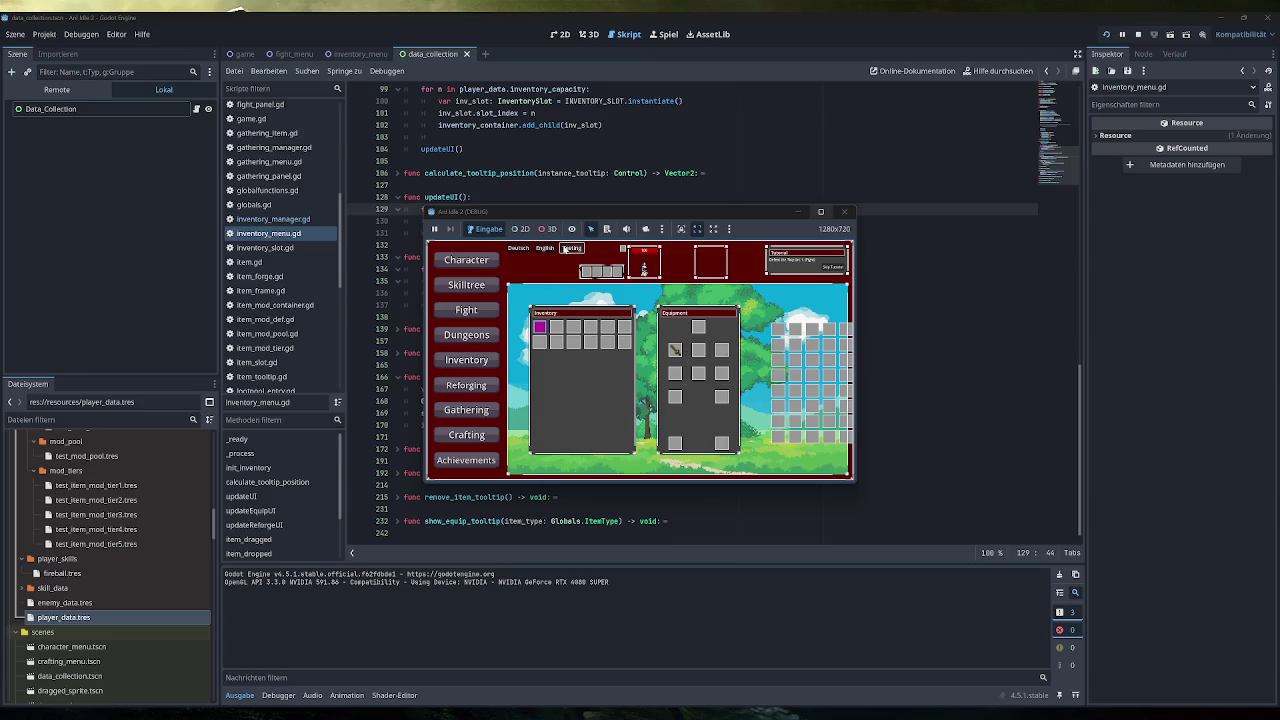
pyautogui.click(566, 250)
pyautogui.click(566, 250)
pyautogui.click(566, 250)
pyautogui.click(566, 250)
pyautogui.click(566, 250)
pyautogui.click(566, 250)
pyautogui.click(566, 250)
pyautogui.click(566, 250)
pyautogui.moveTo(566, 340)
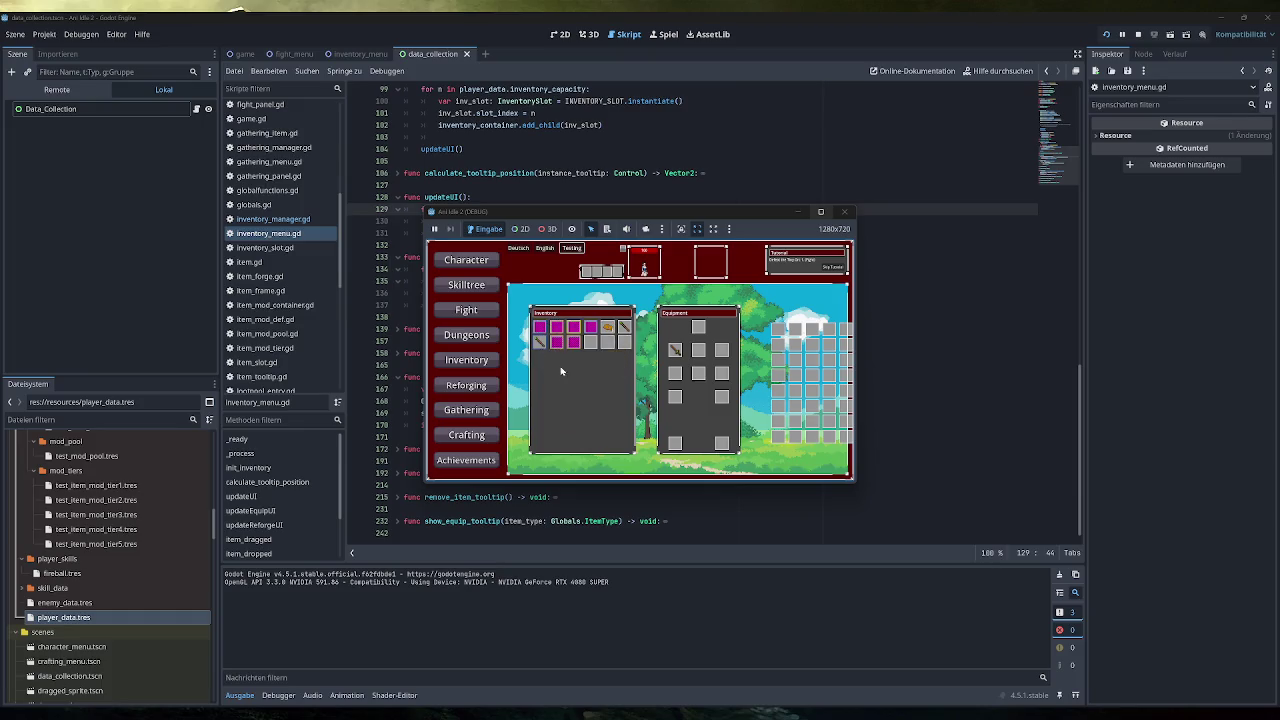
pyautogui.doubleClick(558, 344)
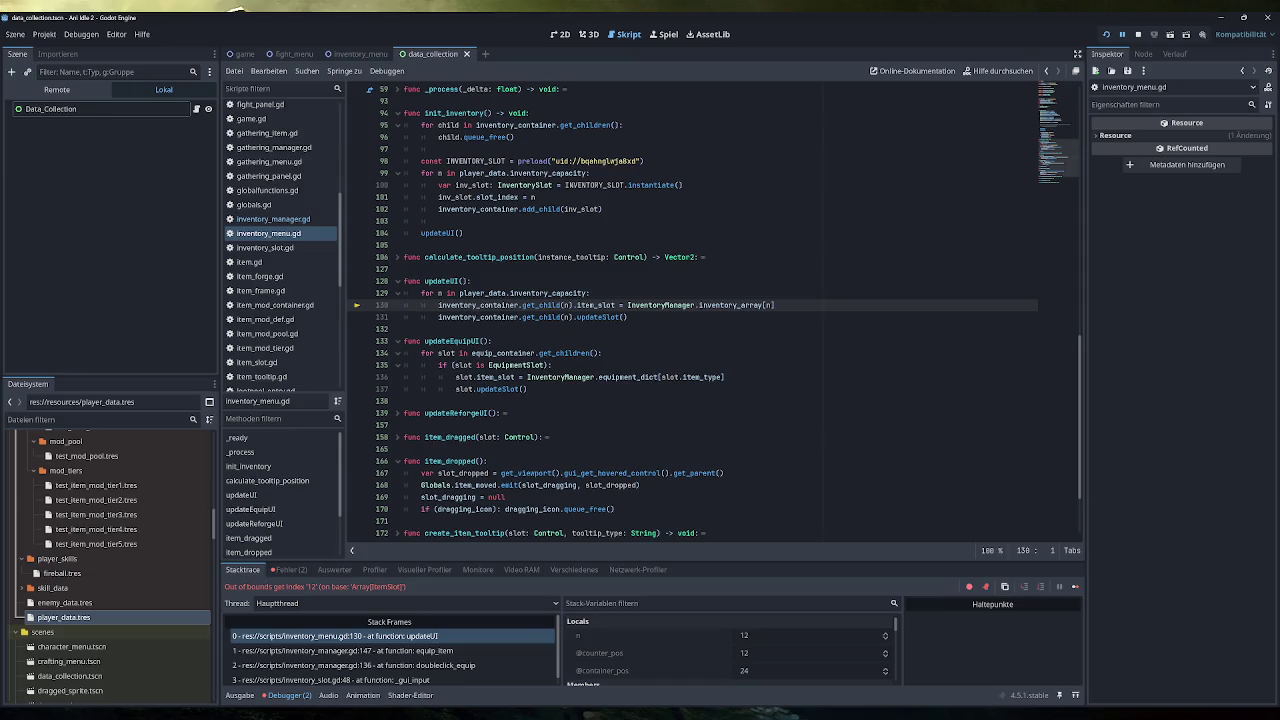
# Step: Inspect the debugger variables showing n = 12, then stop the crashed session and relaunch the game
pyautogui.moveTo(745, 305)
pyautogui.moveTo(684, 305)
pyautogui.moveTo(567, 305)
pyautogui.scroll(1, 630, 377)
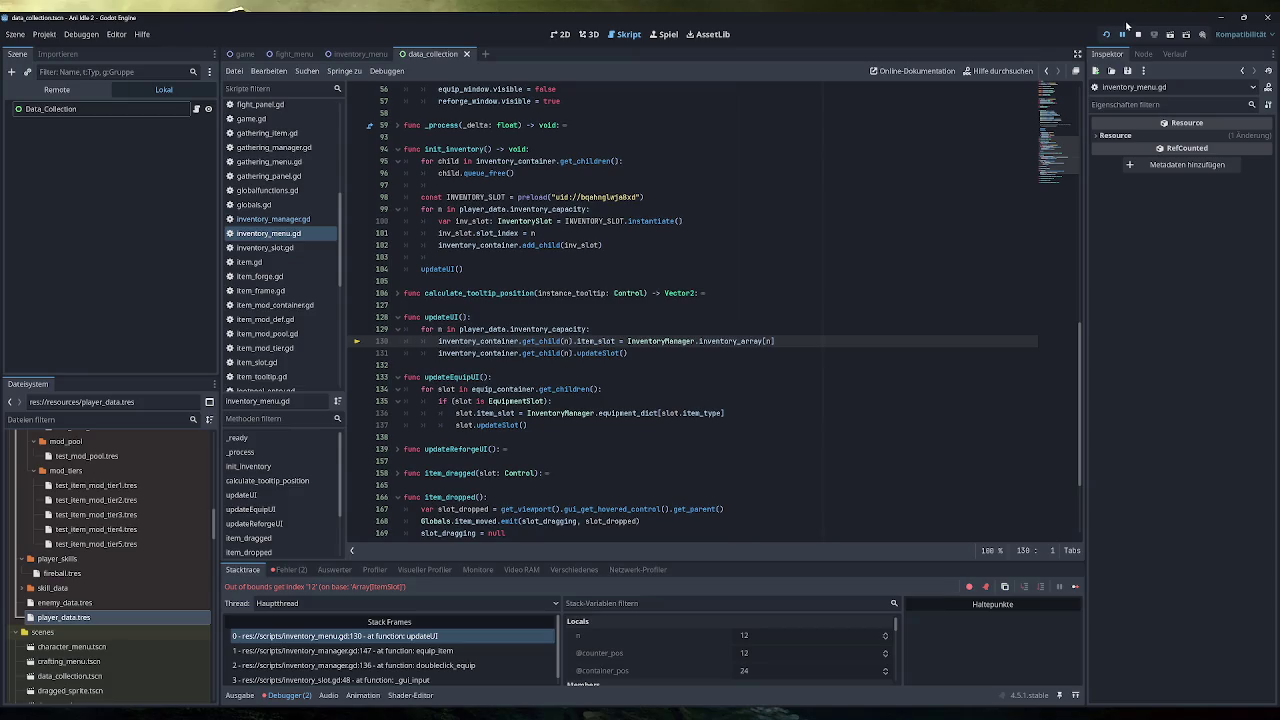
pyautogui.click(1138, 34)
pyautogui.click(1106, 34)
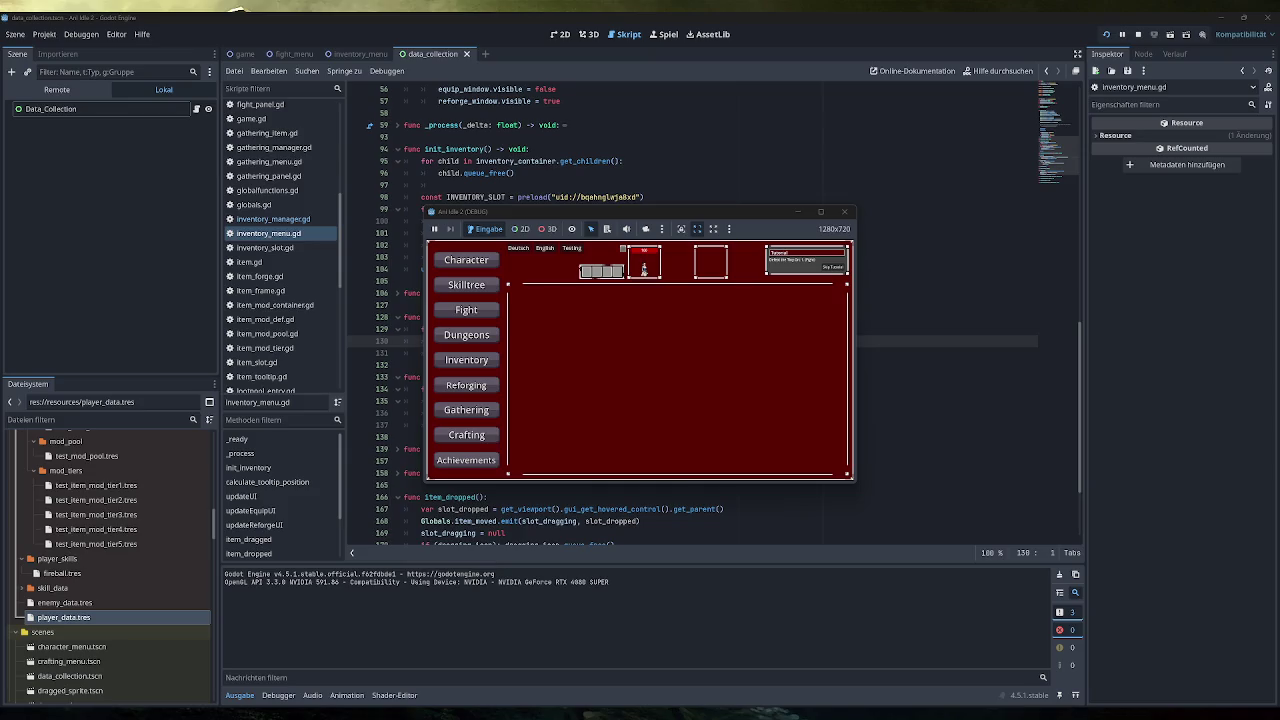
# Step: Add three test items, move one to a later slot, and equip the Simple Backpack, crashing at updateUI line 130
pyautogui.click(494, 362)
pyautogui.click(566, 250)
pyautogui.click(566, 250)
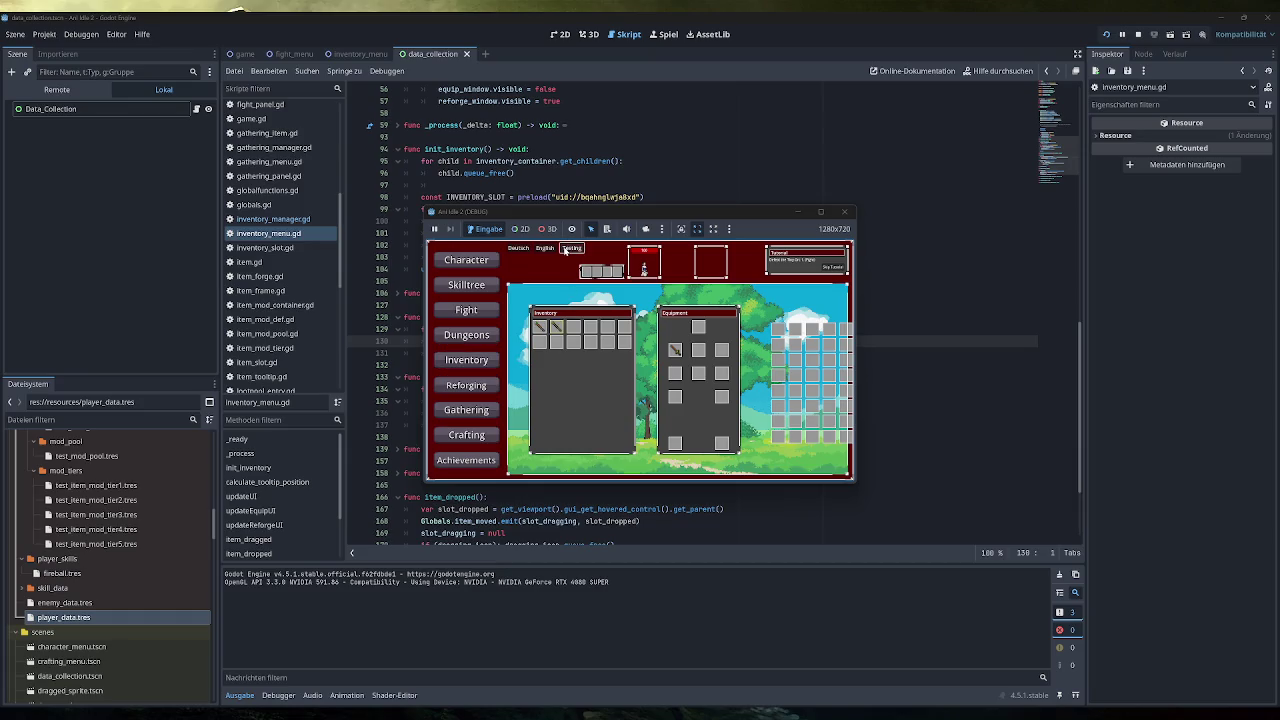
pyautogui.click(566, 250)
pyautogui.click(566, 250)
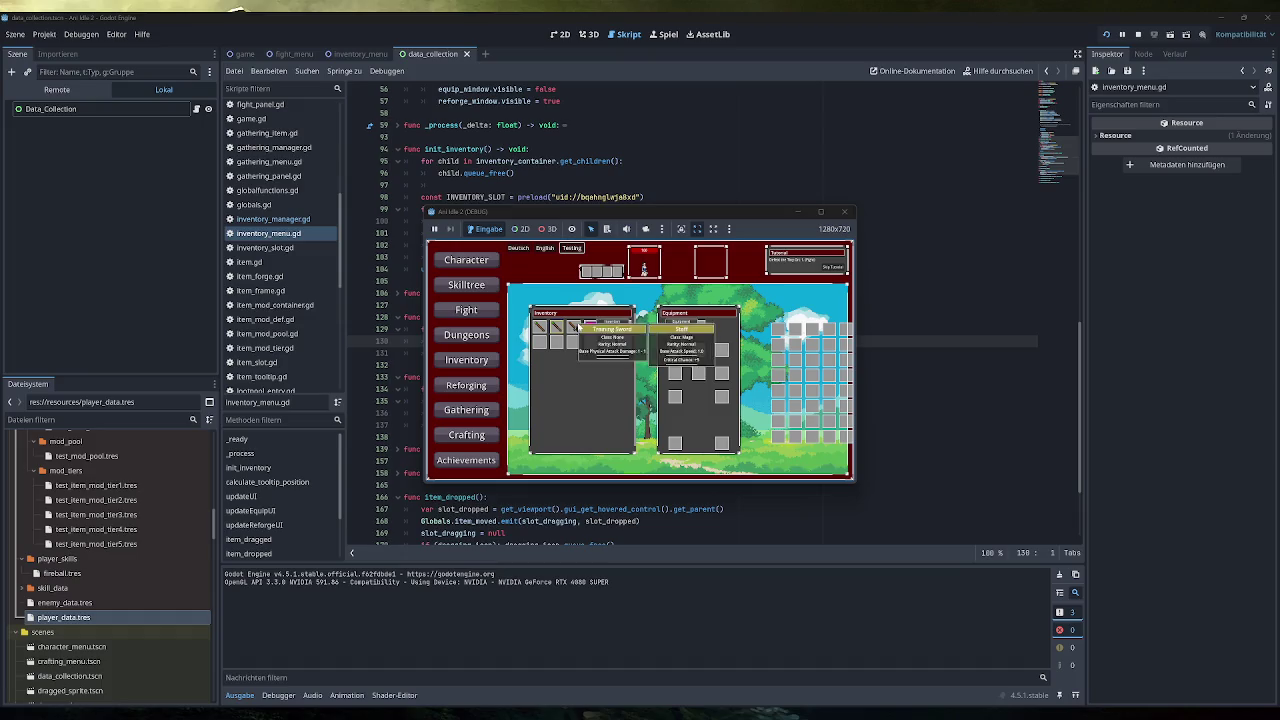
pyautogui.moveTo(574, 328)
pyautogui.mouseDown()
pyautogui.moveTo(626, 344)
pyautogui.moveTo(624, 331)
pyautogui.mouseUp()
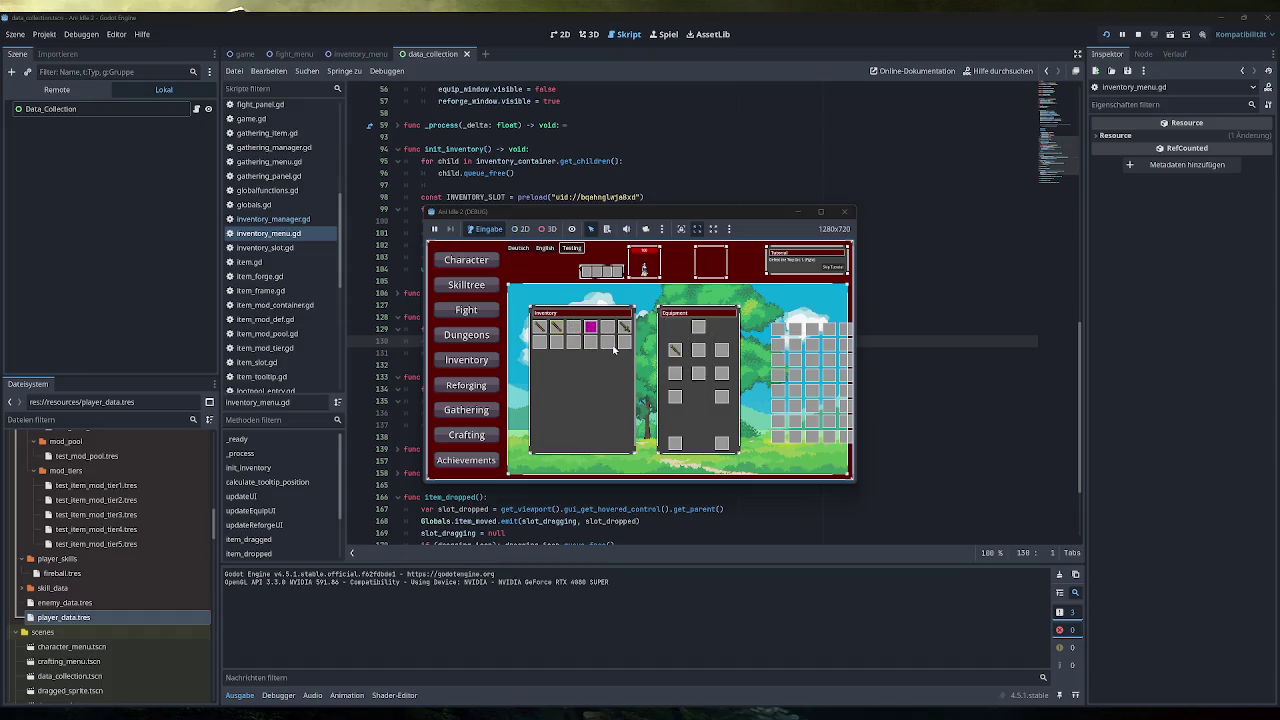
pyautogui.moveTo(592, 329)
pyautogui.doubleClick(592, 330)
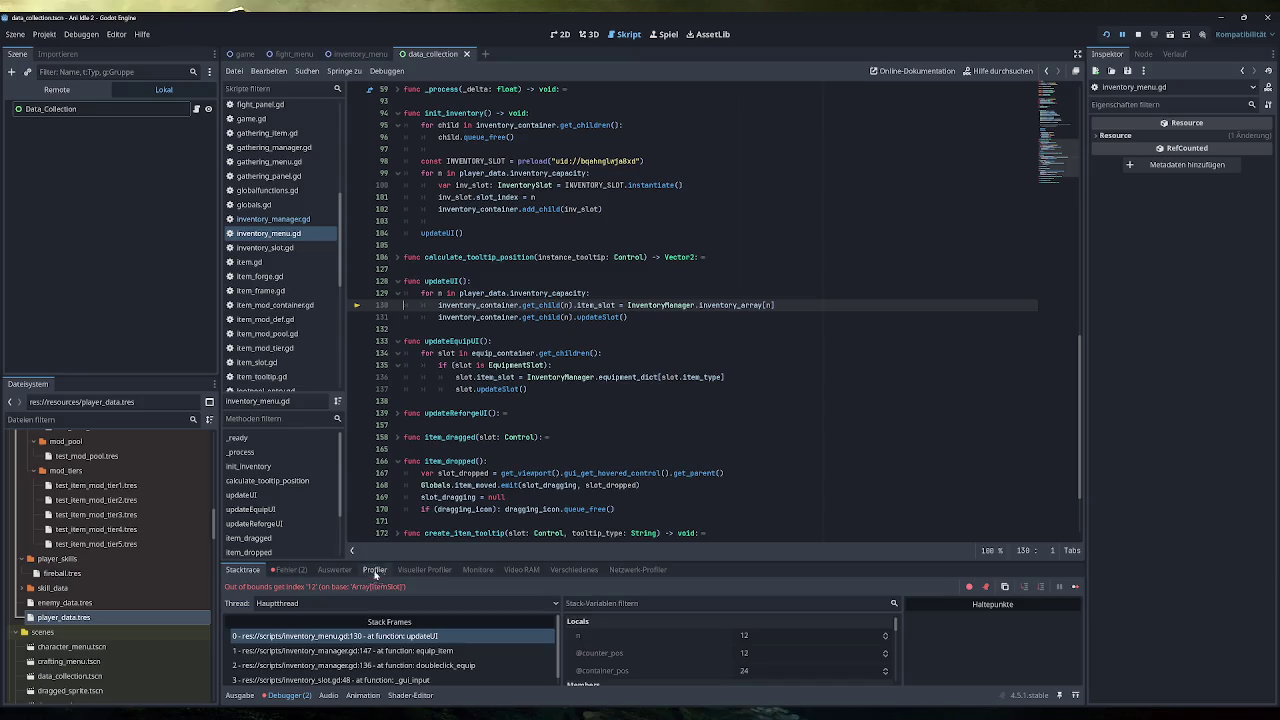
# Step: Check the runtime errors list, return to the stack trace, and stop the crashed game
pyautogui.click(300, 570)
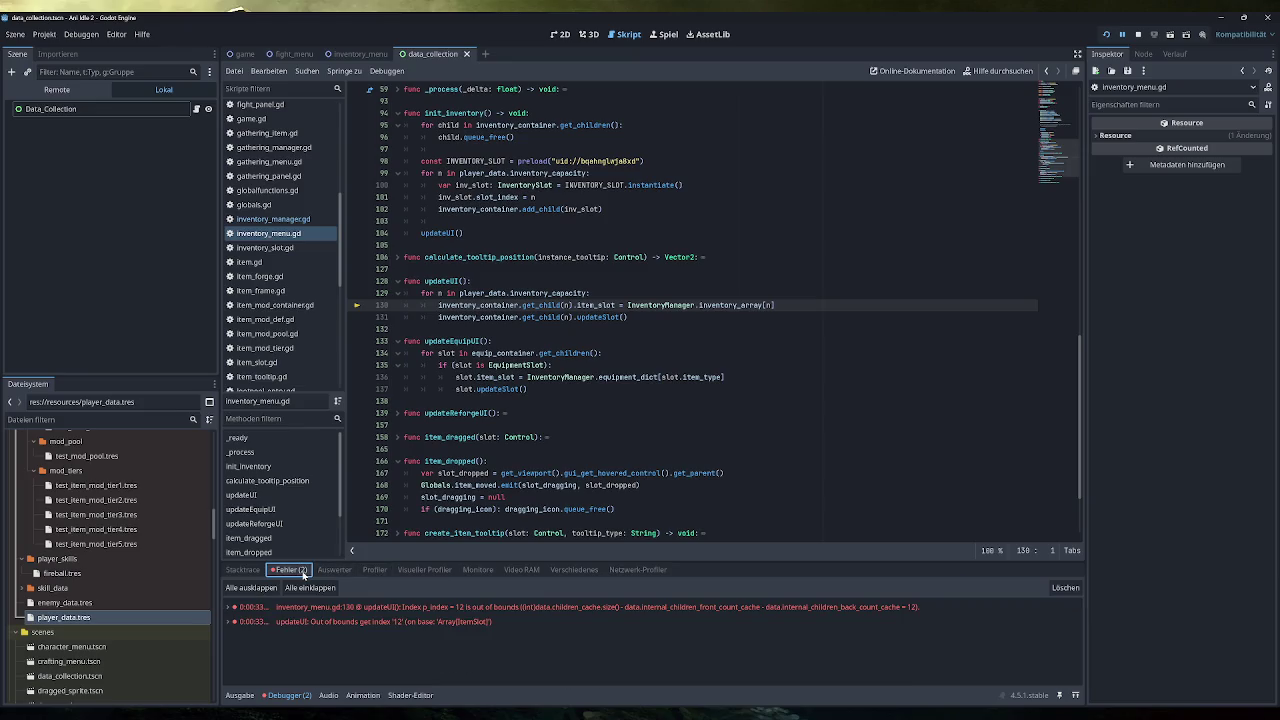
pyautogui.click(258, 571)
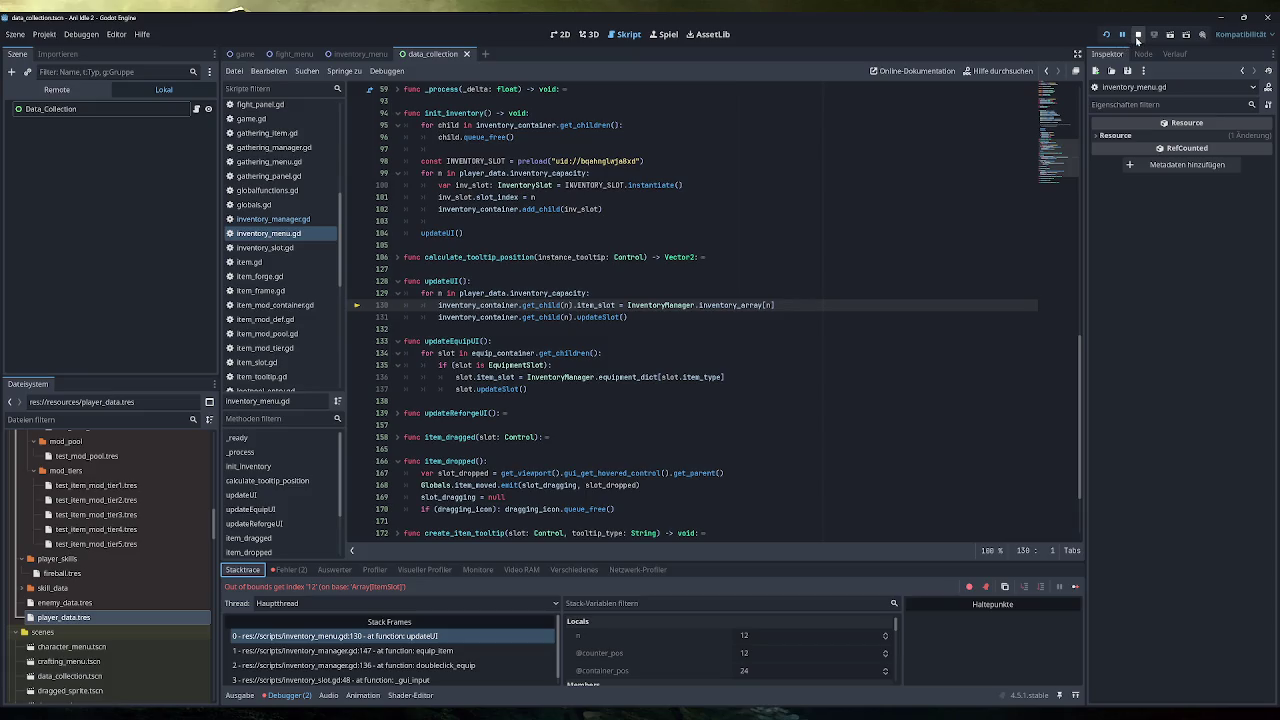
pyautogui.click(1137, 38)
# Step: Review resize_array's resize and emit lines in inventory_manager.gd, then return to inventory_menu.gd
pyautogui.click(287, 220)
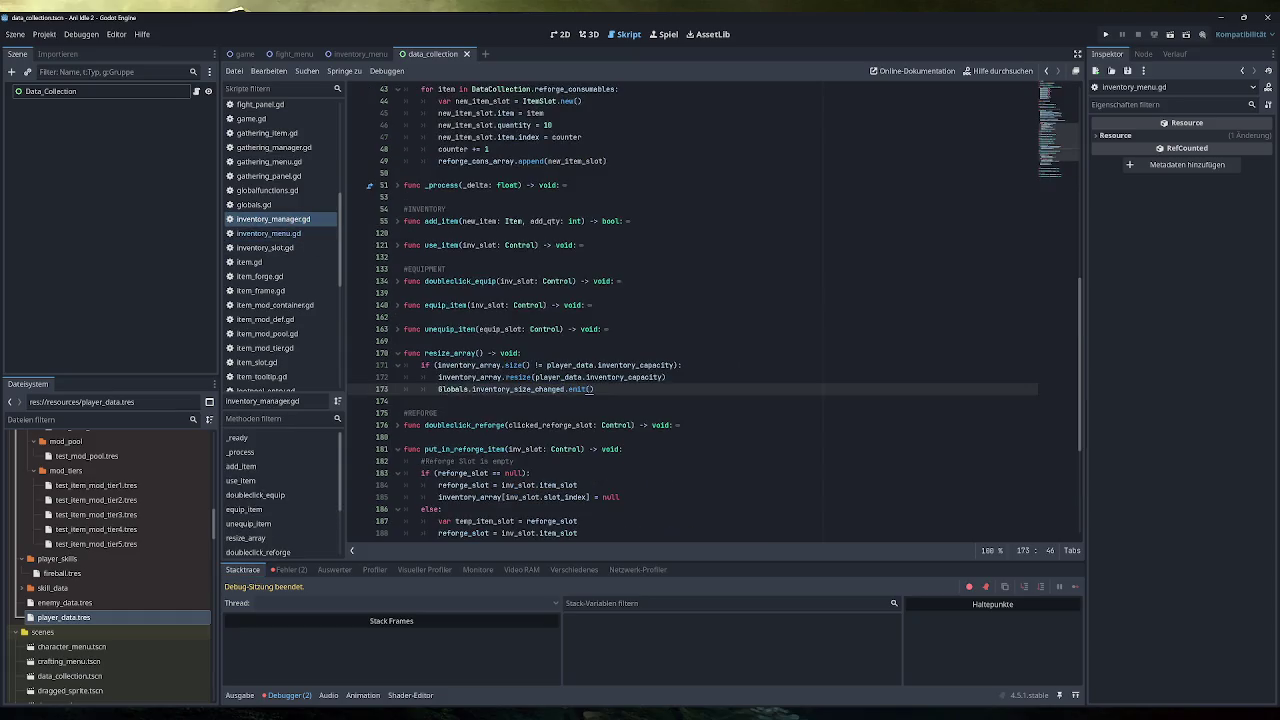
pyautogui.scroll(7, 700, 320)
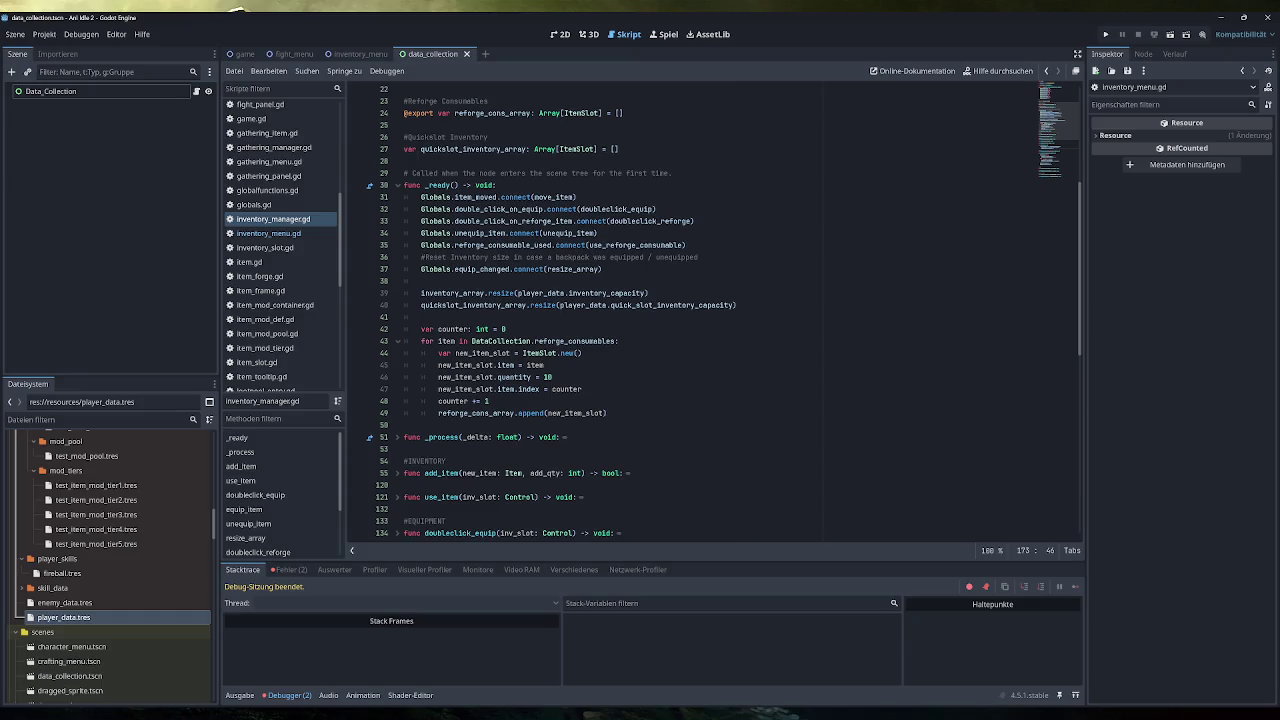
pyautogui.scroll(-5, 700, 320)
pyautogui.scroll(-2, 712, 312)
pyautogui.scroll(4, 712, 312)
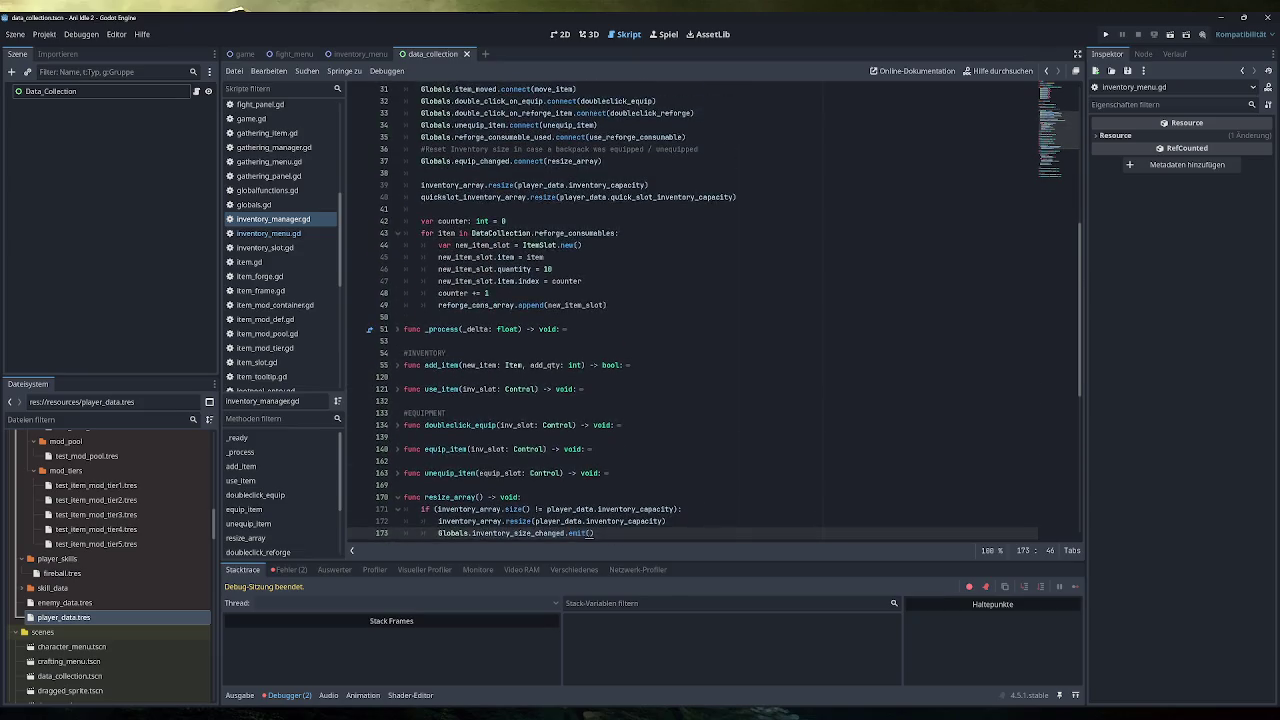
pyautogui.scroll(-3, 712, 312)
pyautogui.scroll(-1, 712, 312)
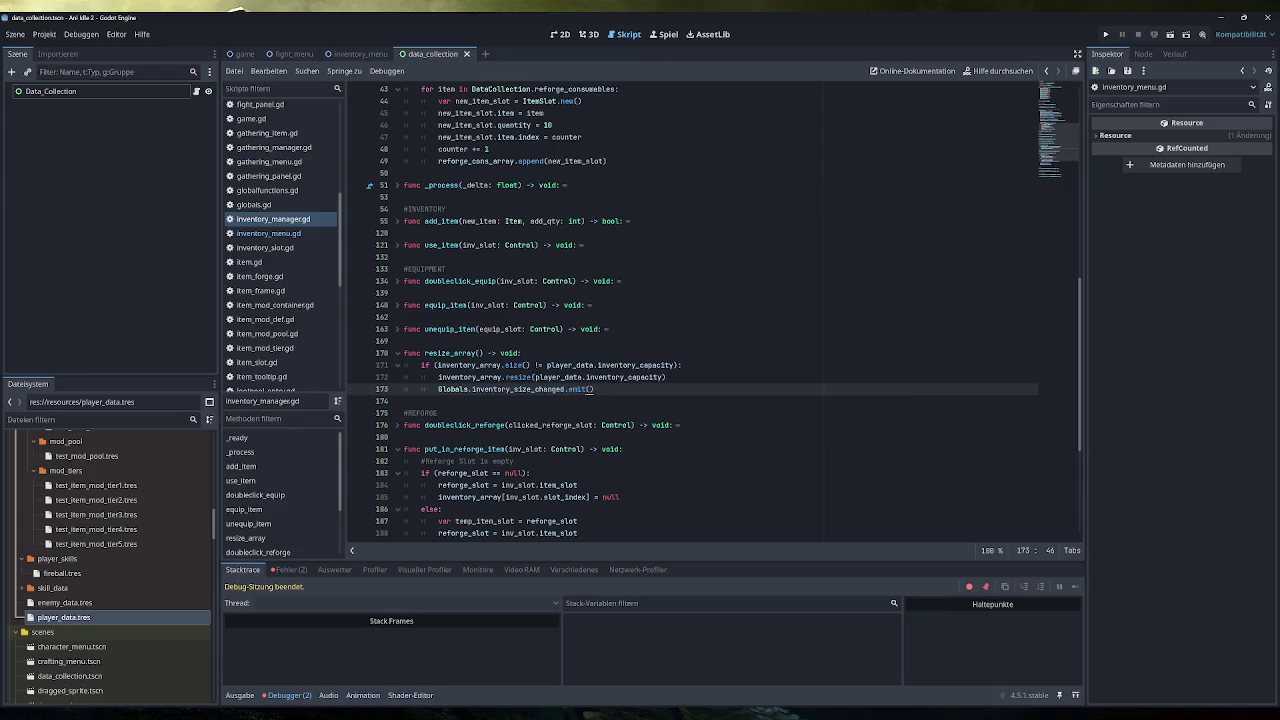
pyautogui.moveTo(666, 377); pyautogui.dragTo(438, 377)
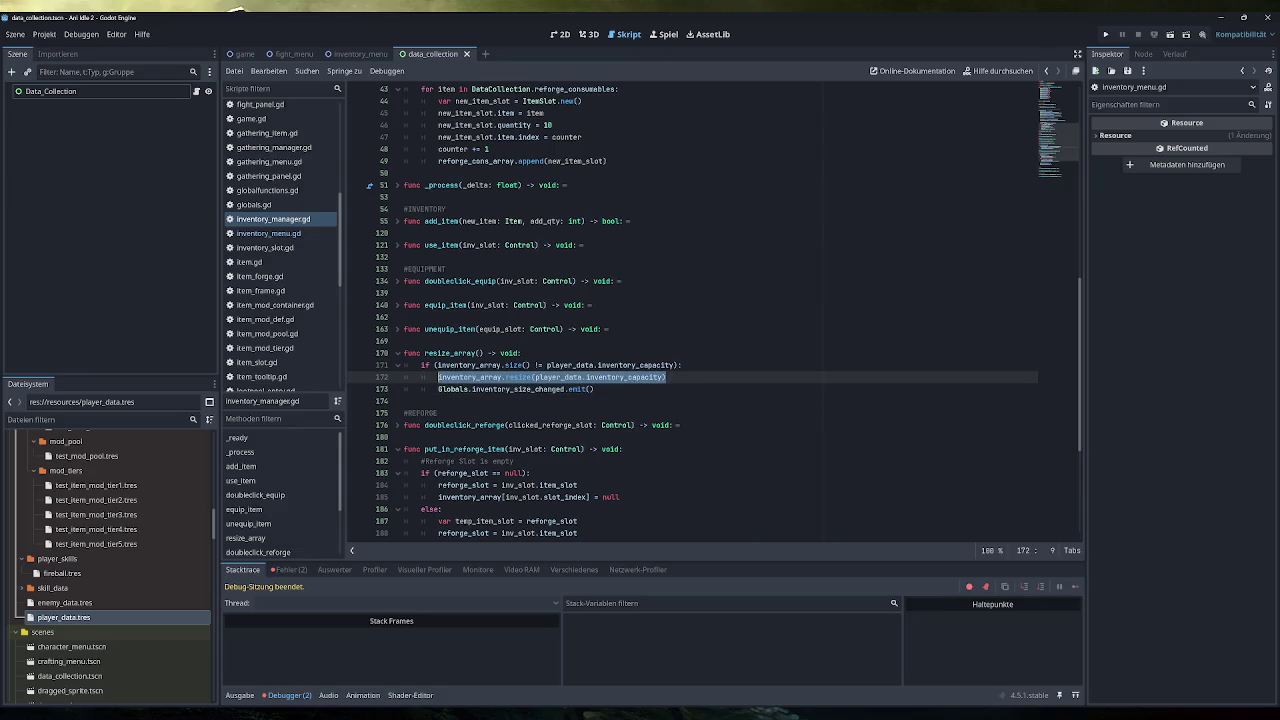
pyautogui.click(594, 389)
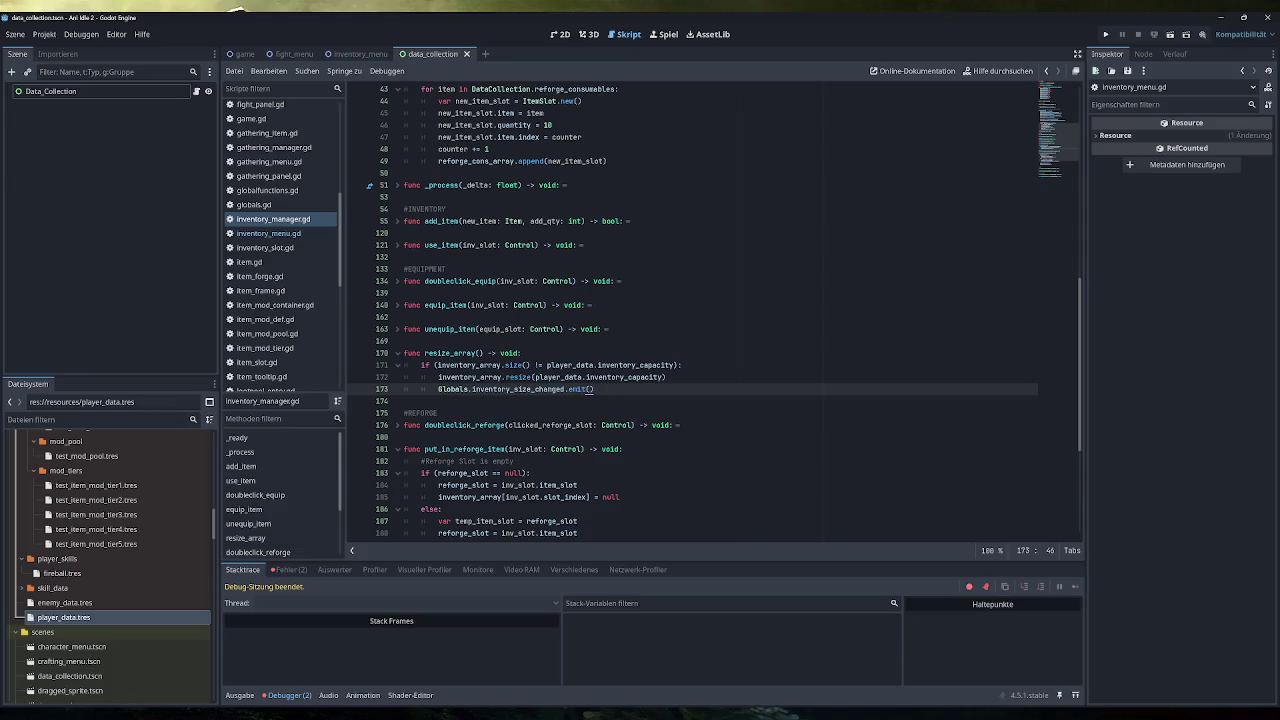
pyautogui.click(314, 234)
pyautogui.scroll(10, 363, 232)
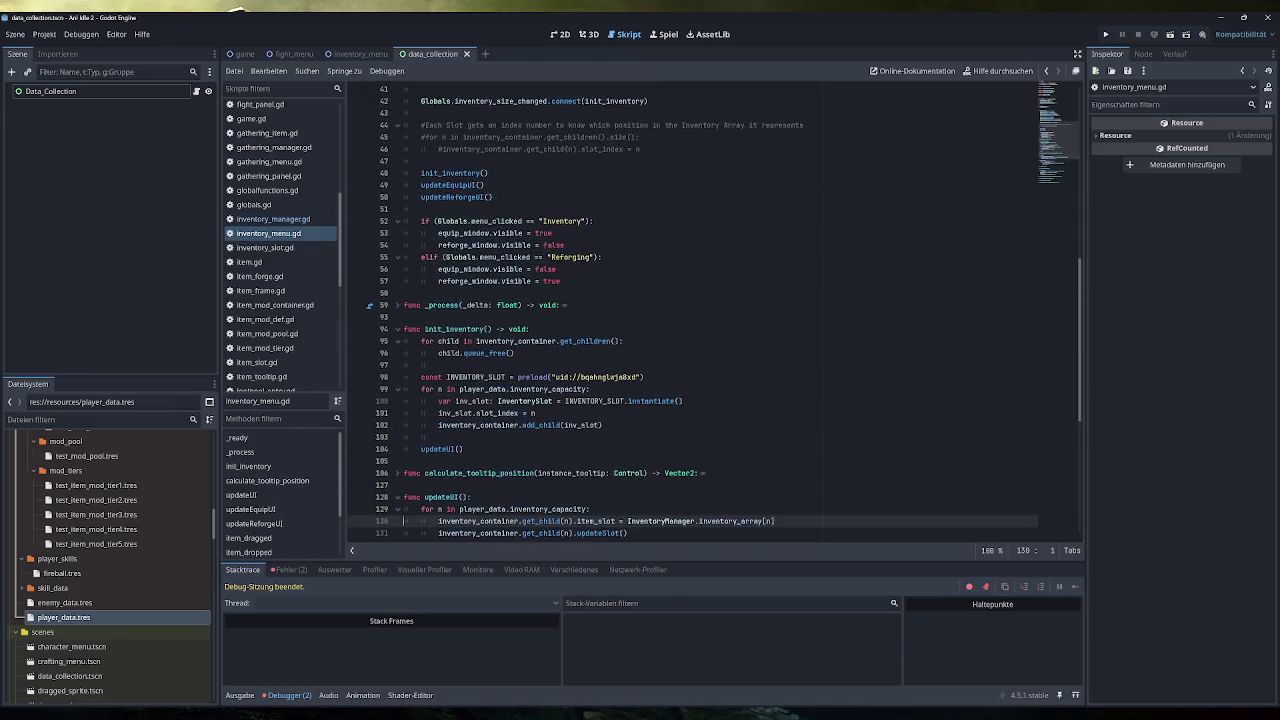
# Step: Review init_inventory's slot-freeing and slot-creating loops, then show the two out-of-bounds errors in the Errors tab
pyautogui.scroll(-1, 648, 317)
pyautogui.moveTo(648, 317); pyautogui.dragTo(421, 317)
pyautogui.scroll(-7, 715, 310)
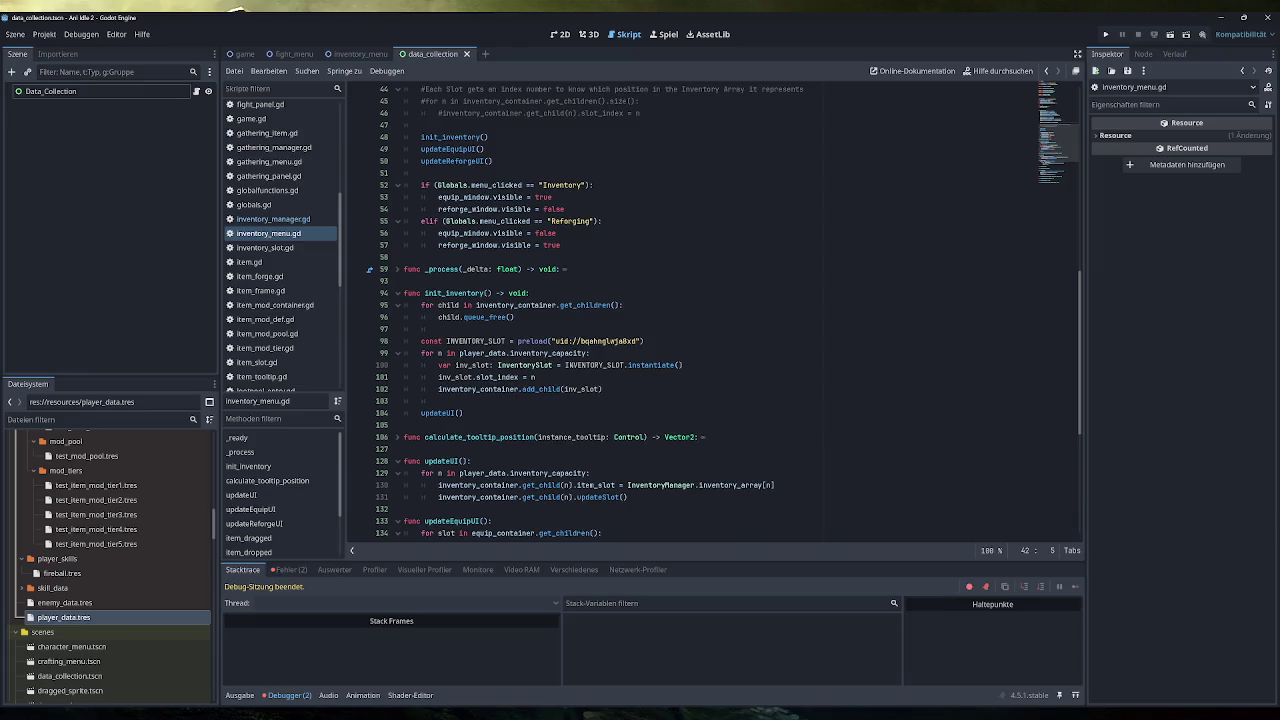
pyautogui.moveTo(514, 317); pyautogui.dragTo(421, 305)
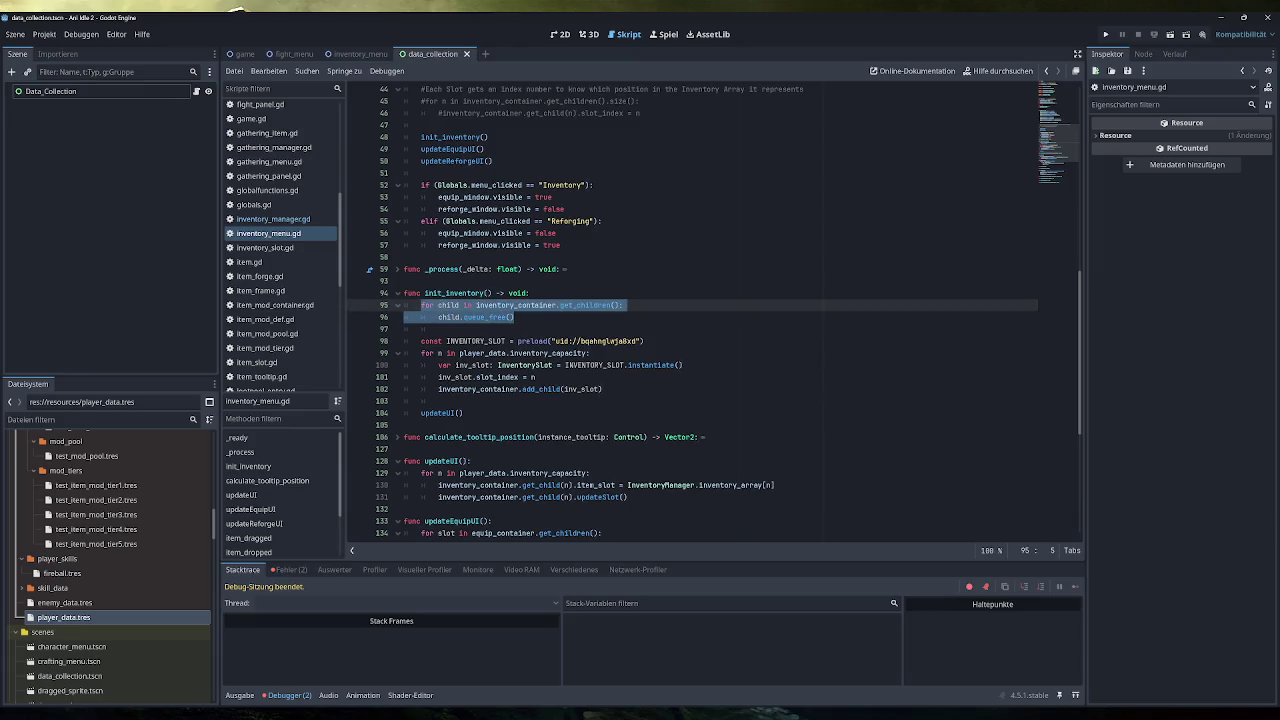
pyautogui.moveTo(602, 389); pyautogui.dragTo(421, 317)
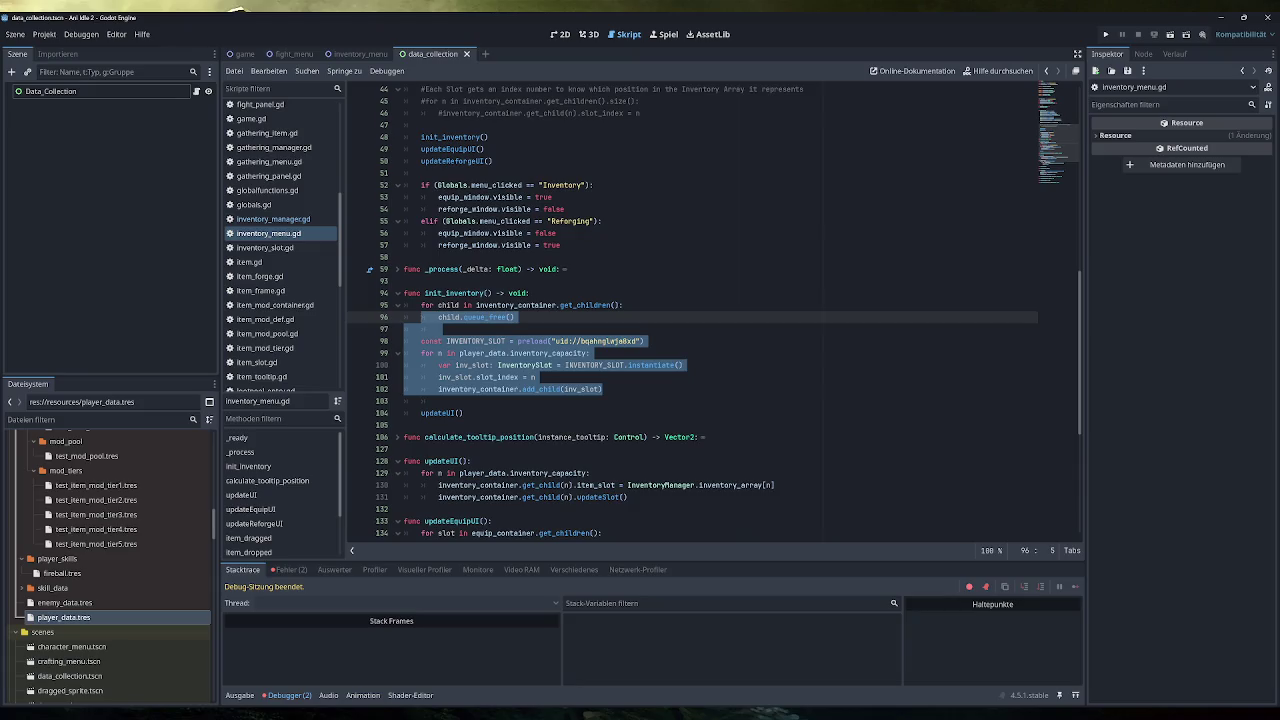
pyautogui.moveTo(583, 352)
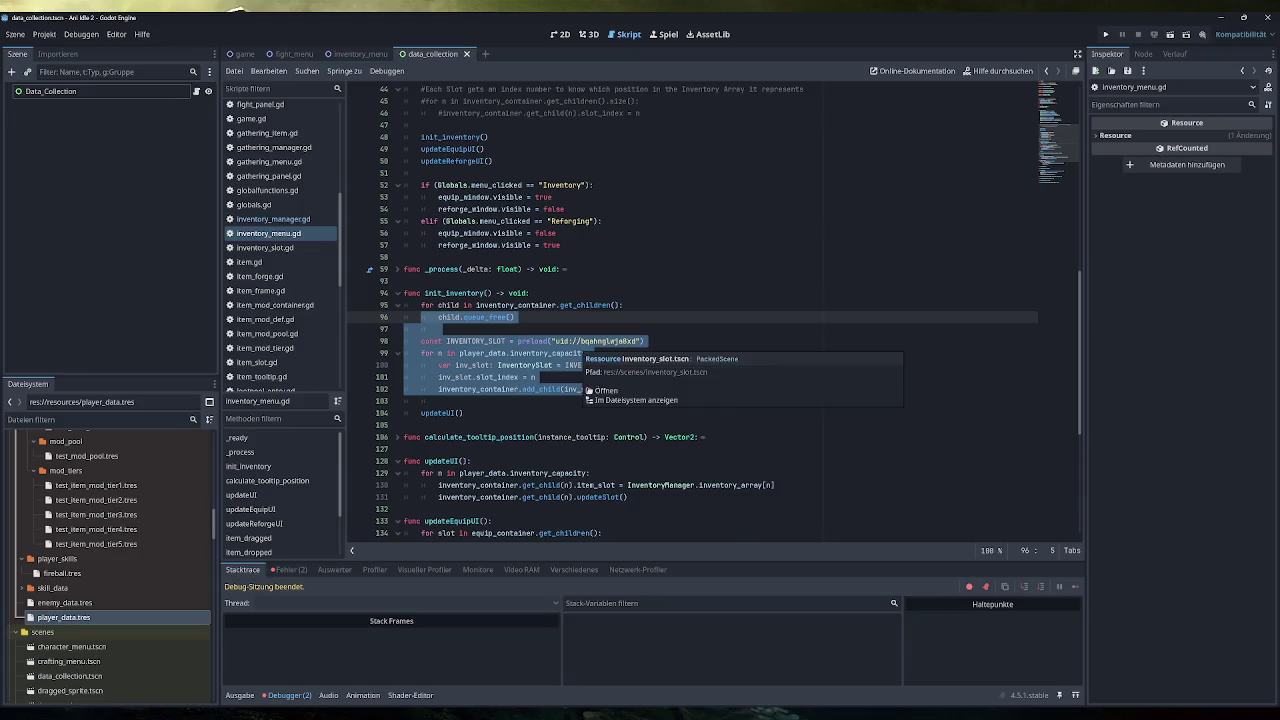
pyautogui.click(617, 378)
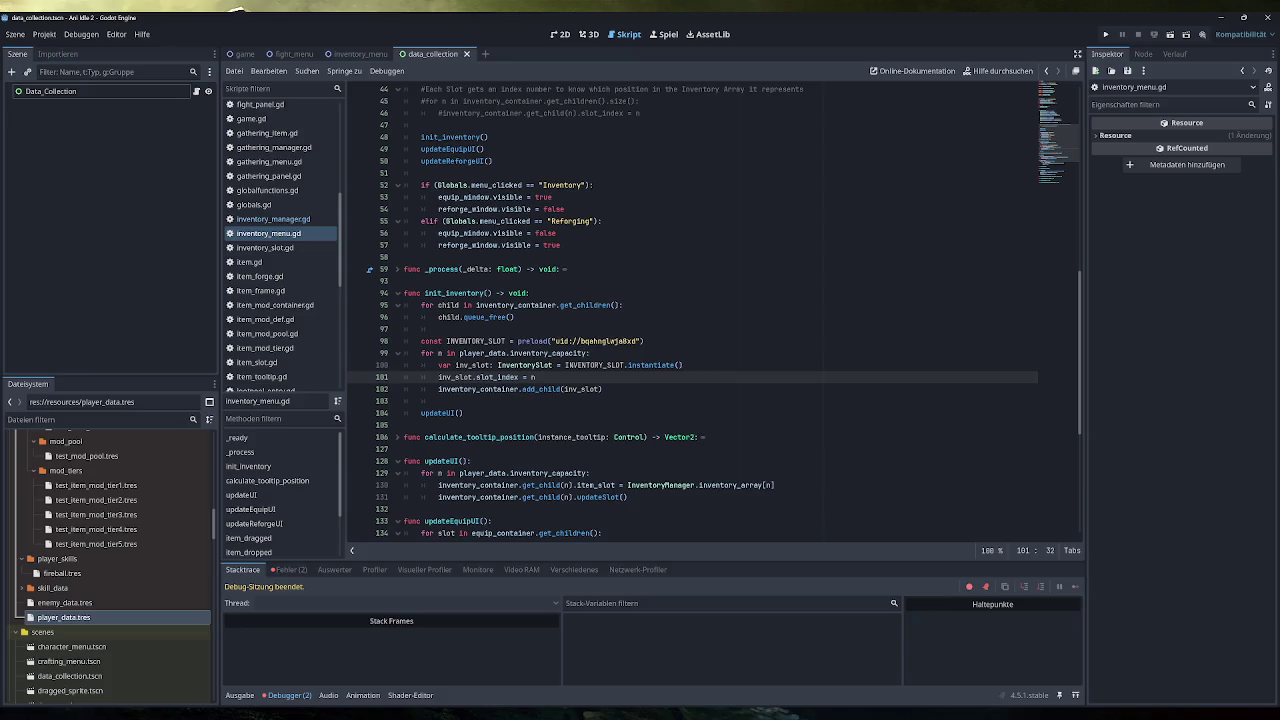
pyautogui.click(293, 569)
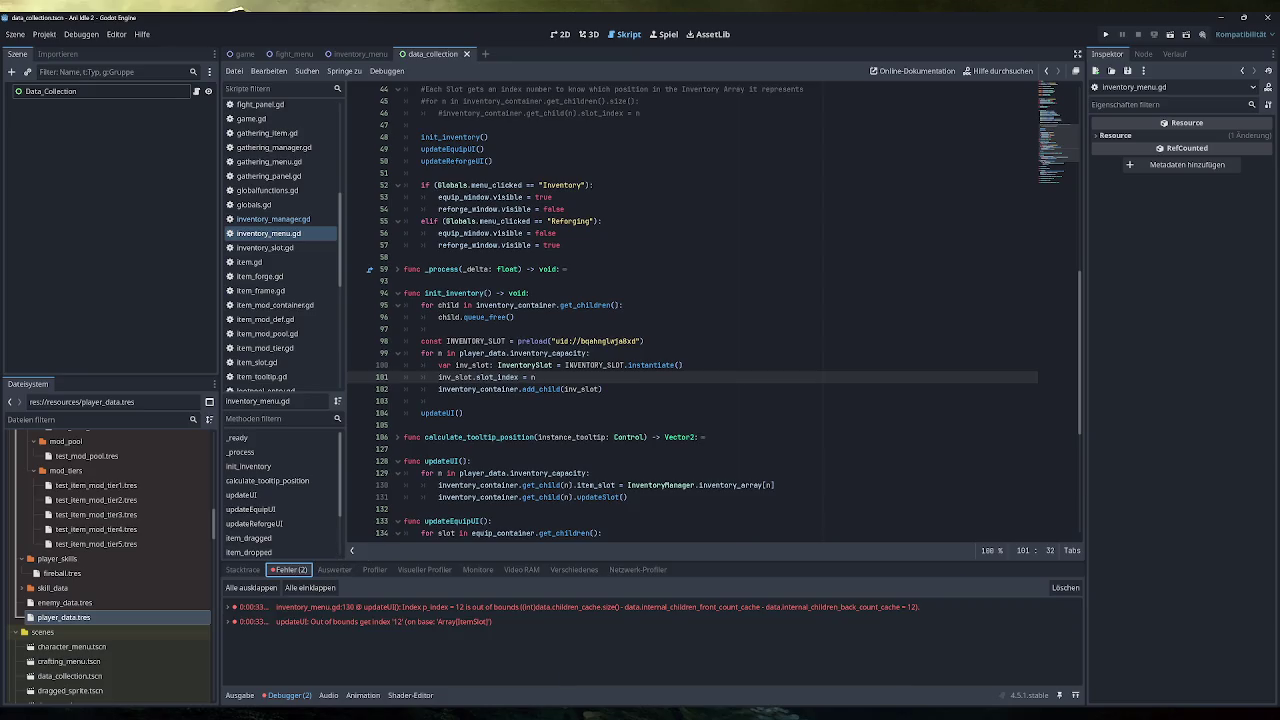
pyautogui.moveTo(540, 389)
# Step: Run the game, open Inventory, and fill it with Testing items to trigger the crash
pyautogui.click(1107, 35)
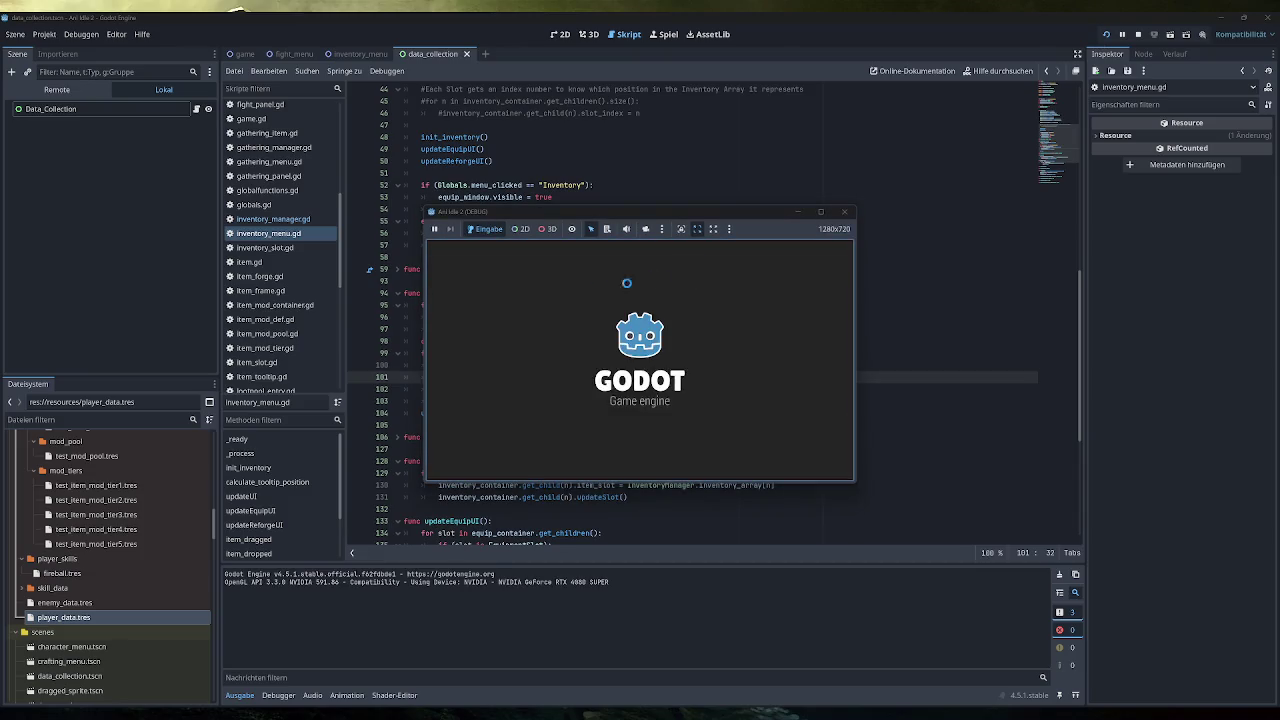
pyautogui.click(466, 360)
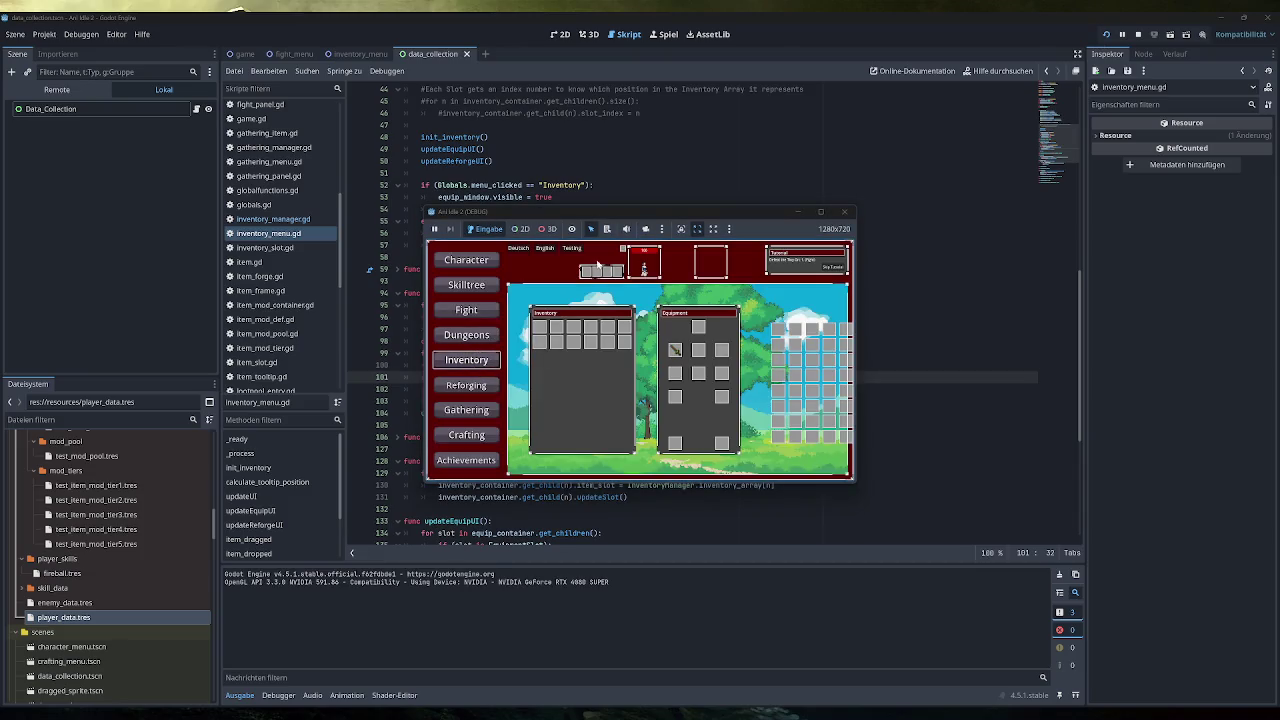
pyautogui.click(564, 250)
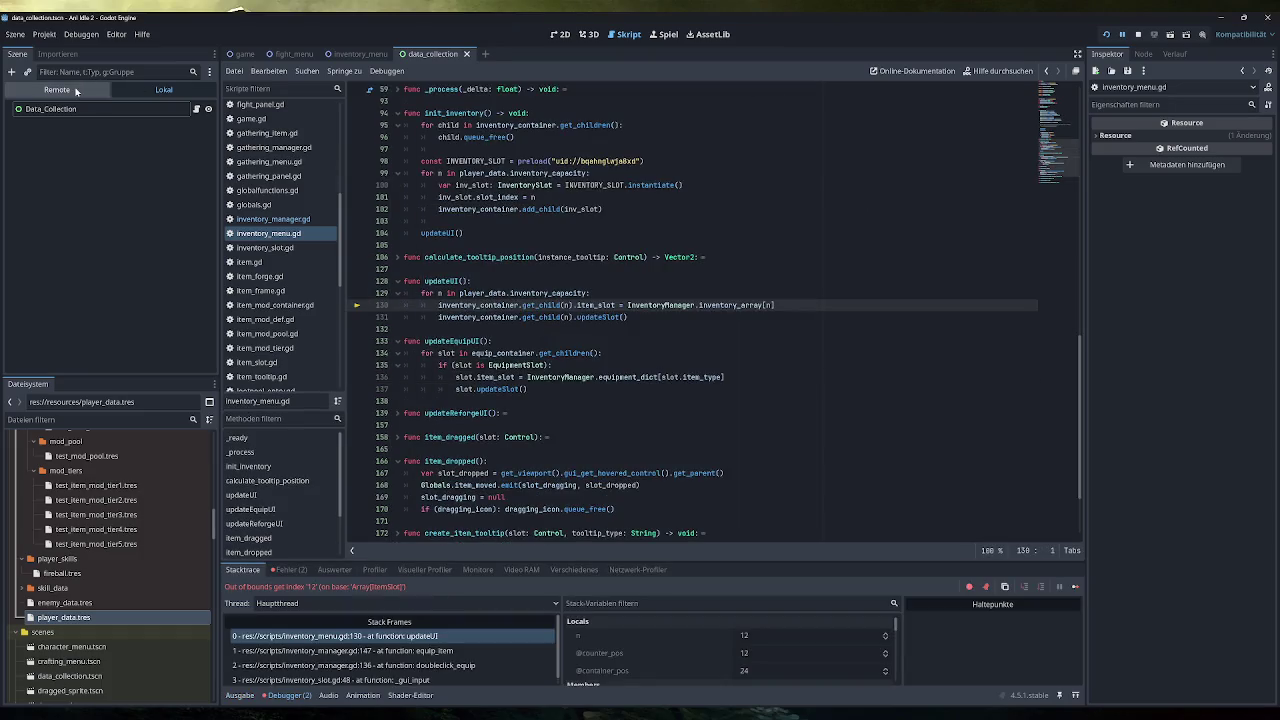
# Step: Expand the Remote scene tree down to Inventory_Container to inspect its slots, then stop the game
pyautogui.click(76, 90)
pyautogui.click(40, 208)
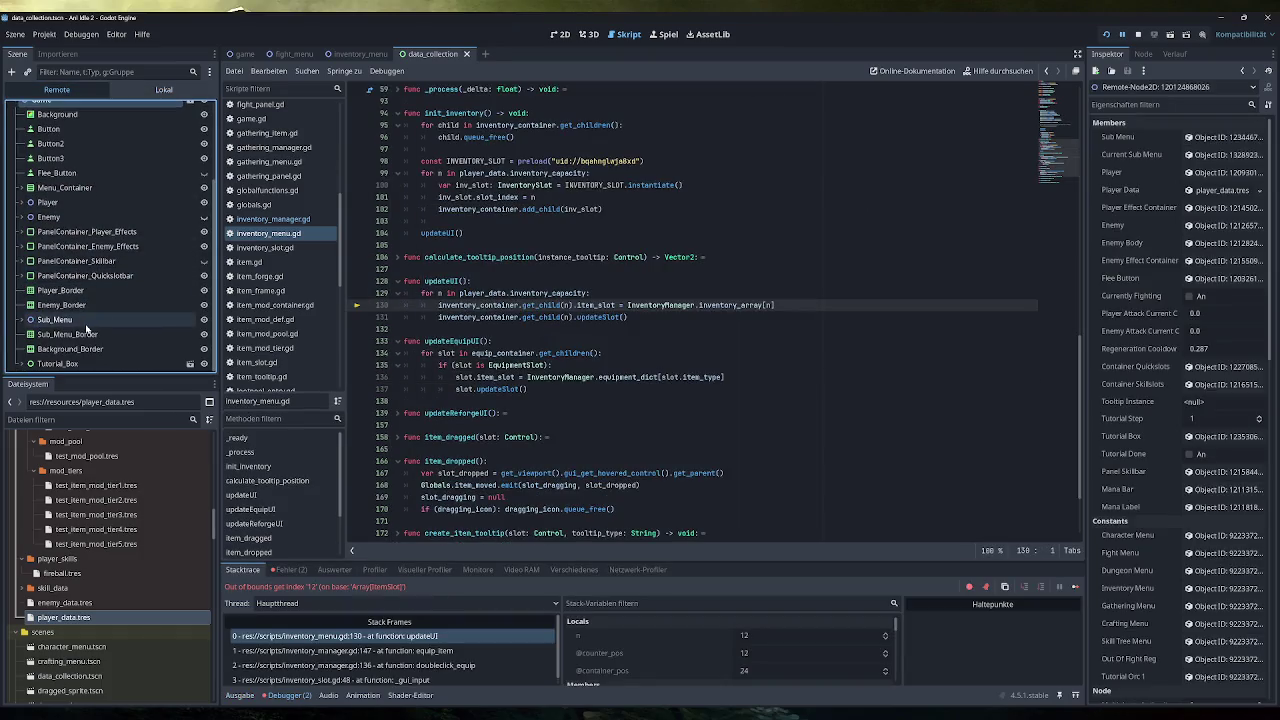
pyautogui.click(86, 320)
pyautogui.click(98, 318)
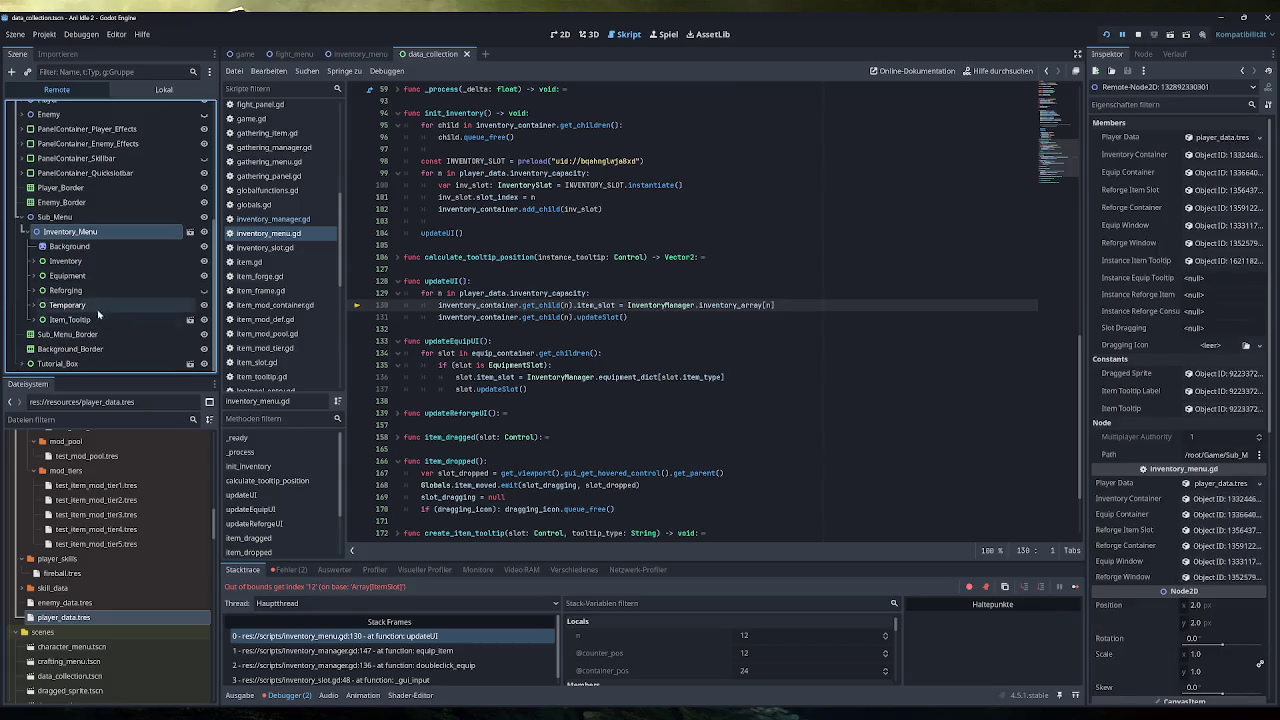
pyautogui.click(70, 260)
pyautogui.click(82, 275)
pyautogui.click(95, 305)
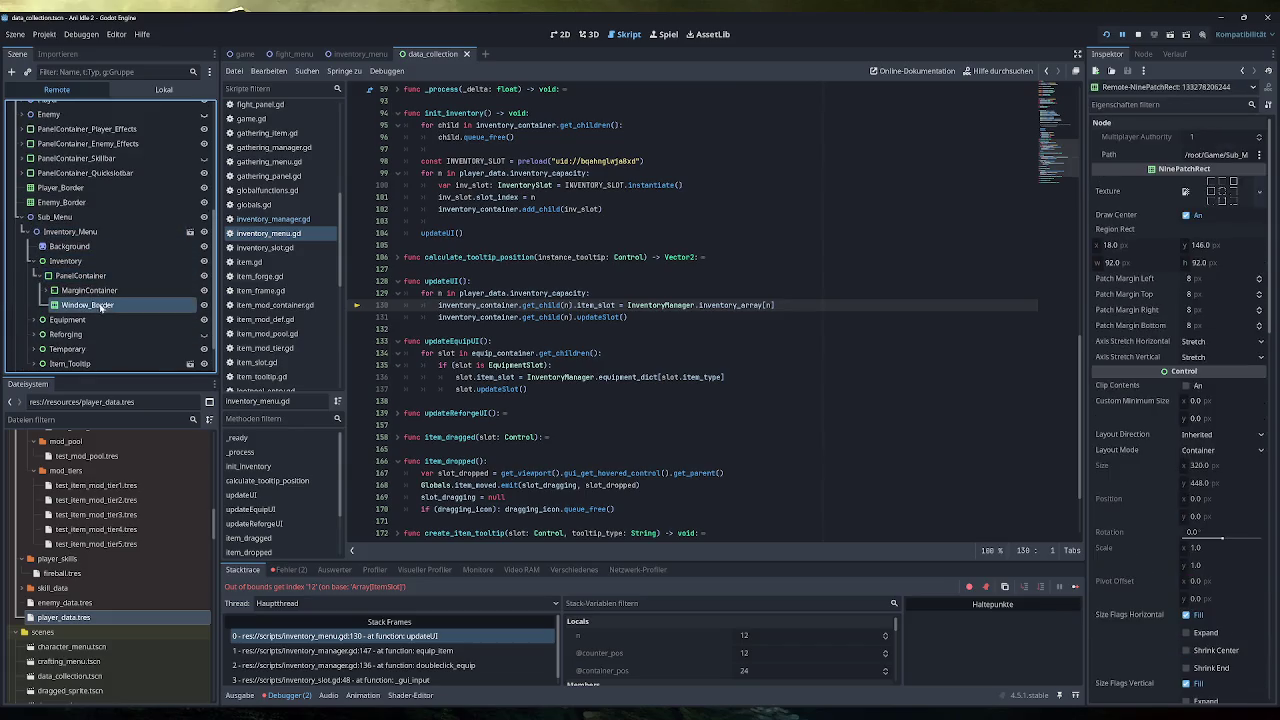
pyautogui.click(90, 290)
pyautogui.click(107, 306)
pyautogui.click(113, 335)
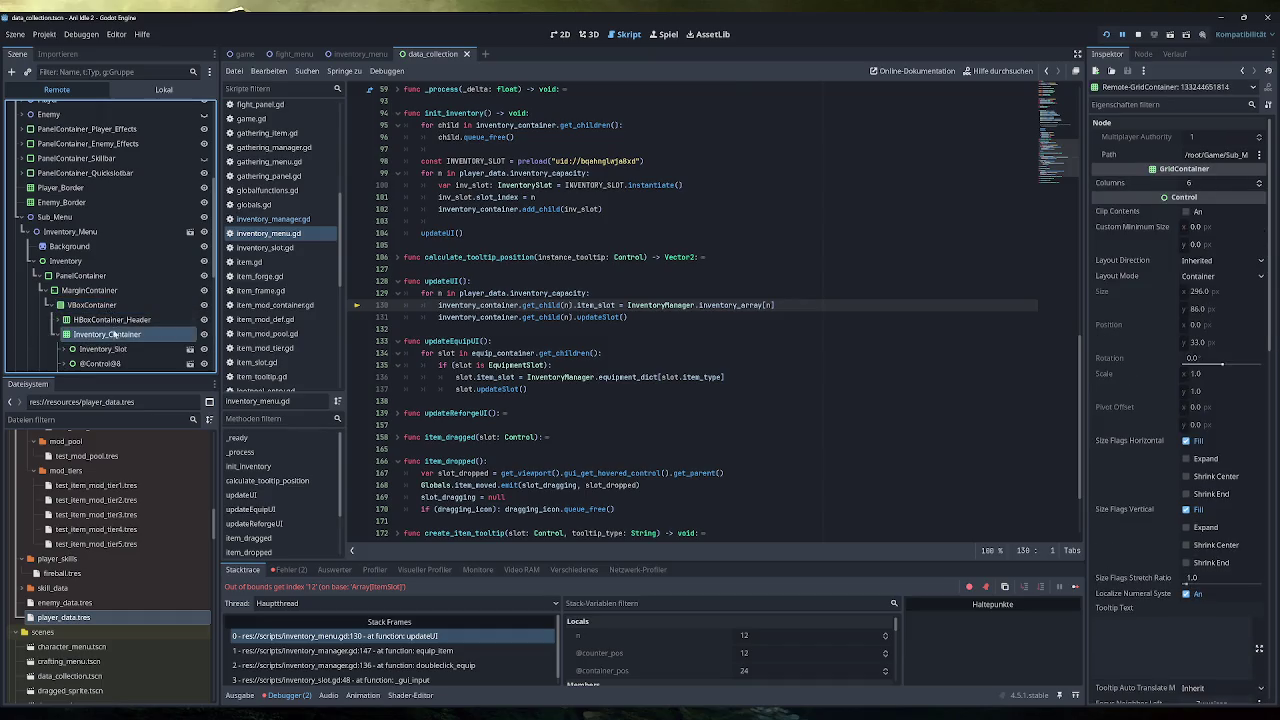
pyautogui.scroll(-5, 132, 298)
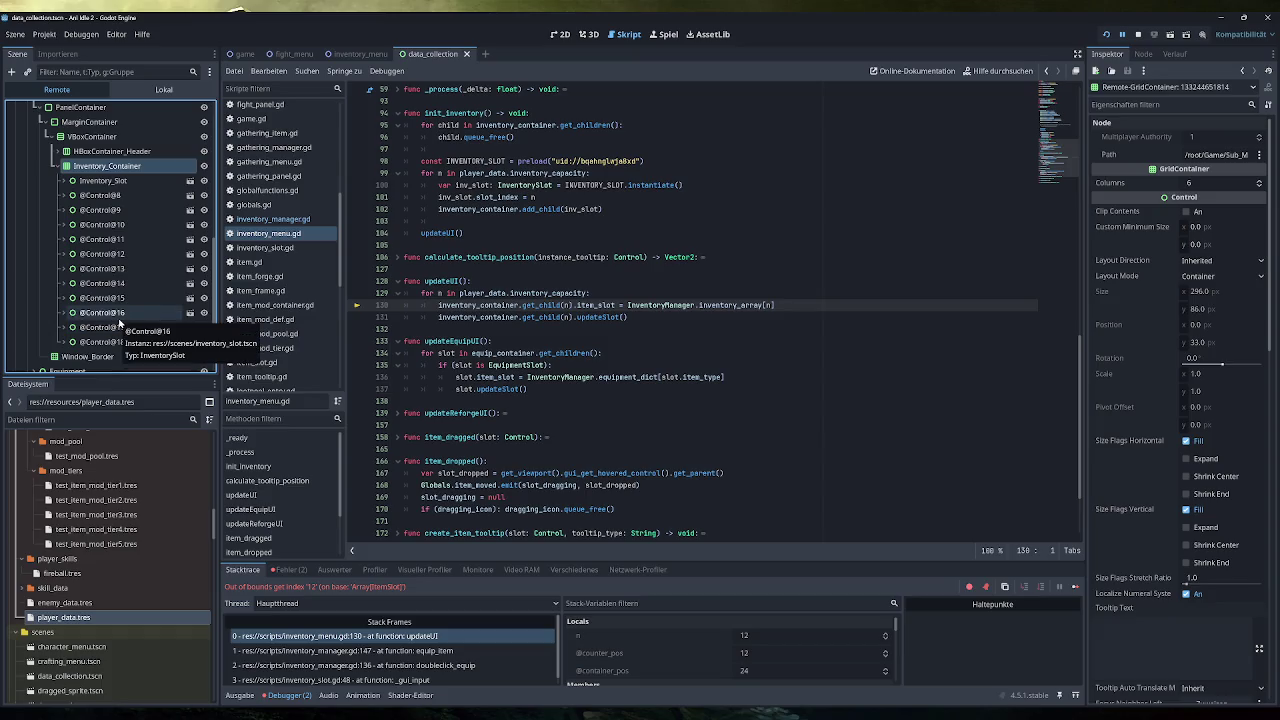
pyautogui.click(1138, 34)
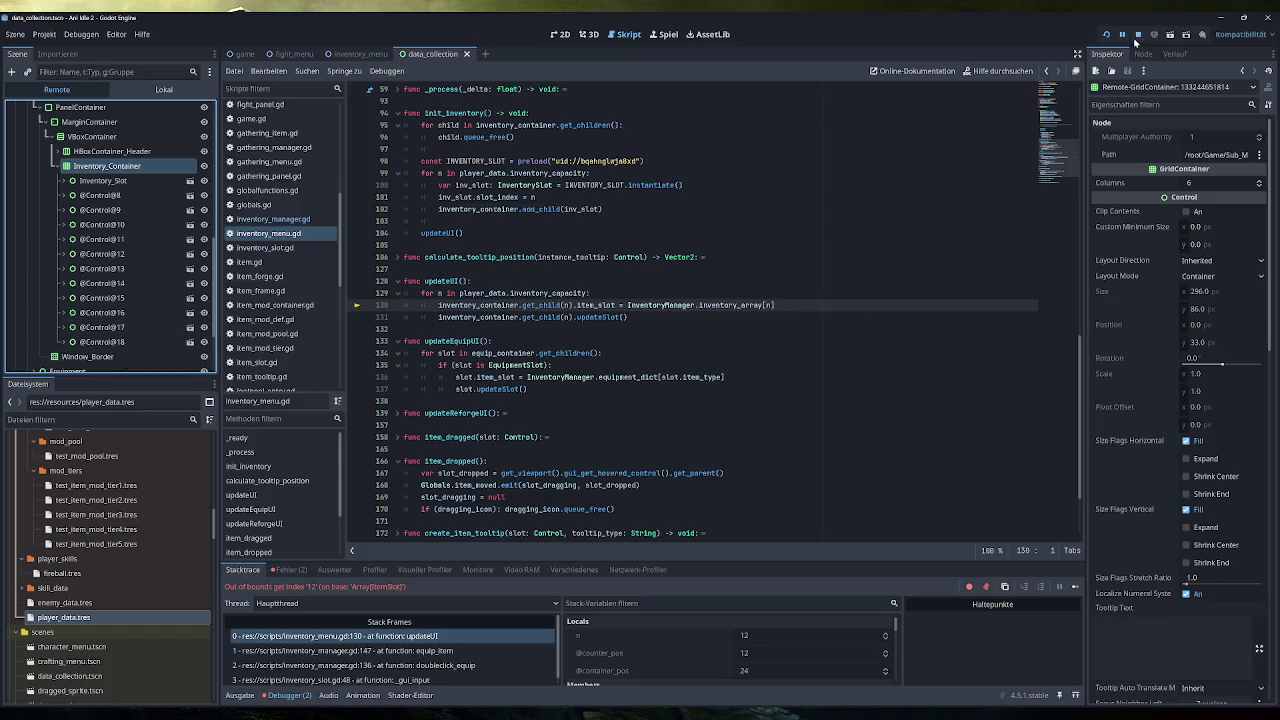
pyautogui.scroll(2, 714, 312)
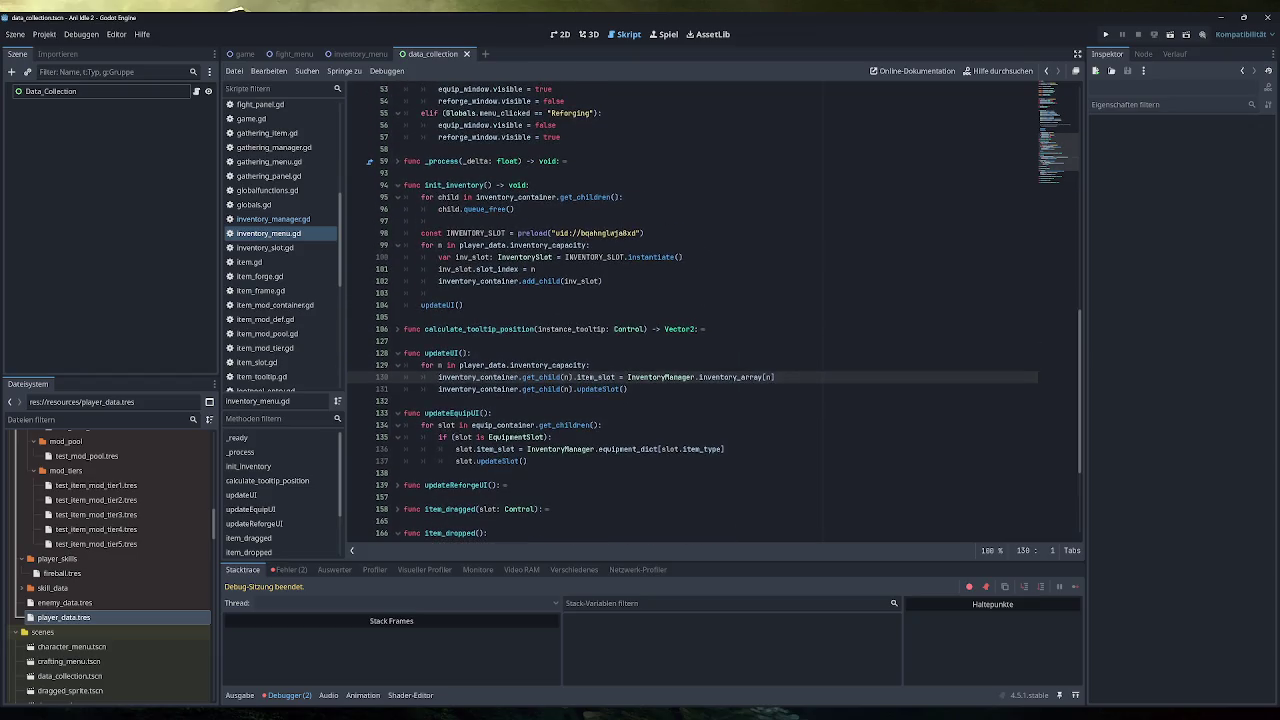
# Step: On line 99, add a print() call holding player_data.inventory_capacity copied from line 100
pyautogui.scroll(7, 714, 312)
pyautogui.scroll(-7, 714, 312)
pyautogui.scroll(1, 714, 312)
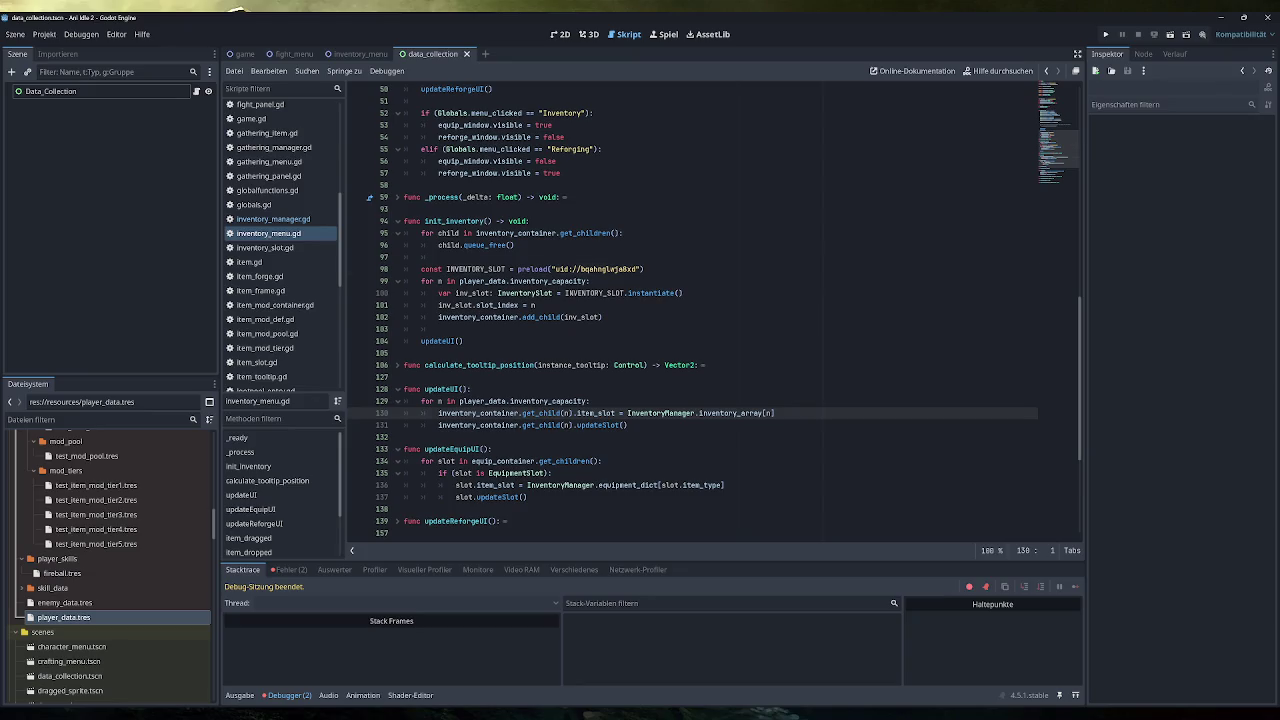
pyautogui.click(645, 269)
pyautogui.press('Return')
pyautogui.write('print')
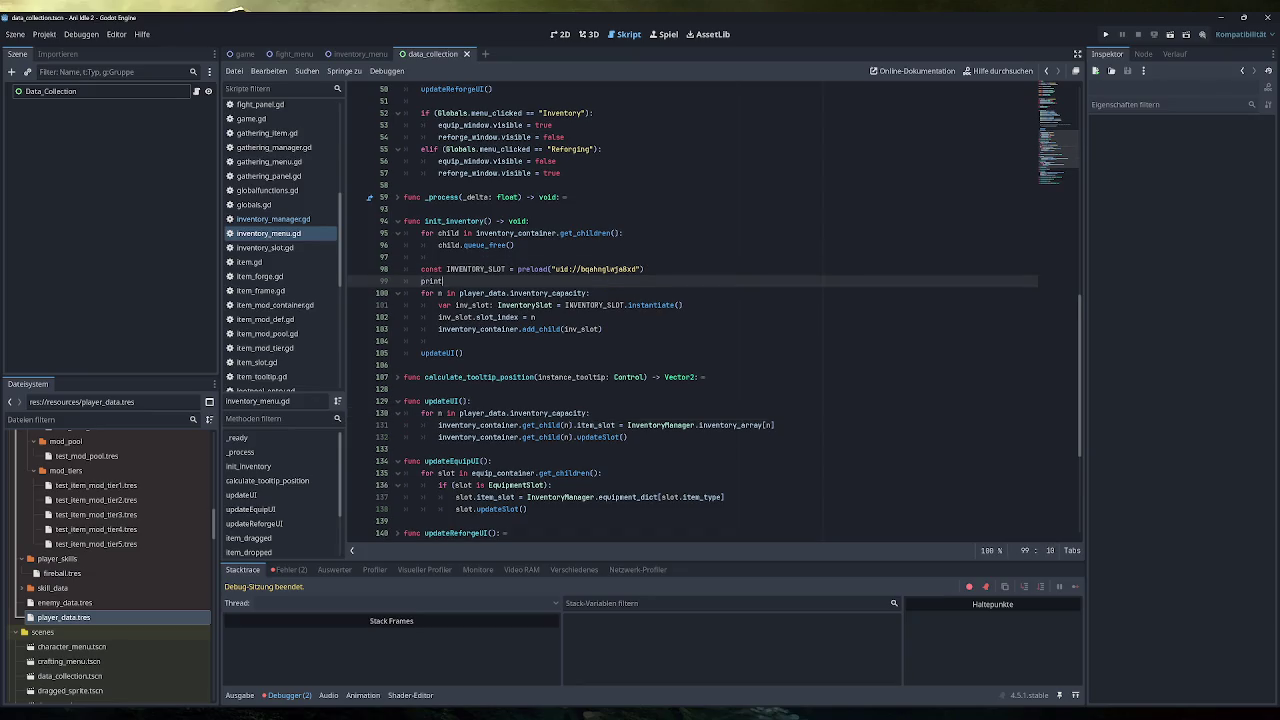
pyautogui.write('()')
pyautogui.moveTo(588, 293); pyautogui.dragTo(459, 293)
pyautogui.hotkey('ctrl', 'c')
pyautogui.click(444, 281)
pyautogui.hotkey('ctrl', 'v')
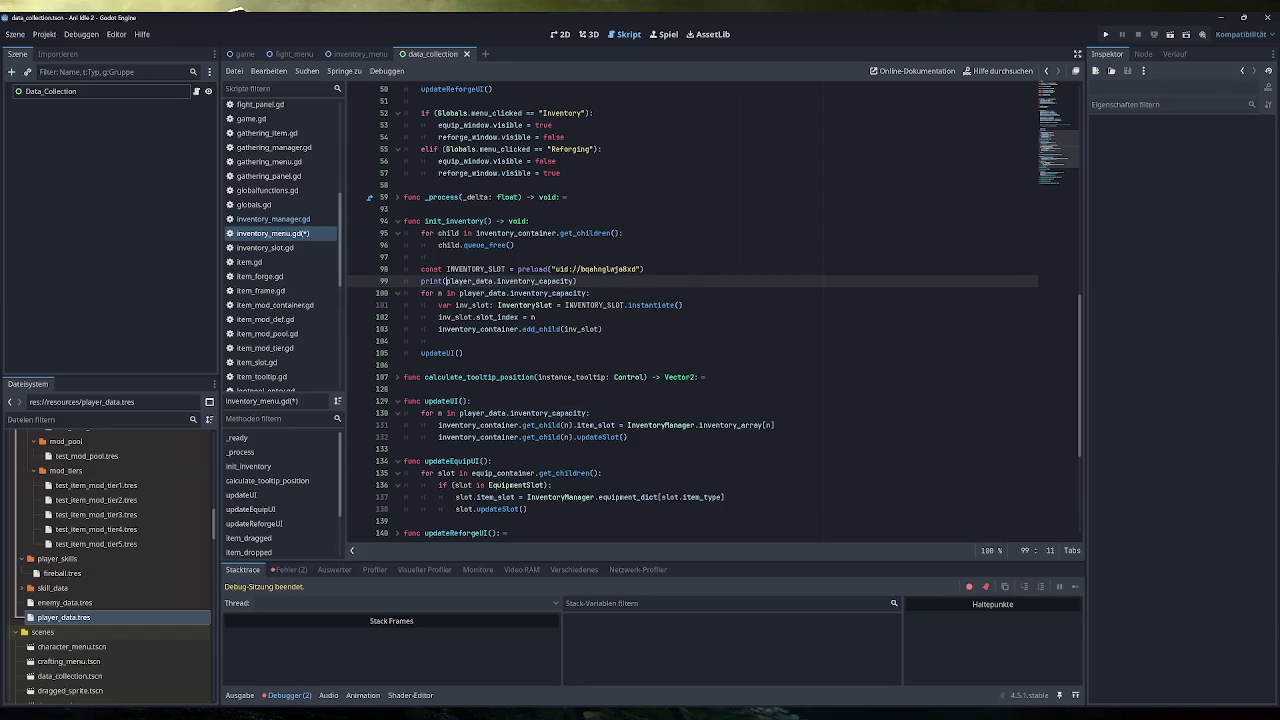
# Step: Finish it as print("Init Inv - Player Capacity:" + str(player_data.inventory_capacity)), save, and run
pyautogui.write('"Init In')
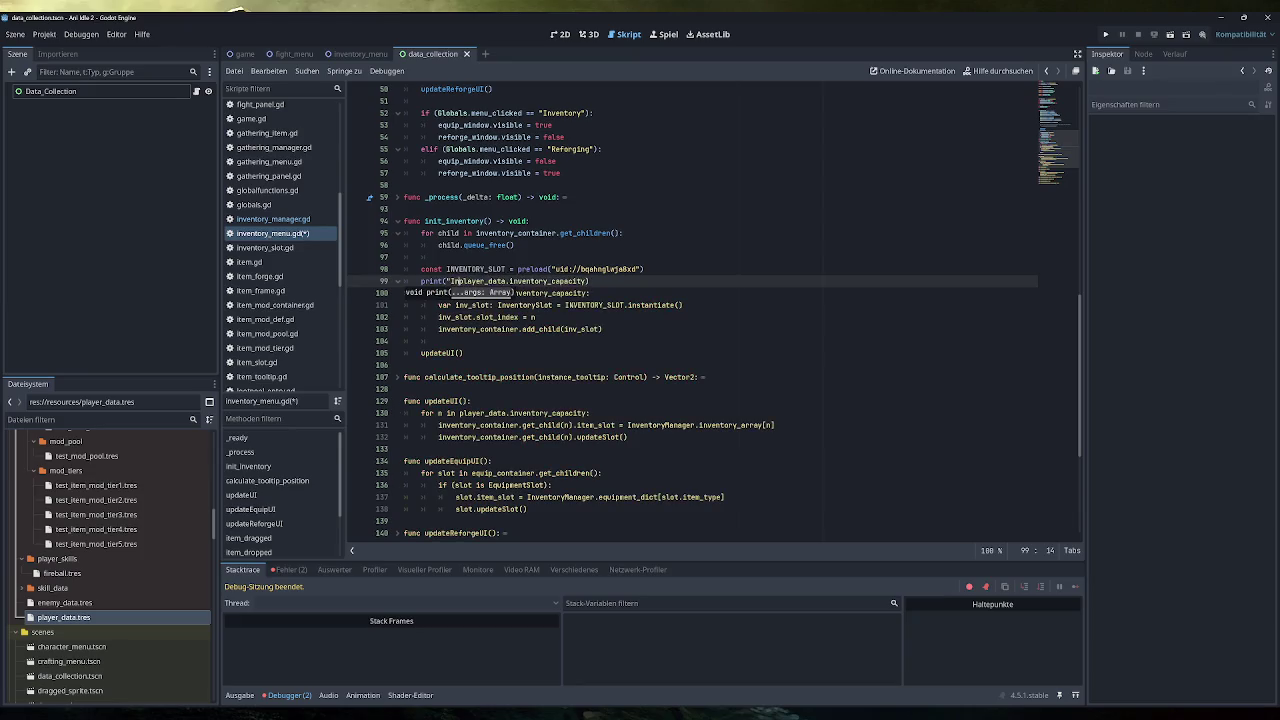
pyautogui.write('v - Pla')
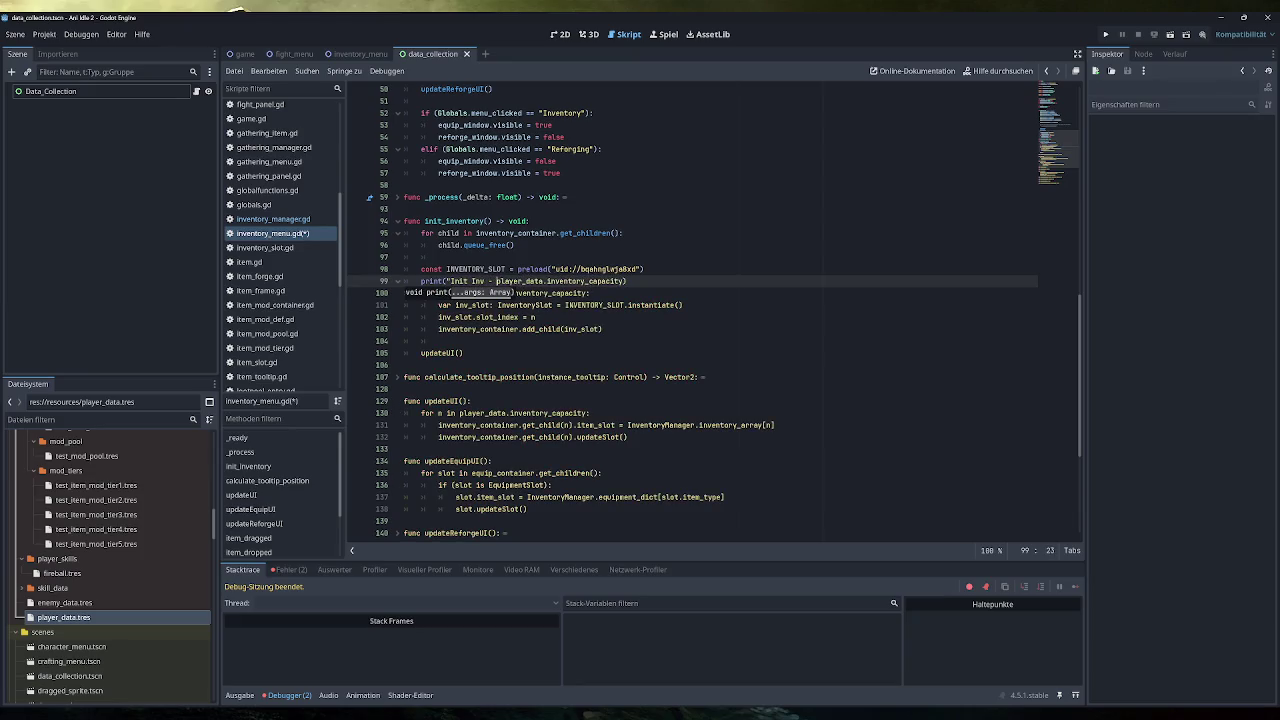
pyautogui.write('yer Capaci')
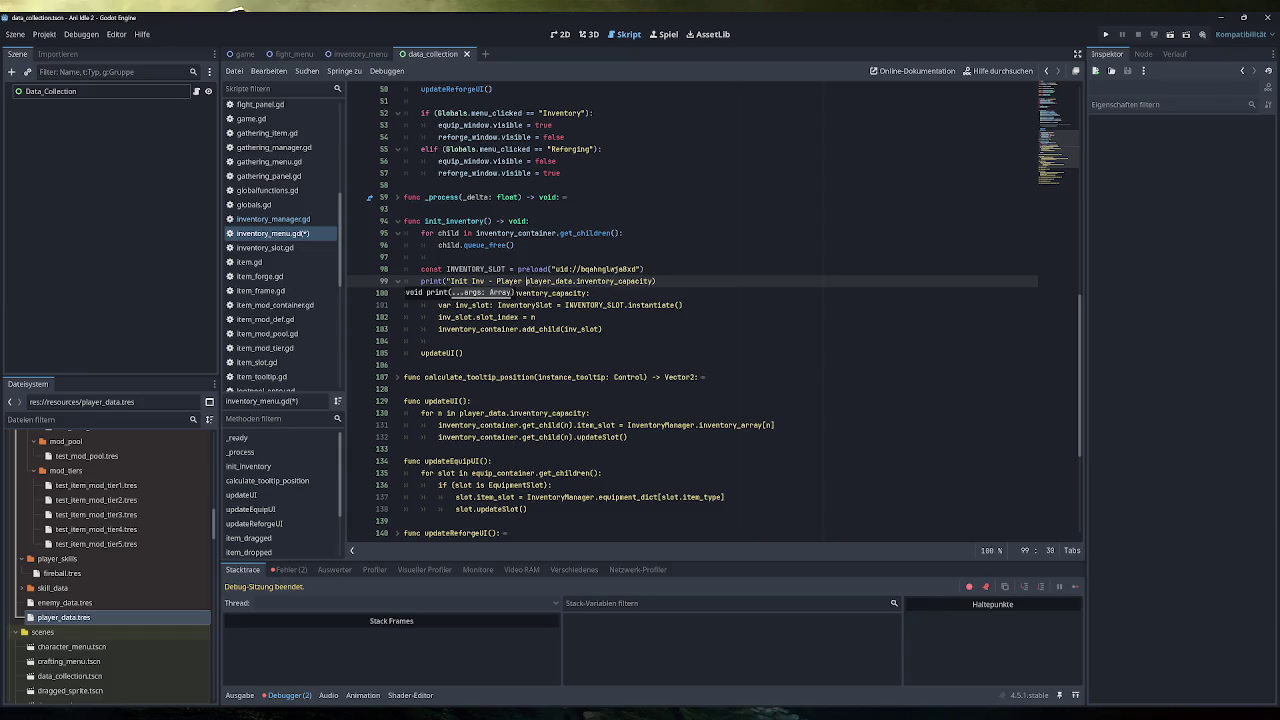
pyautogui.write('ty":')
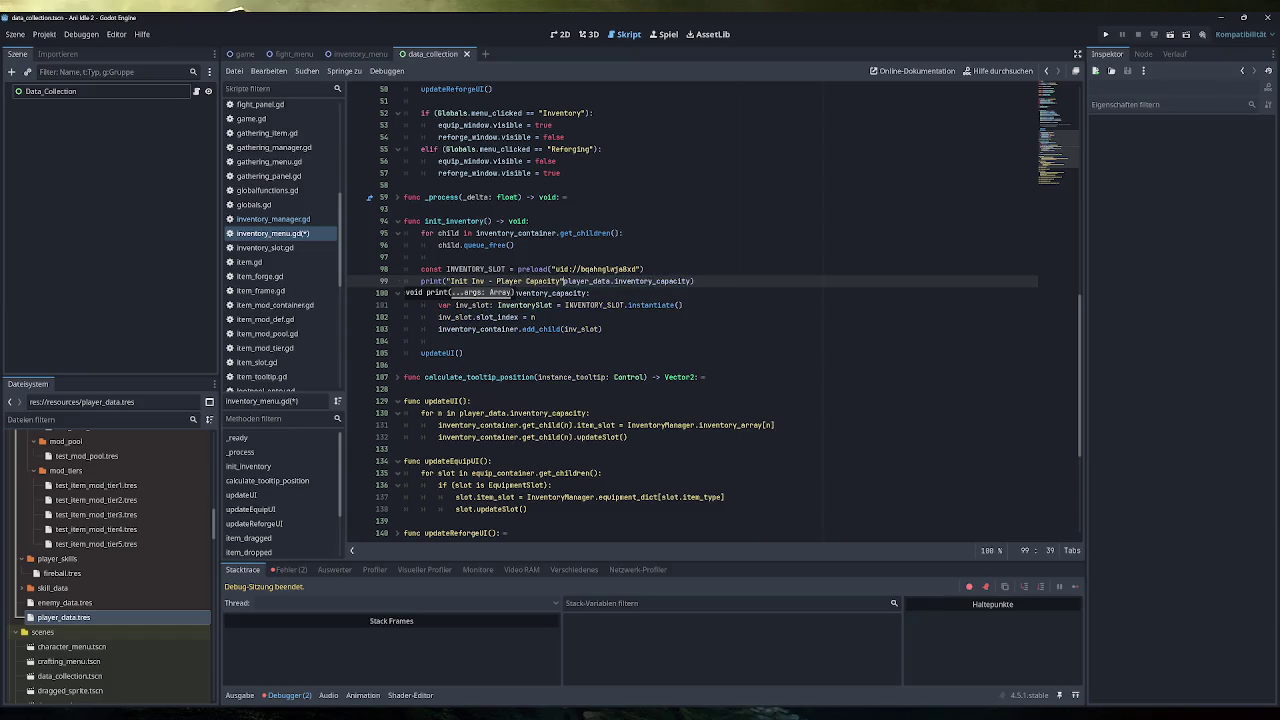
pyautogui.press('BackSpace')
pyautogui.press('BackSpace')
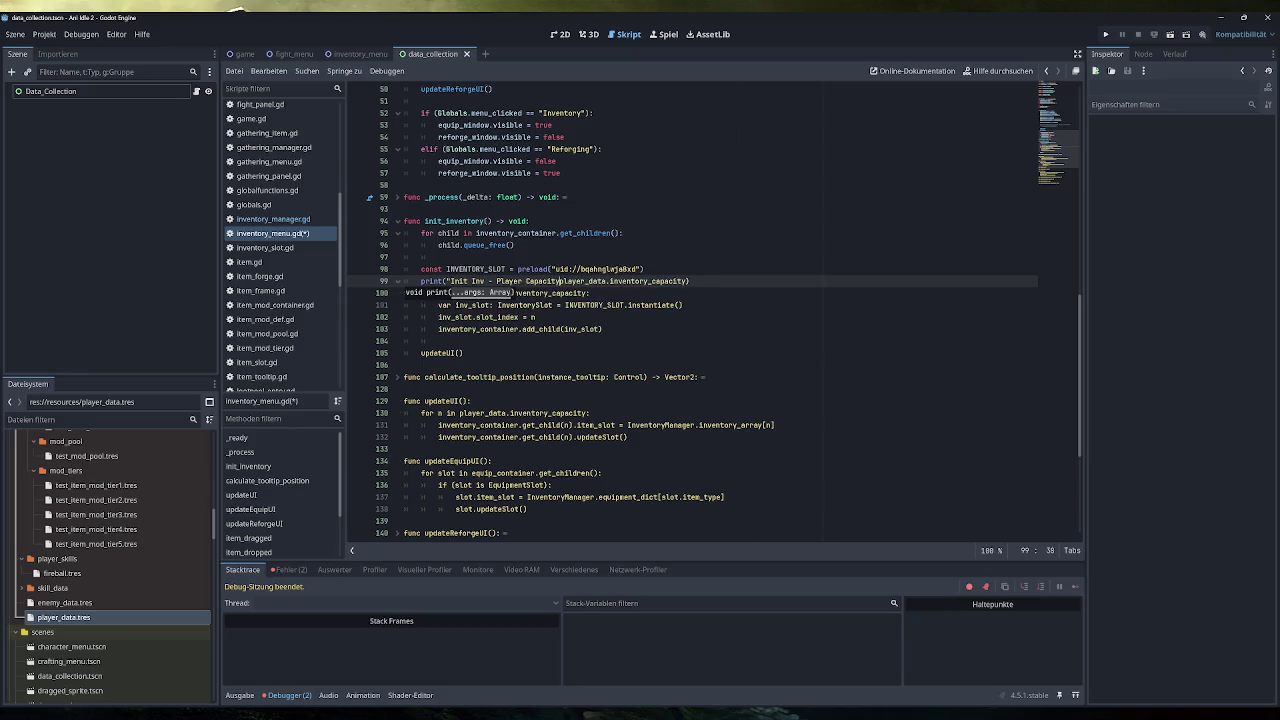
pyautogui.write(':"')
pyautogui.write(' + str(')
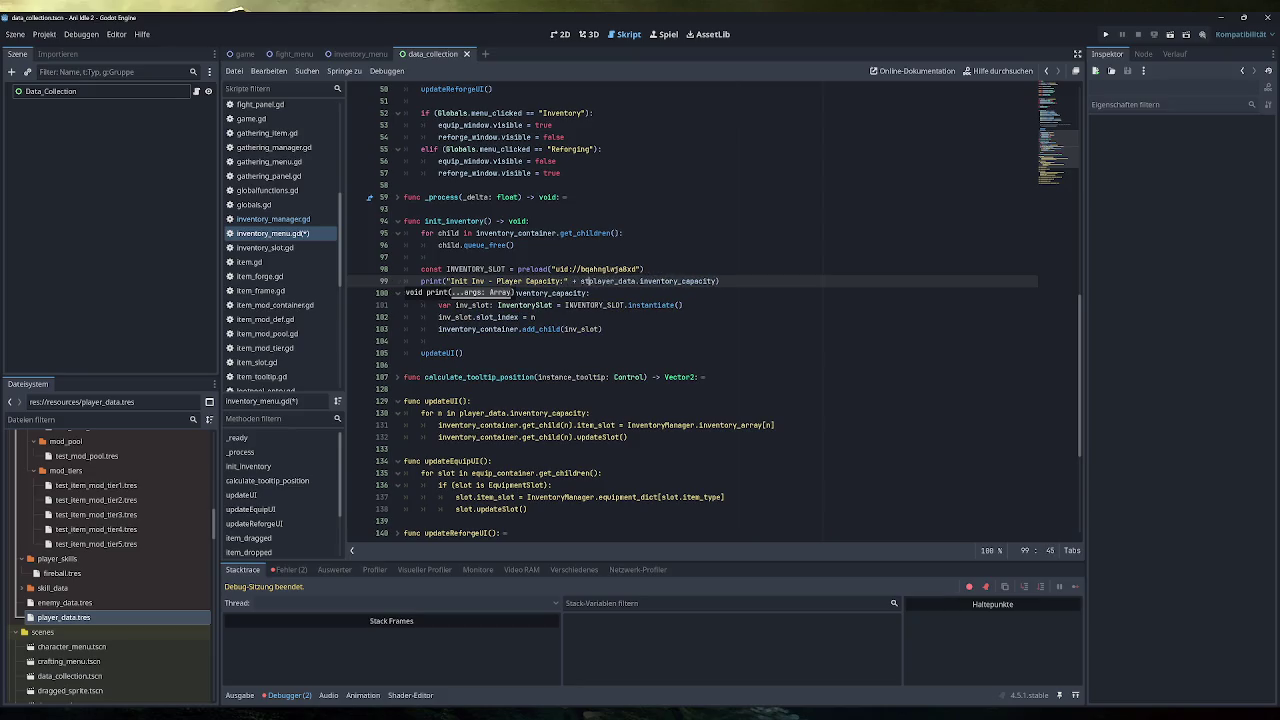
pyautogui.press('End')
pyautogui.write(')')
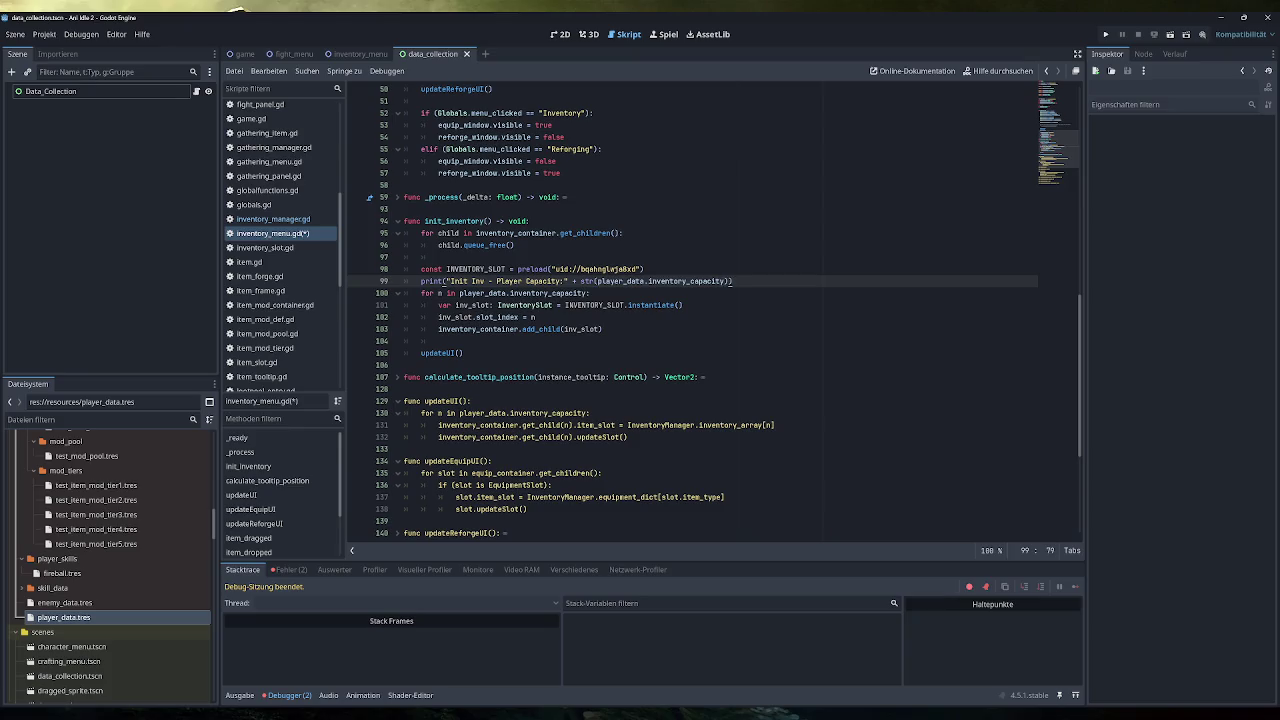
pyautogui.press('End')
pyautogui.write(')')
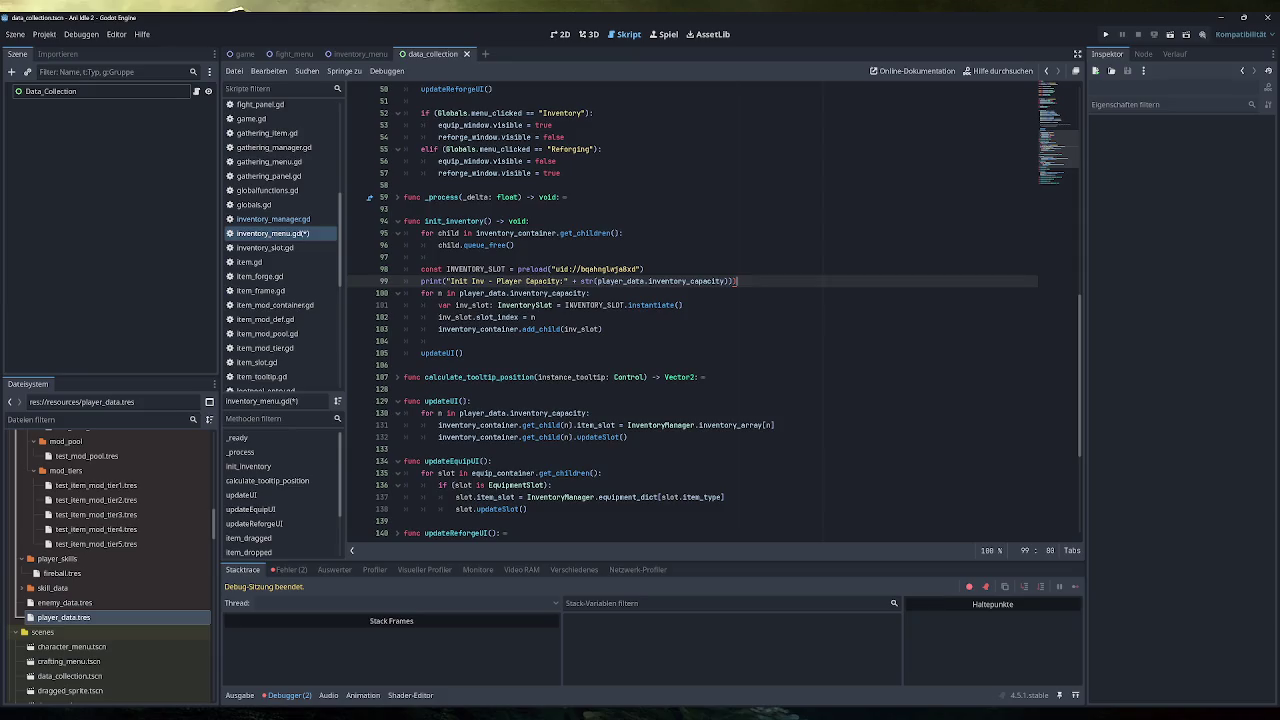
pyautogui.press('BackSpace')
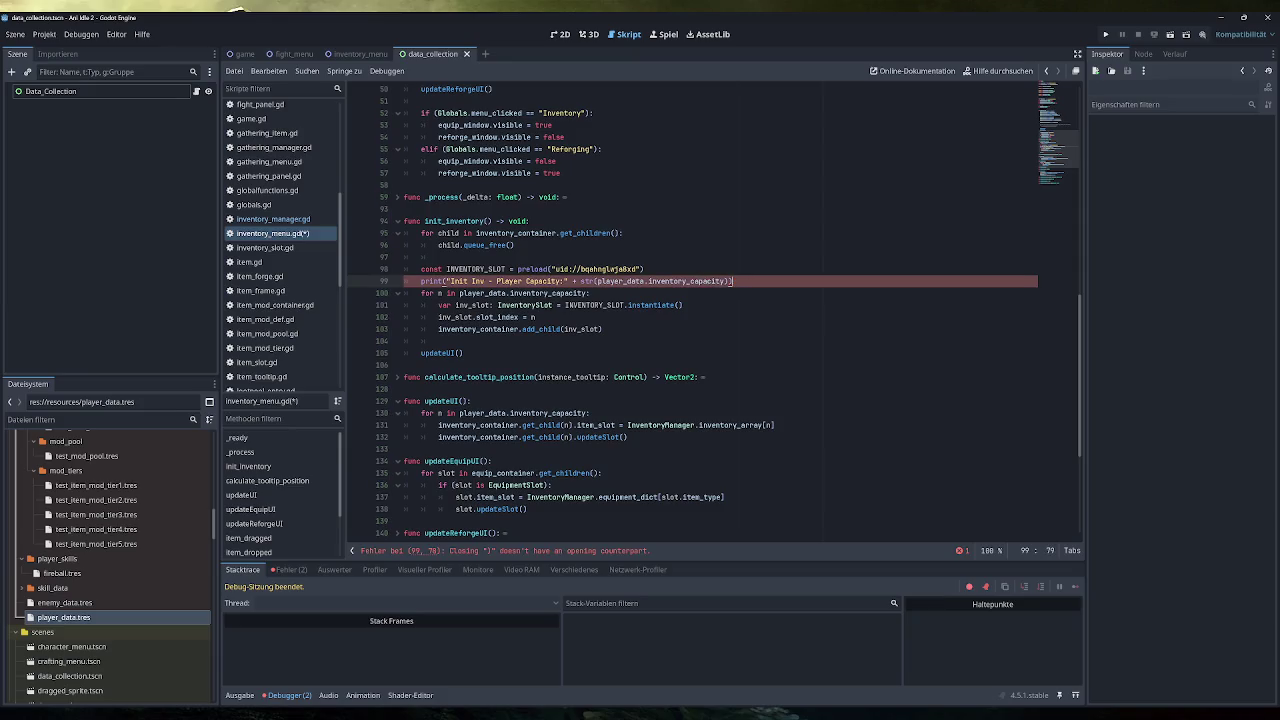
pyautogui.hotkey('ctrl', 's')
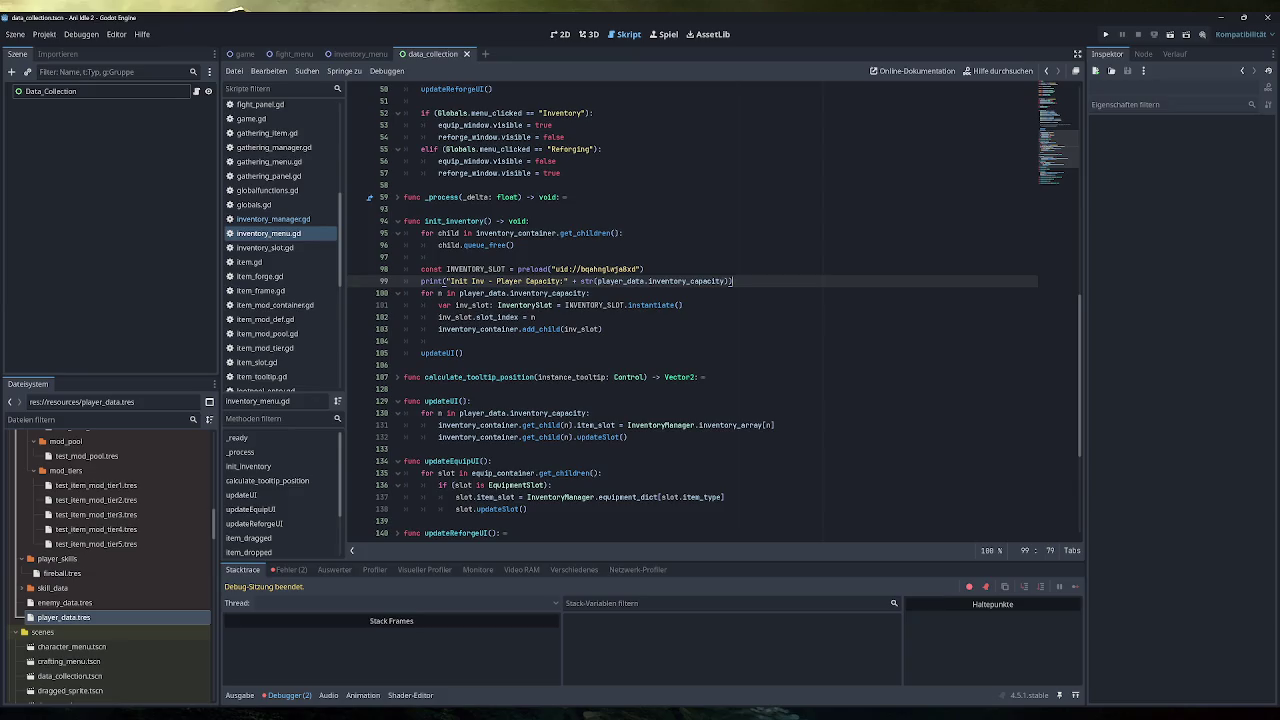
pyautogui.click(1105, 34)
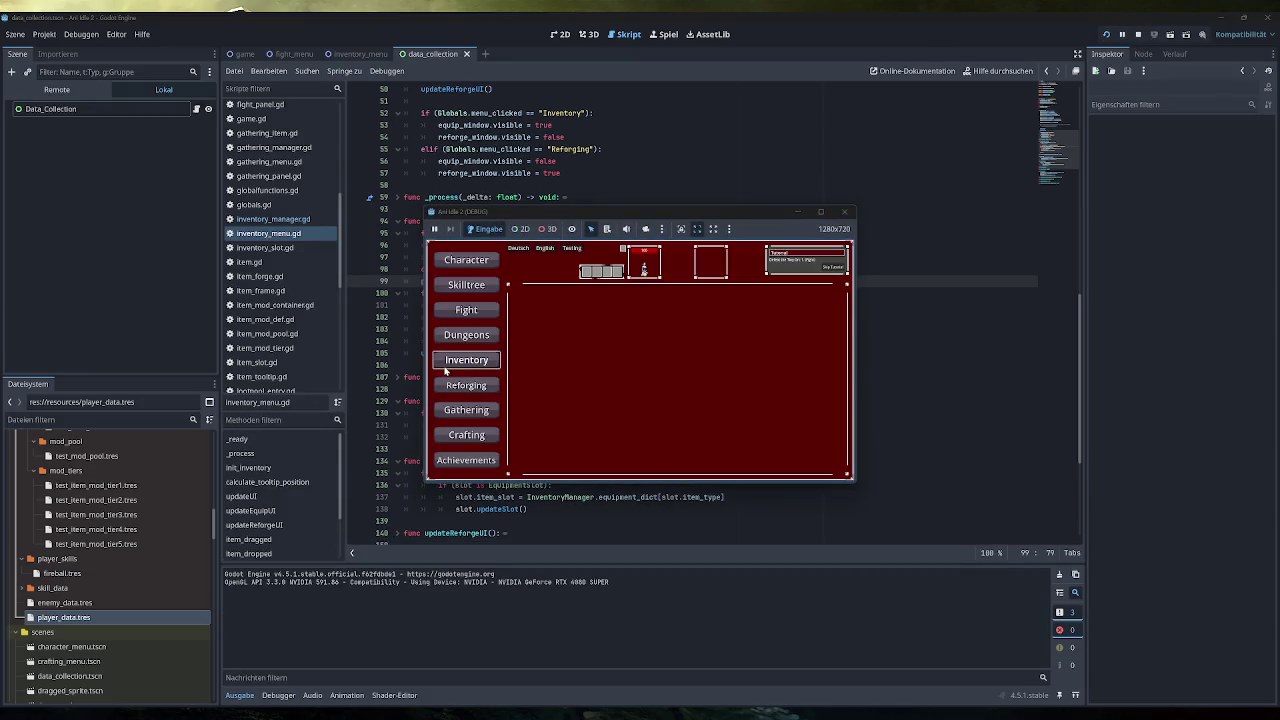
# Step: Fill the inventory via Testing and equip the Simple Backpack, confirming capacity 12 logged, then stop
pyautogui.click(446, 368)
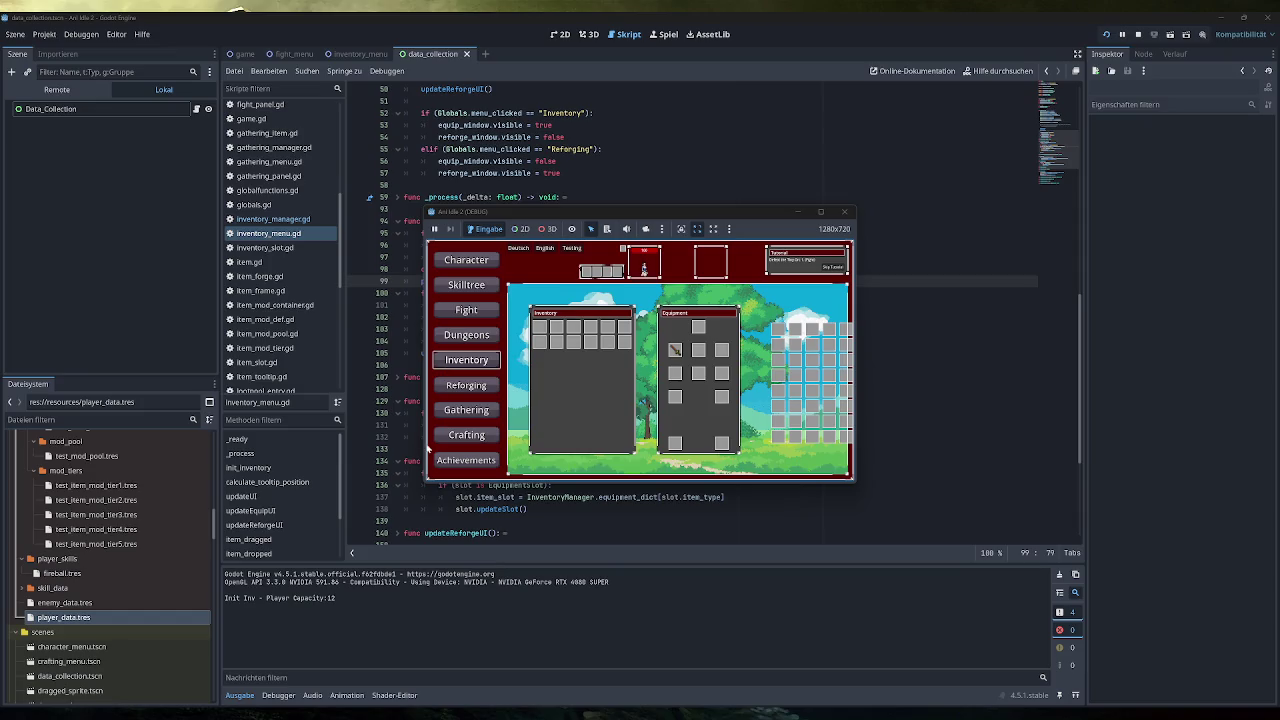
pyautogui.click(568, 248)
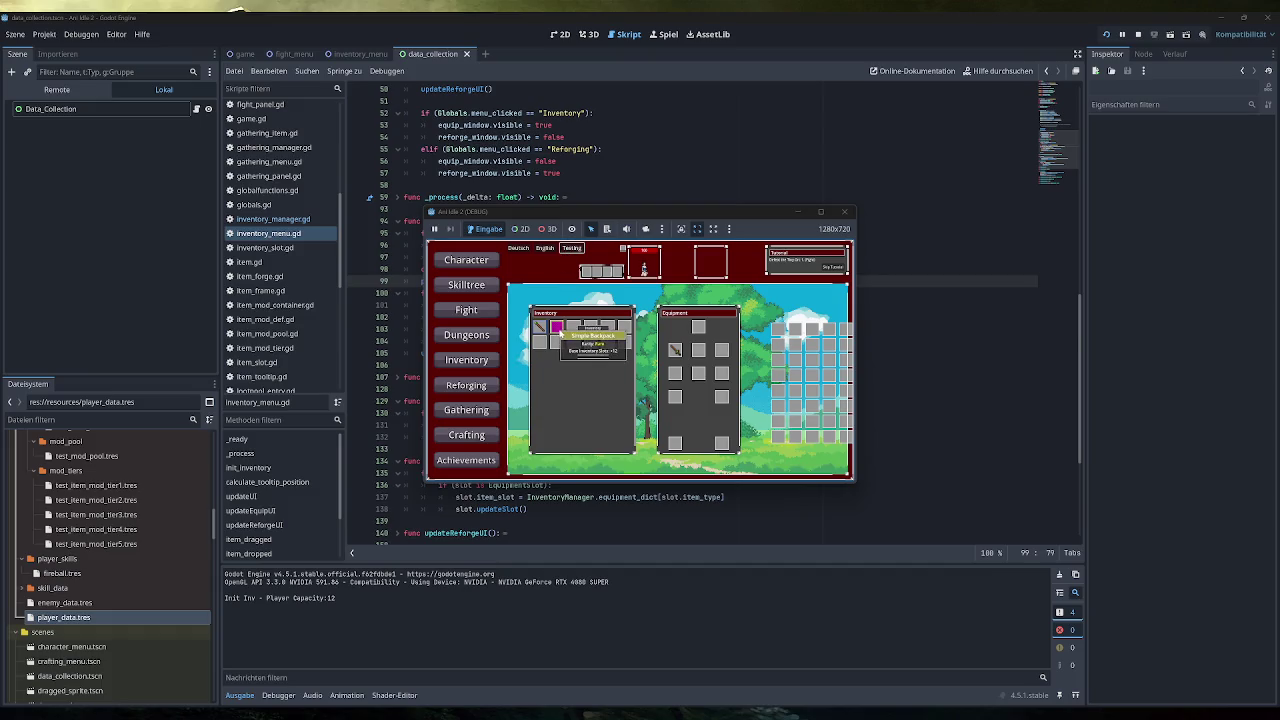
pyautogui.doubleClick(558, 329)
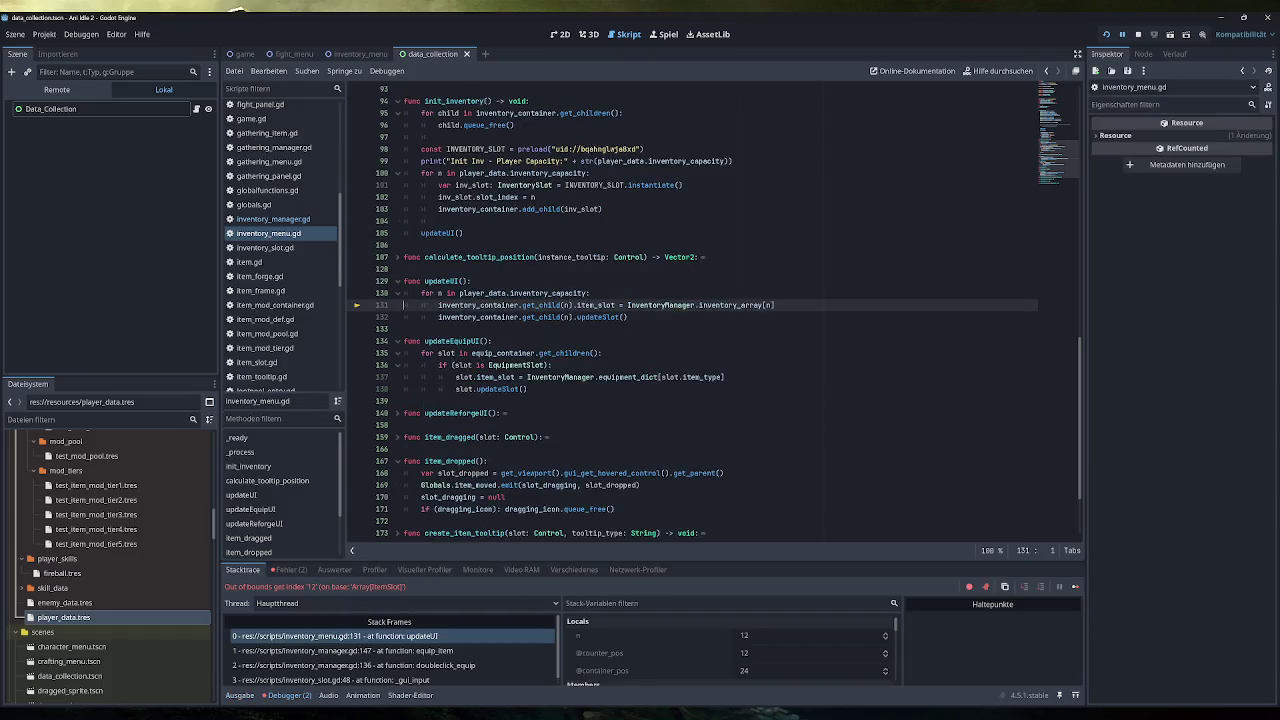
pyautogui.click(240, 695)
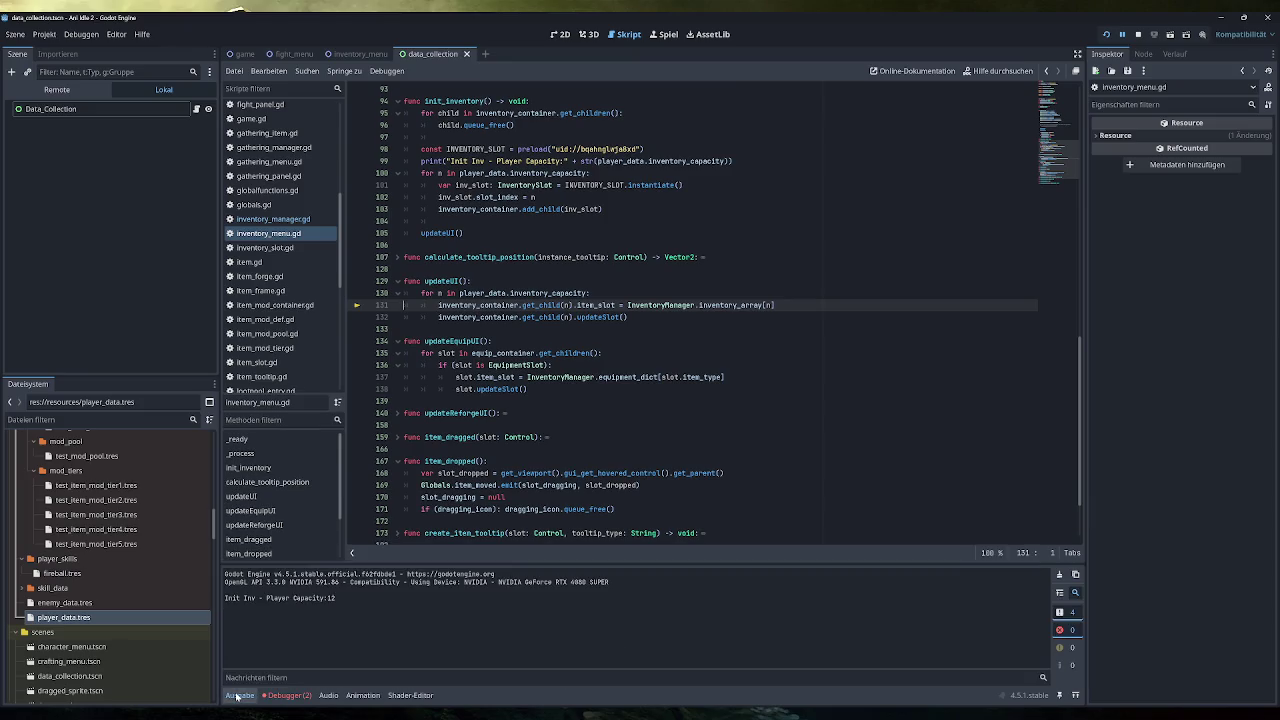
pyautogui.click(274, 695)
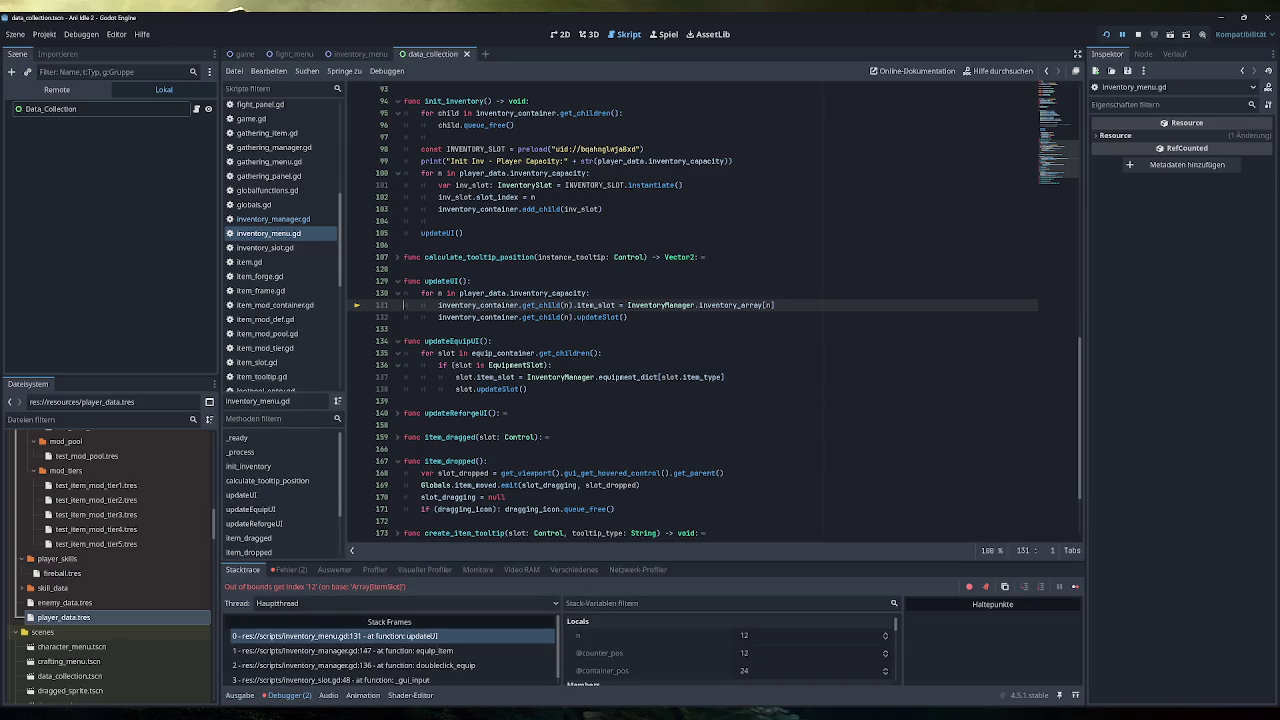
pyautogui.scroll(1, 715, 311)
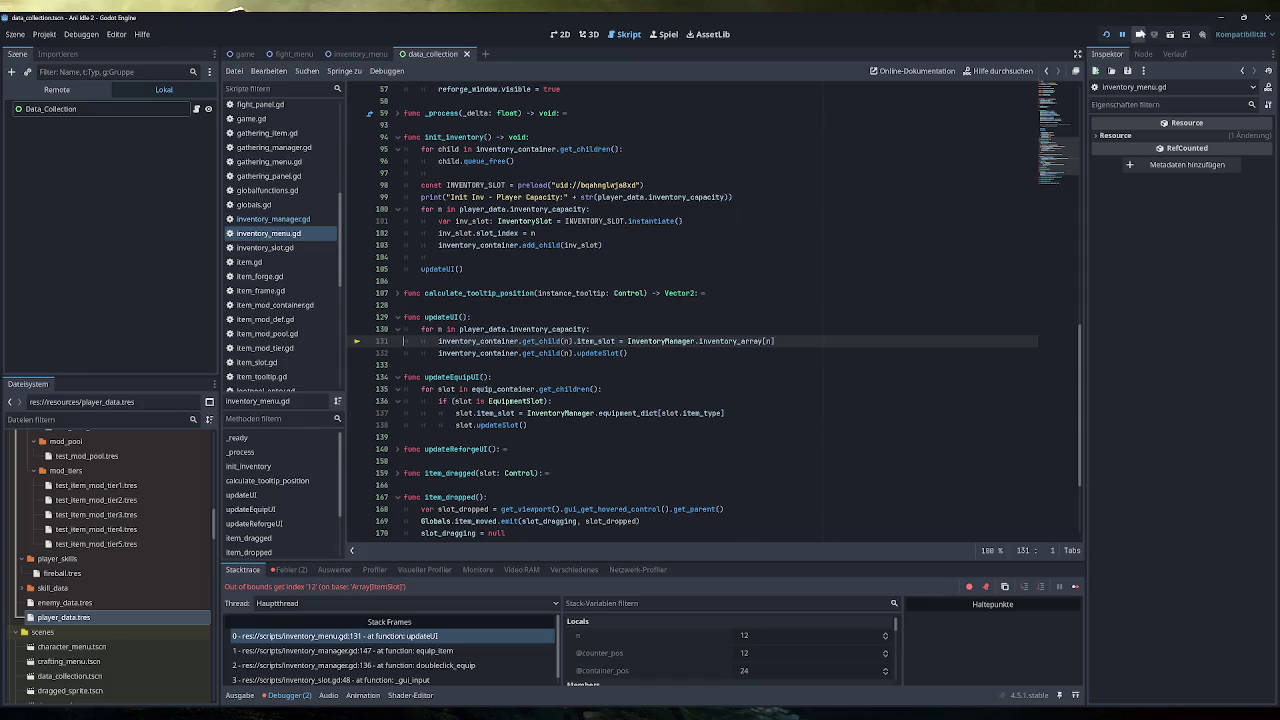
pyautogui.click(1138, 34)
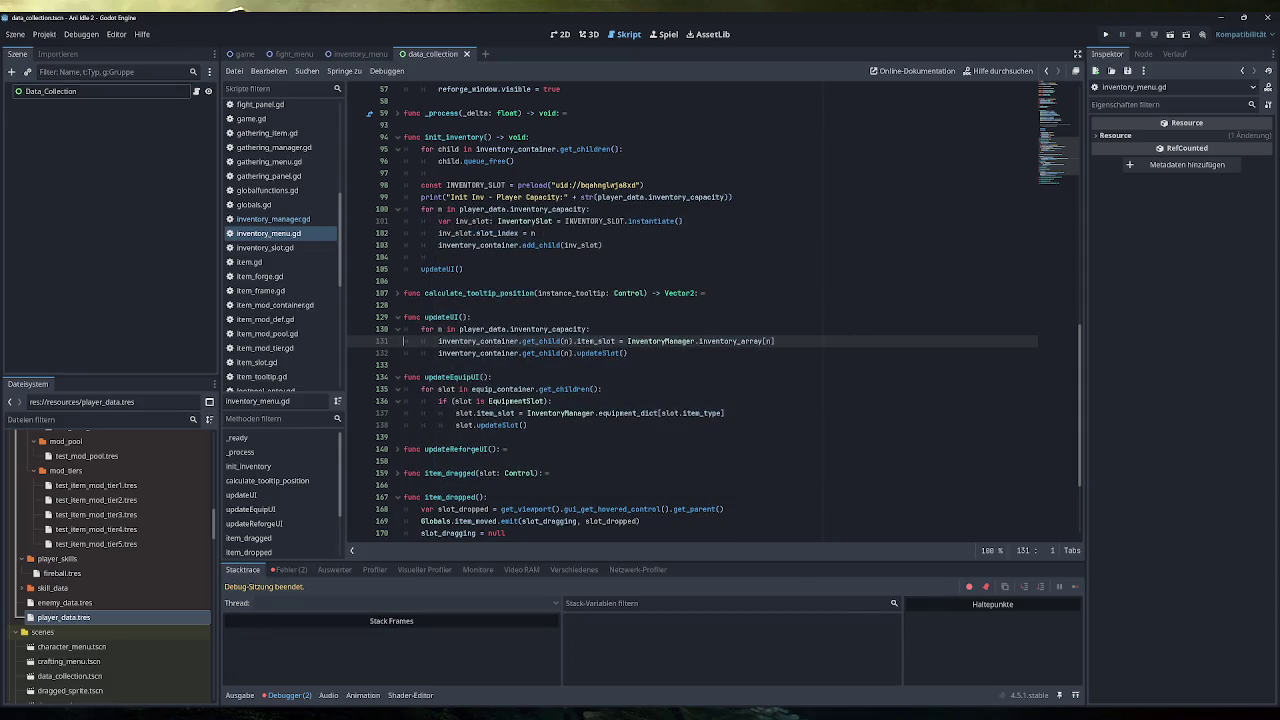
pyautogui.moveTo(478, 353)
pyautogui.scroll(13, 478, 358)
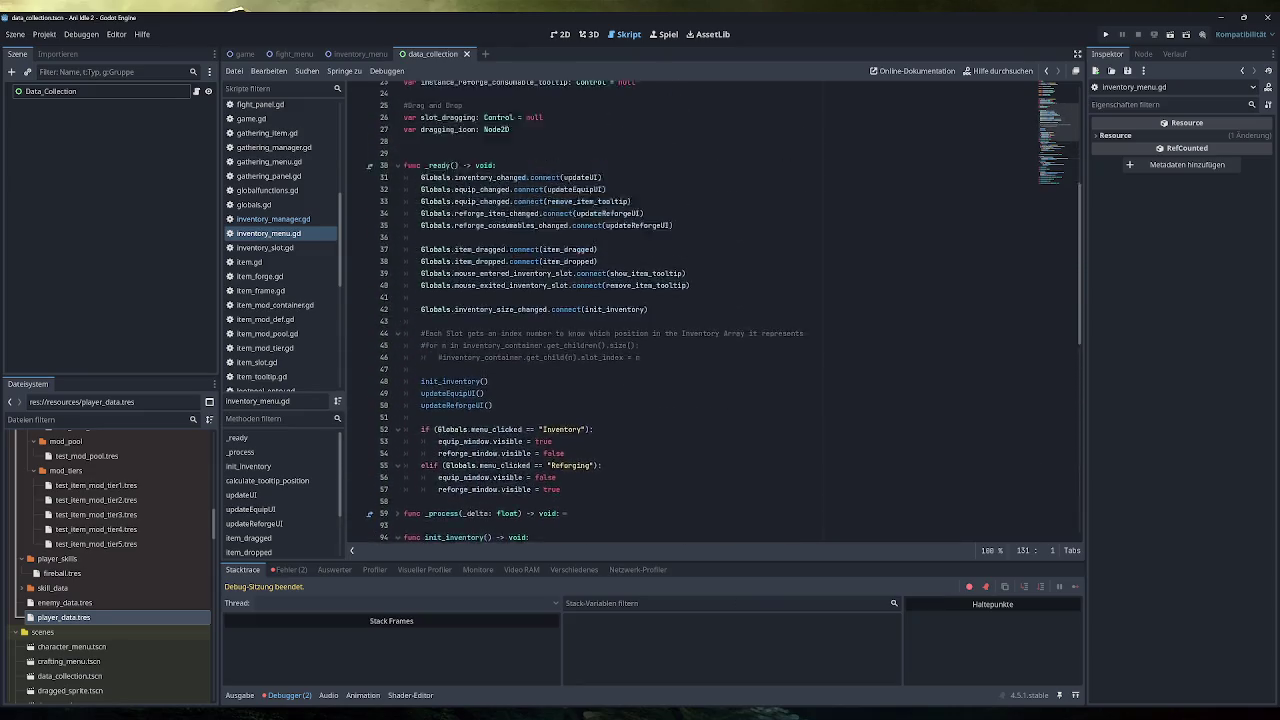
pyautogui.moveTo(672, 345)
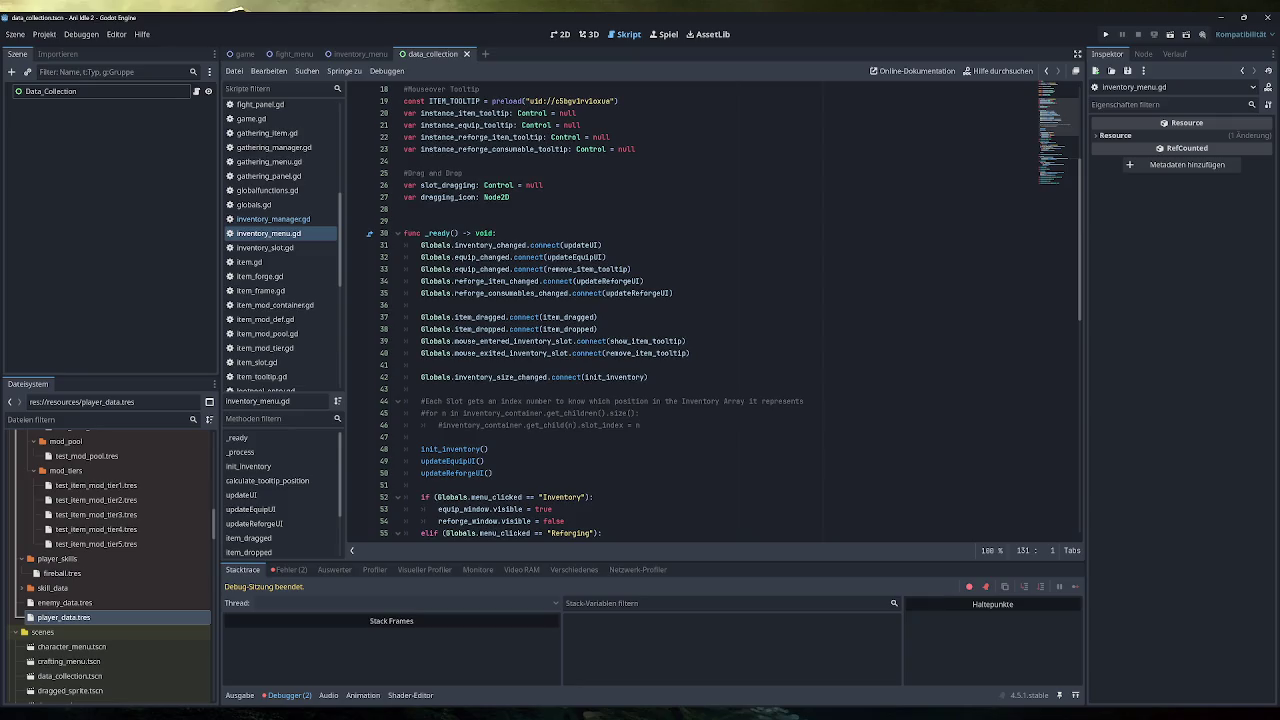
pyautogui.click(303, 219)
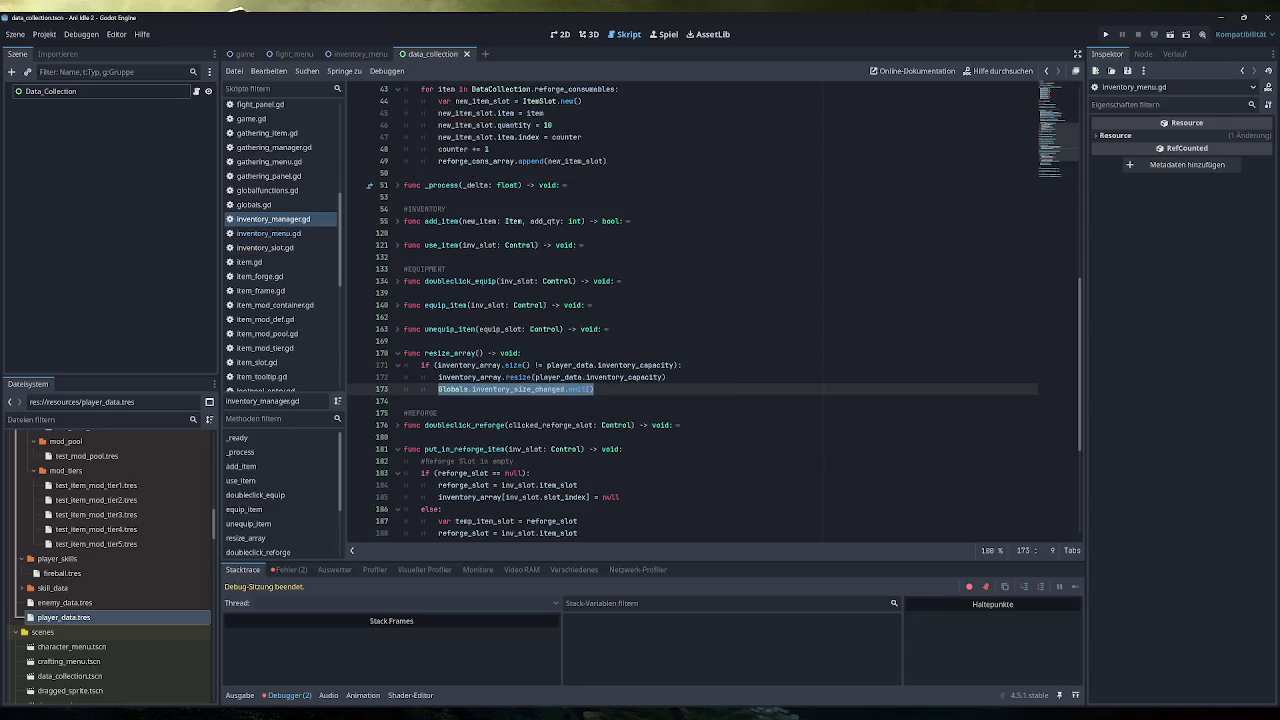
pyautogui.scroll(-4, 715, 312)
pyautogui.scroll(-2, 715, 312)
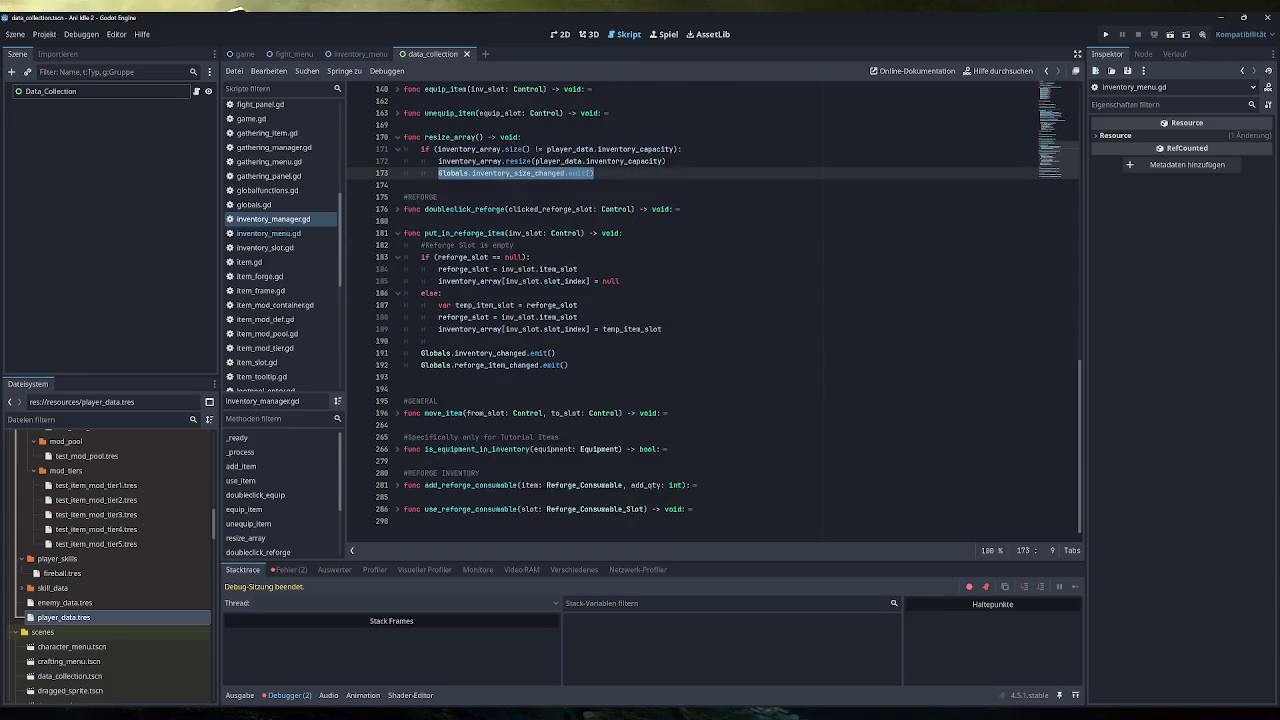
pyautogui.scroll(7, 715, 312)
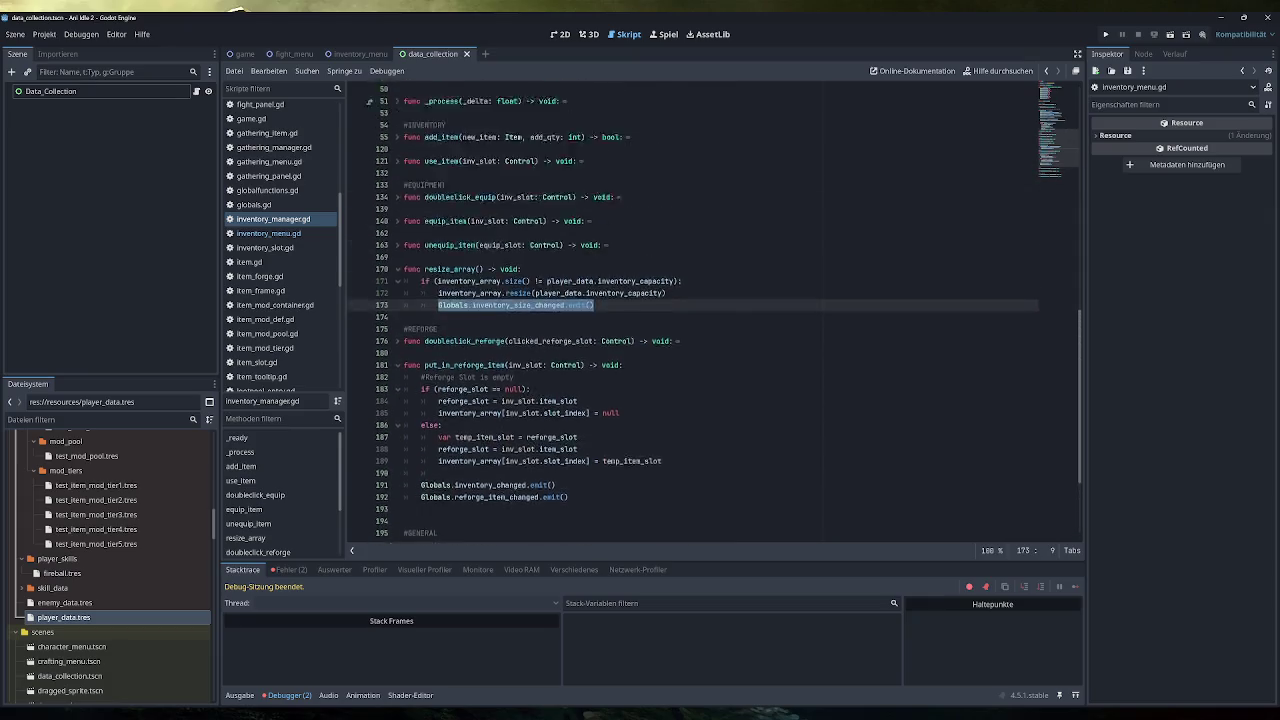
pyautogui.click(398, 341)
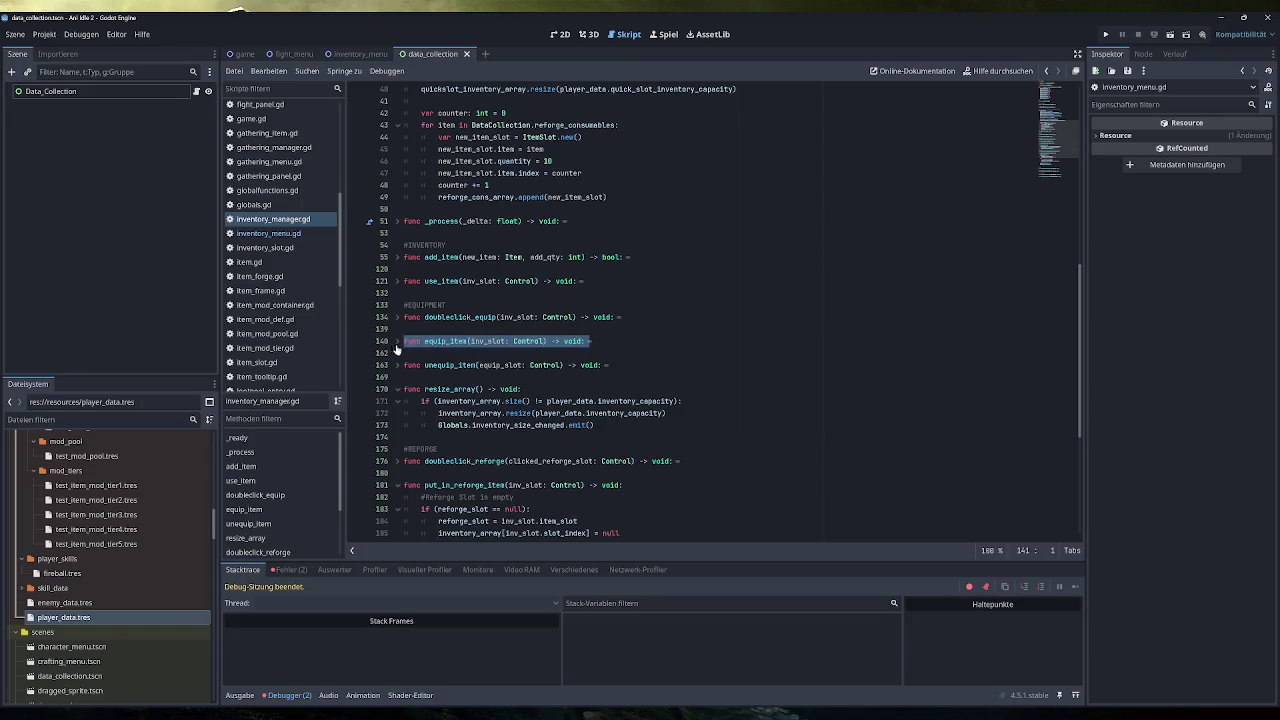
pyautogui.click(397, 341)
pyautogui.scroll(-3, 400, 356)
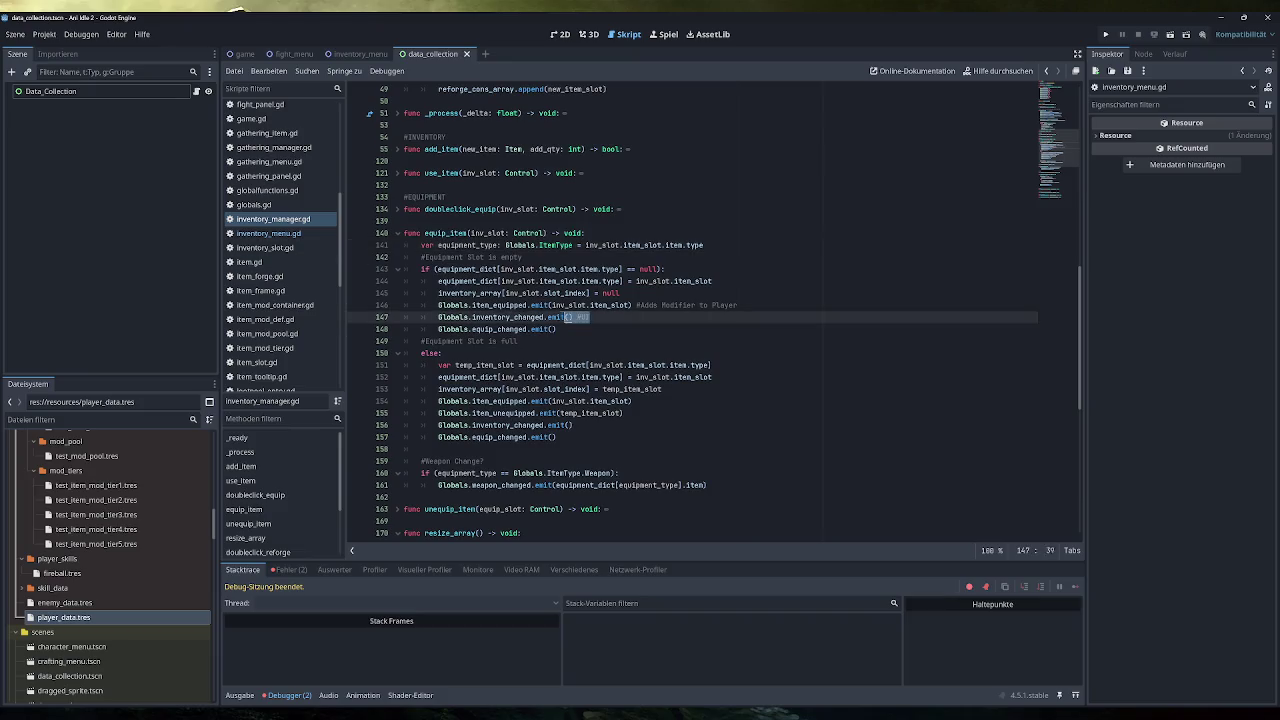
pyautogui.click(286, 236)
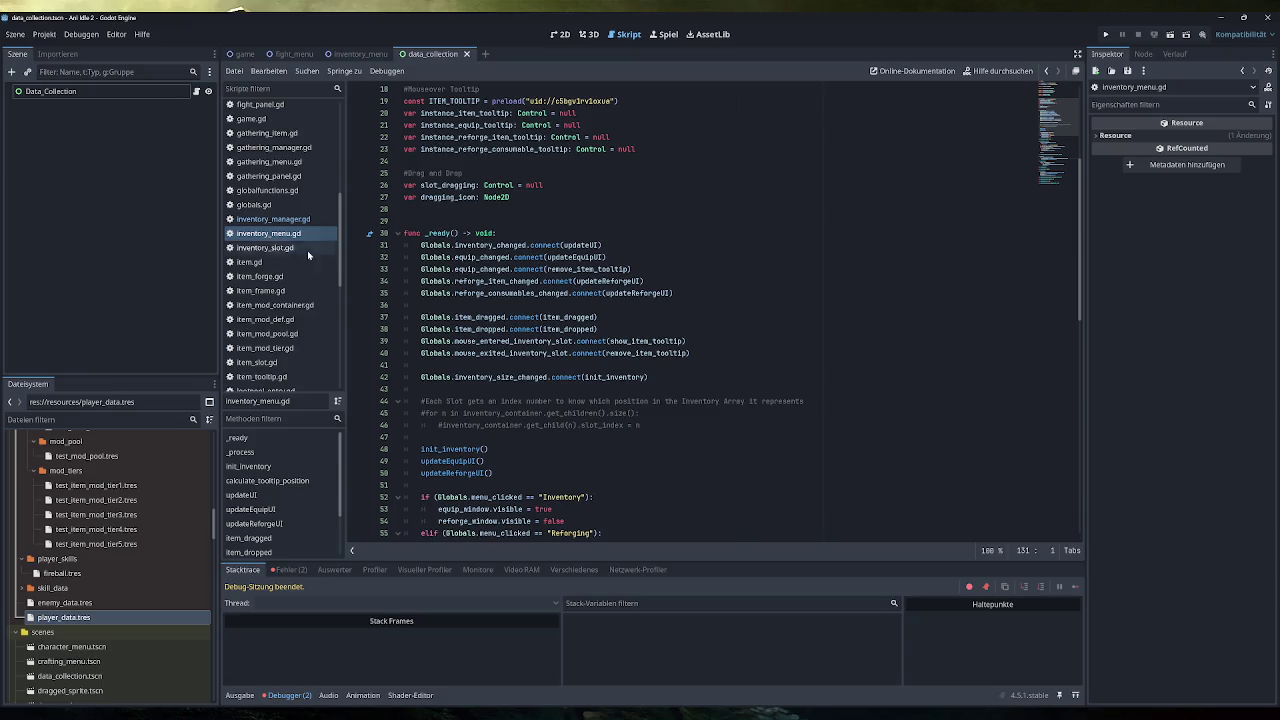
pyautogui.scroll(-4, 700, 310)
pyautogui.scroll(-8, 700, 310)
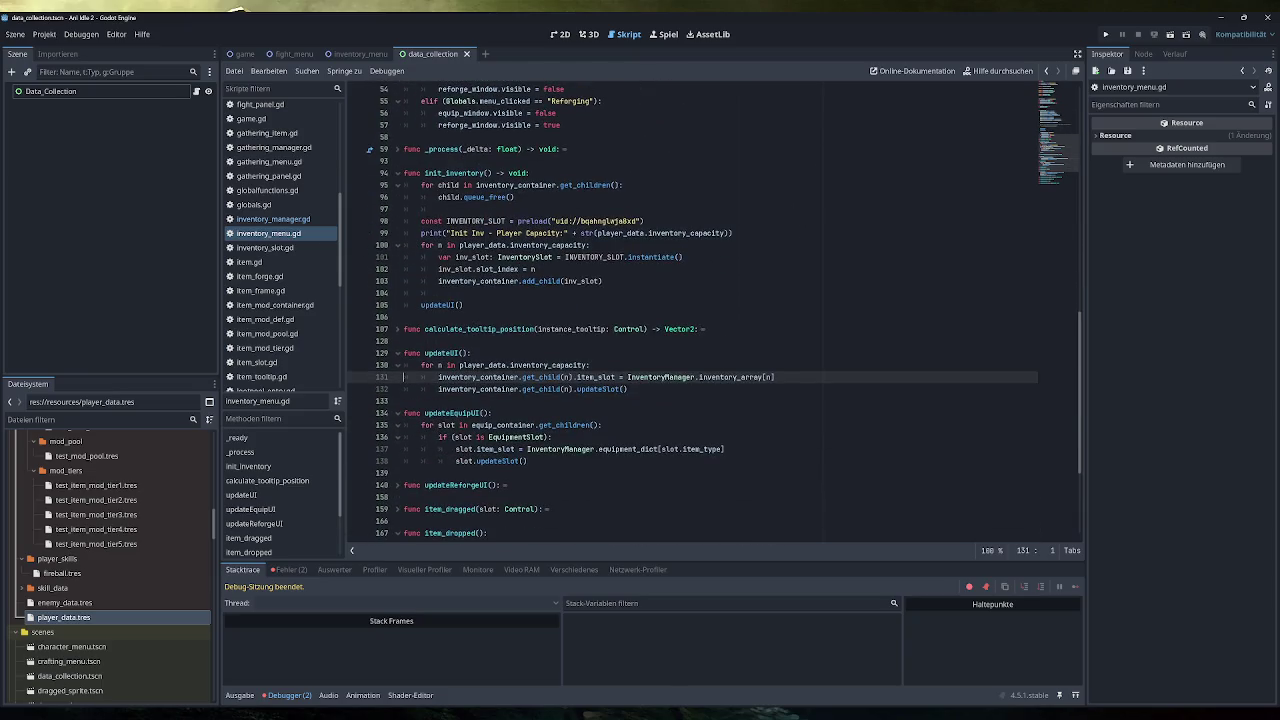
pyautogui.scroll(2, 714, 312)
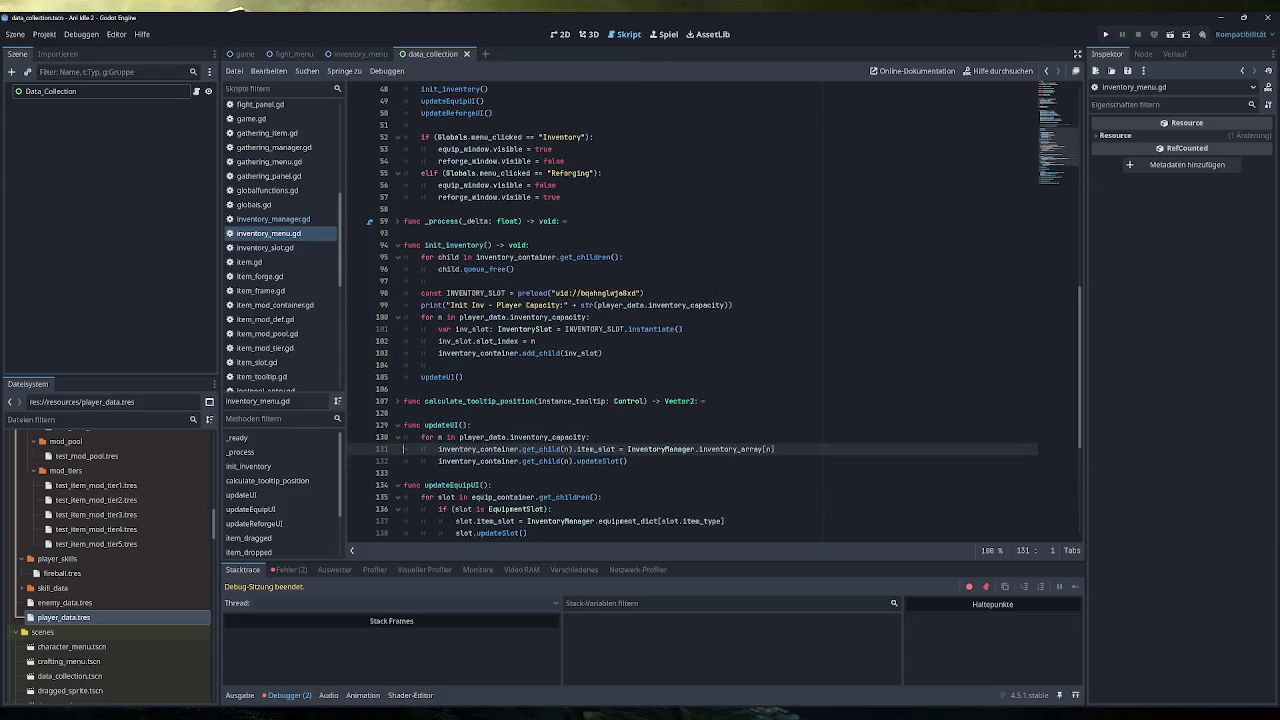
pyautogui.scroll(-1, 715, 311)
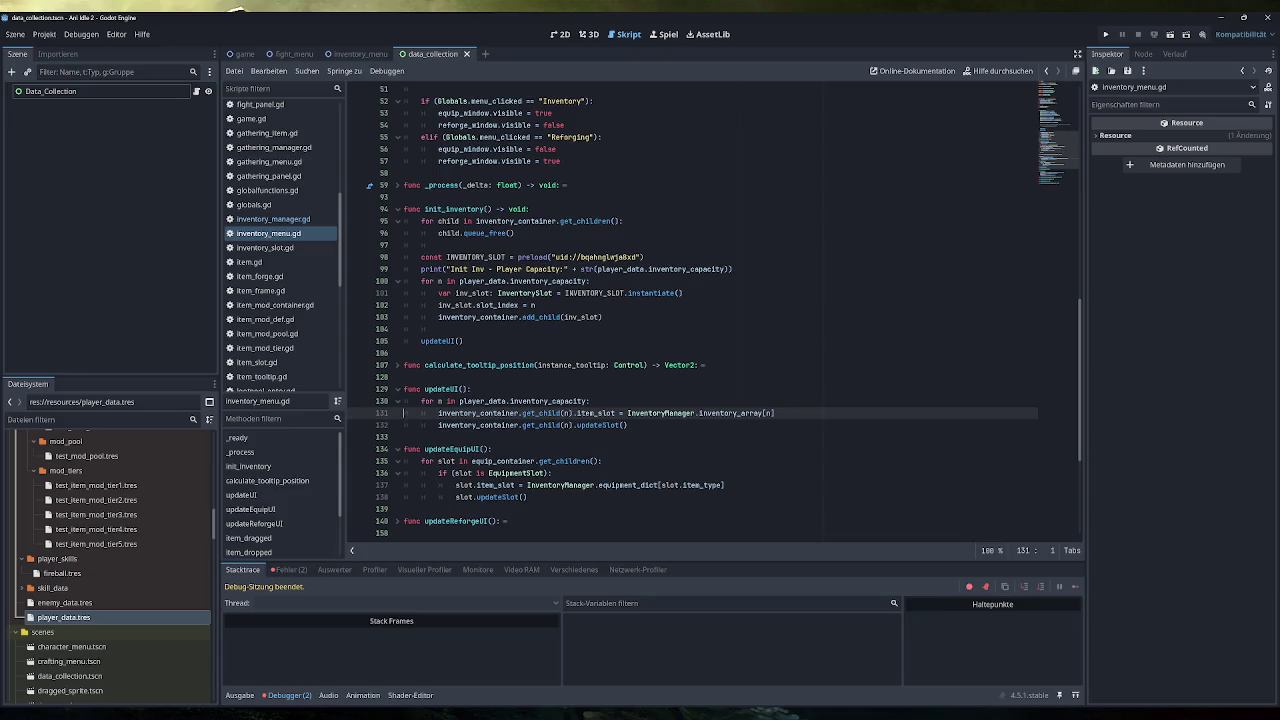
pyautogui.scroll(5, 715, 310)
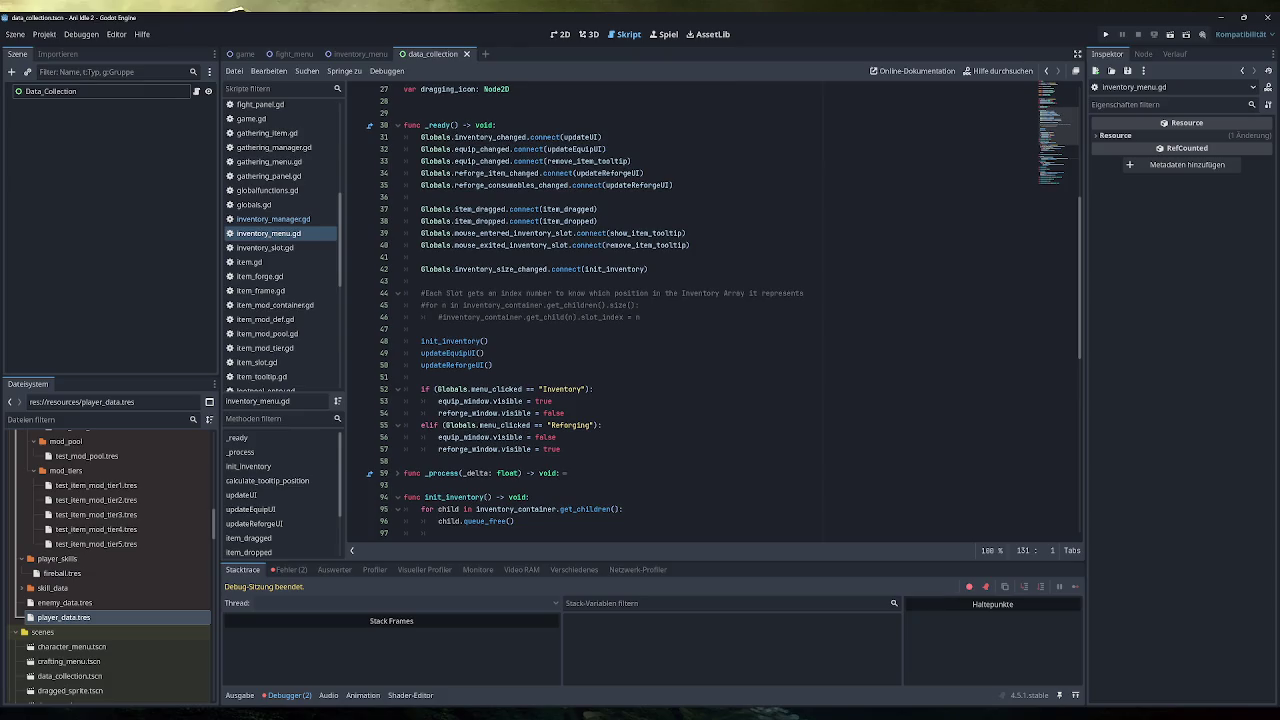
pyautogui.moveTo(602, 137); pyautogui.dragTo(420, 137)
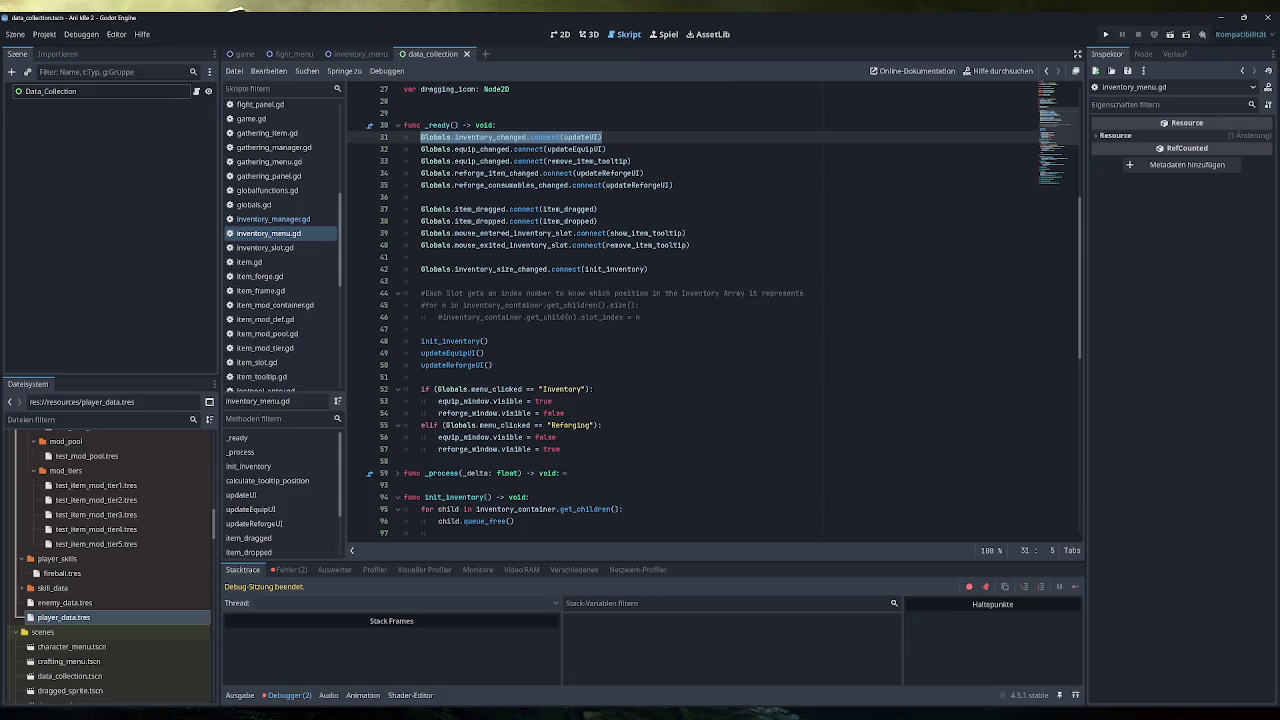
pyautogui.scroll(-5, 715, 310)
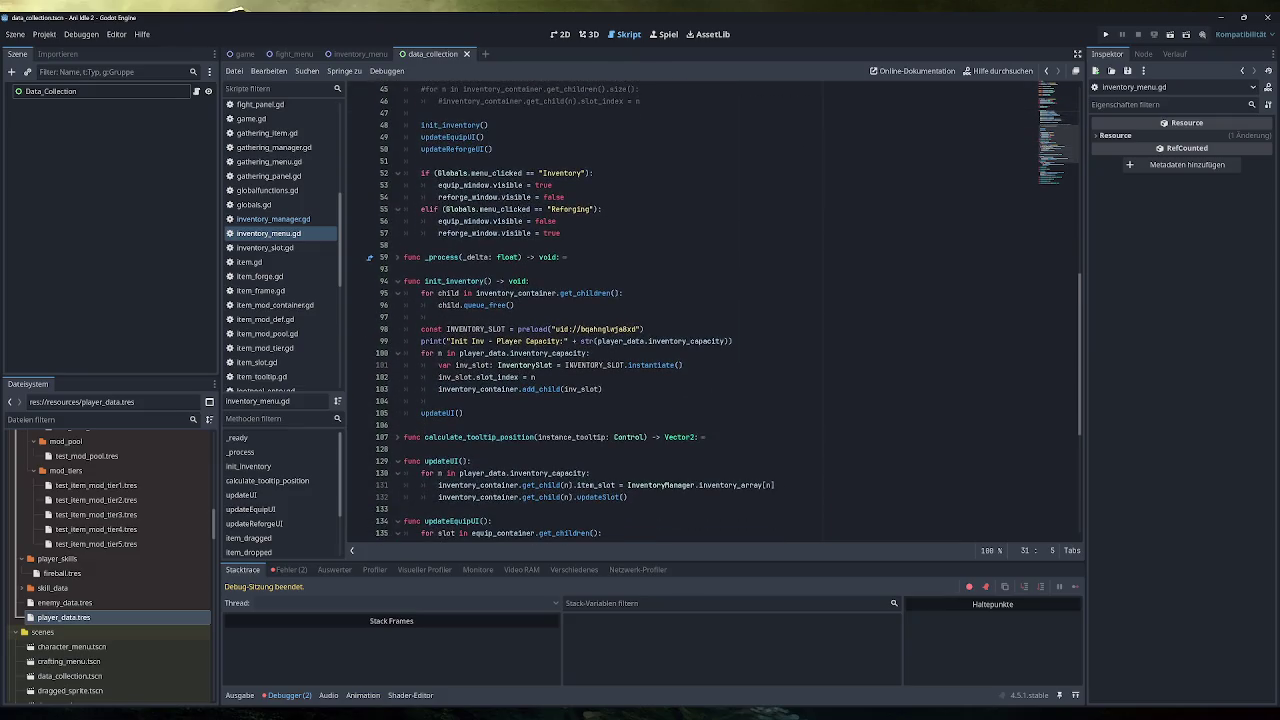
pyautogui.moveTo(605, 341)
pyautogui.click(315, 219)
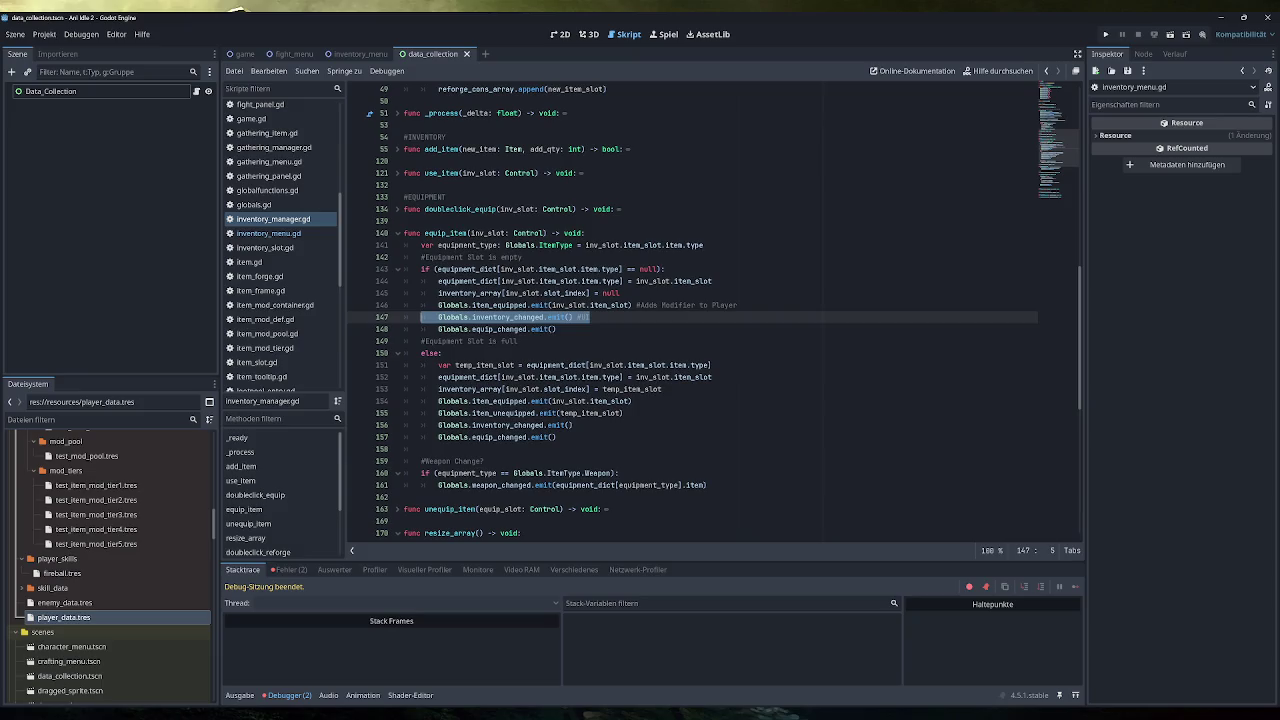
pyautogui.click(590, 317)
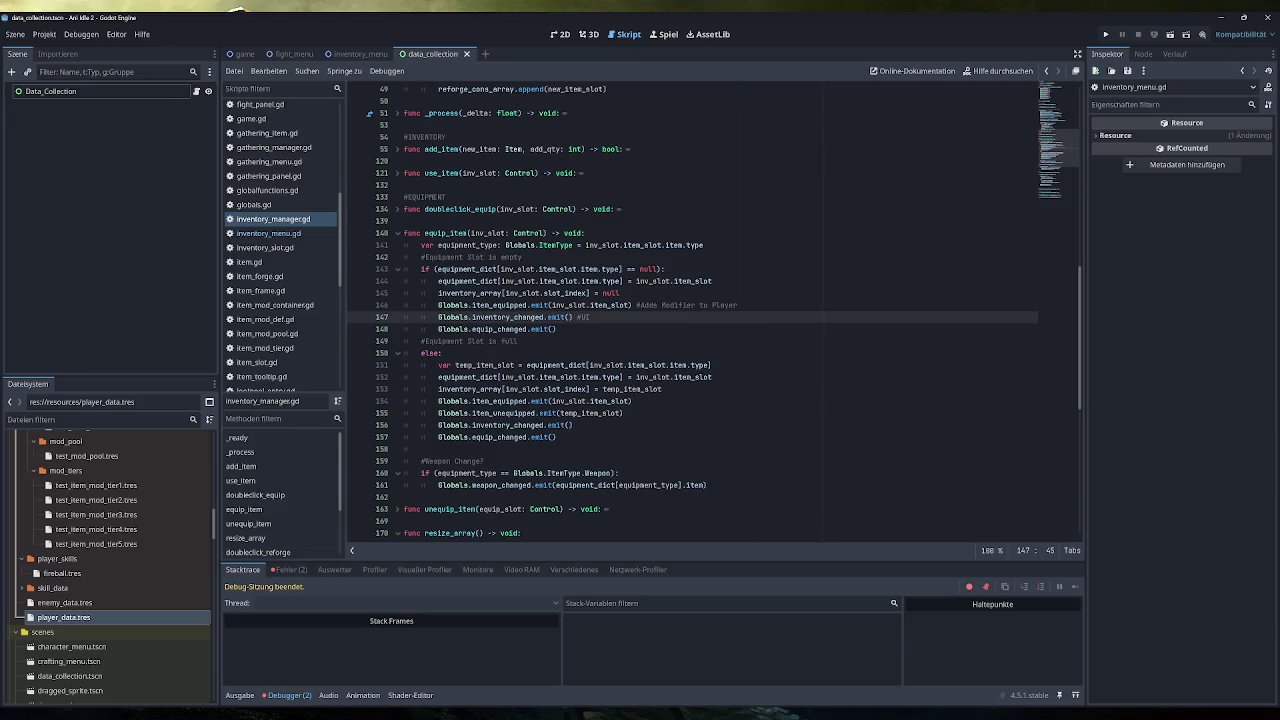
pyautogui.click(330, 234)
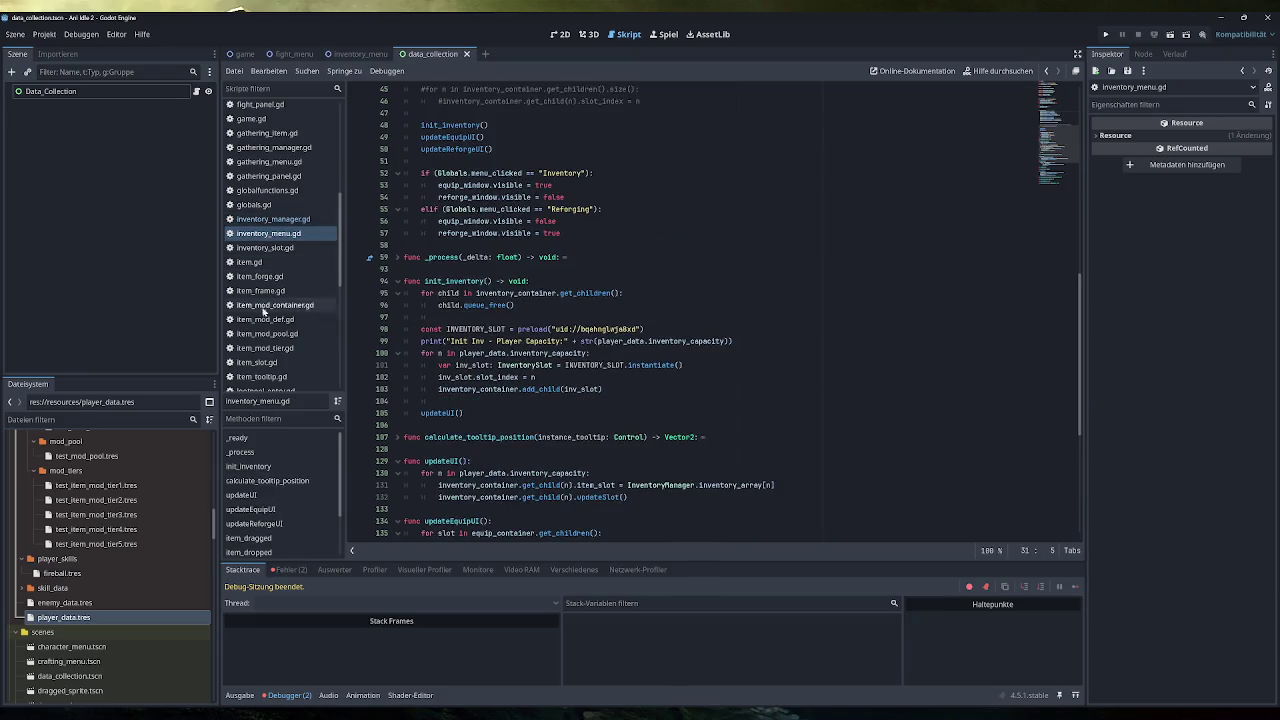
# Step: Open player.gd and review the item_equipped connection on line 18
pyautogui.scroll(-3, 276, 330)
pyautogui.scroll(-1, 275, 320)
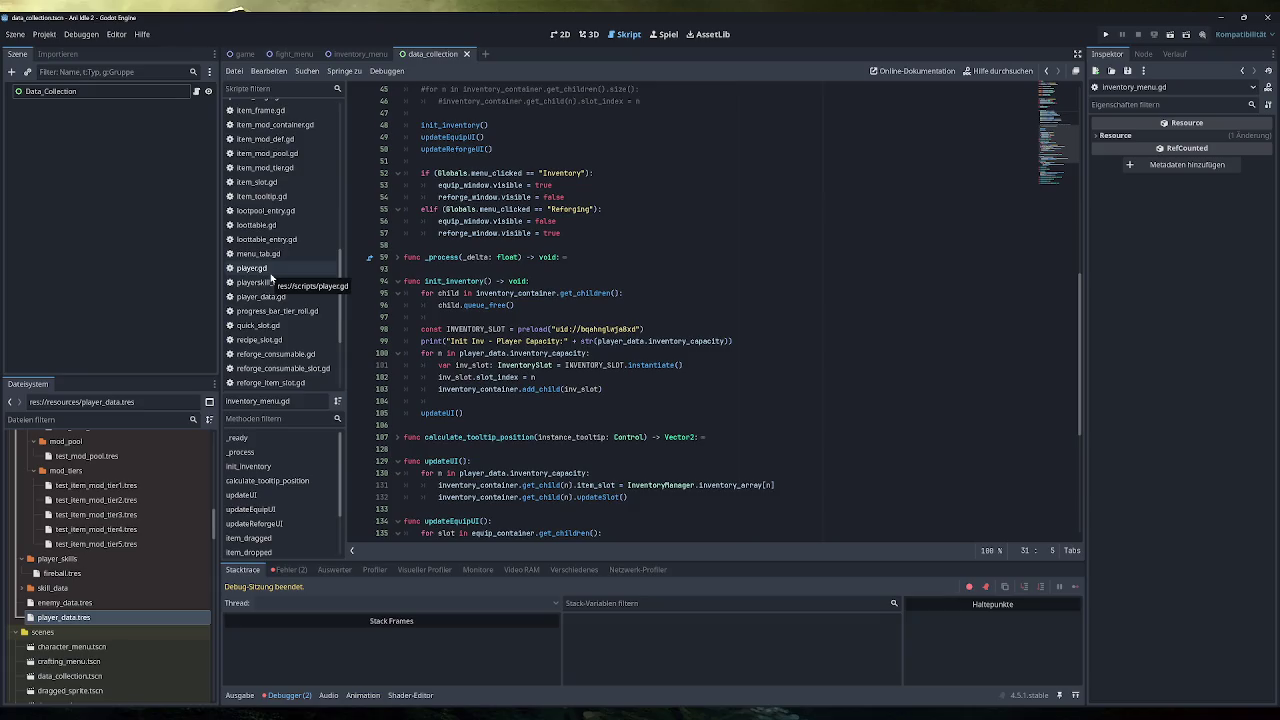
pyautogui.click(270, 274)
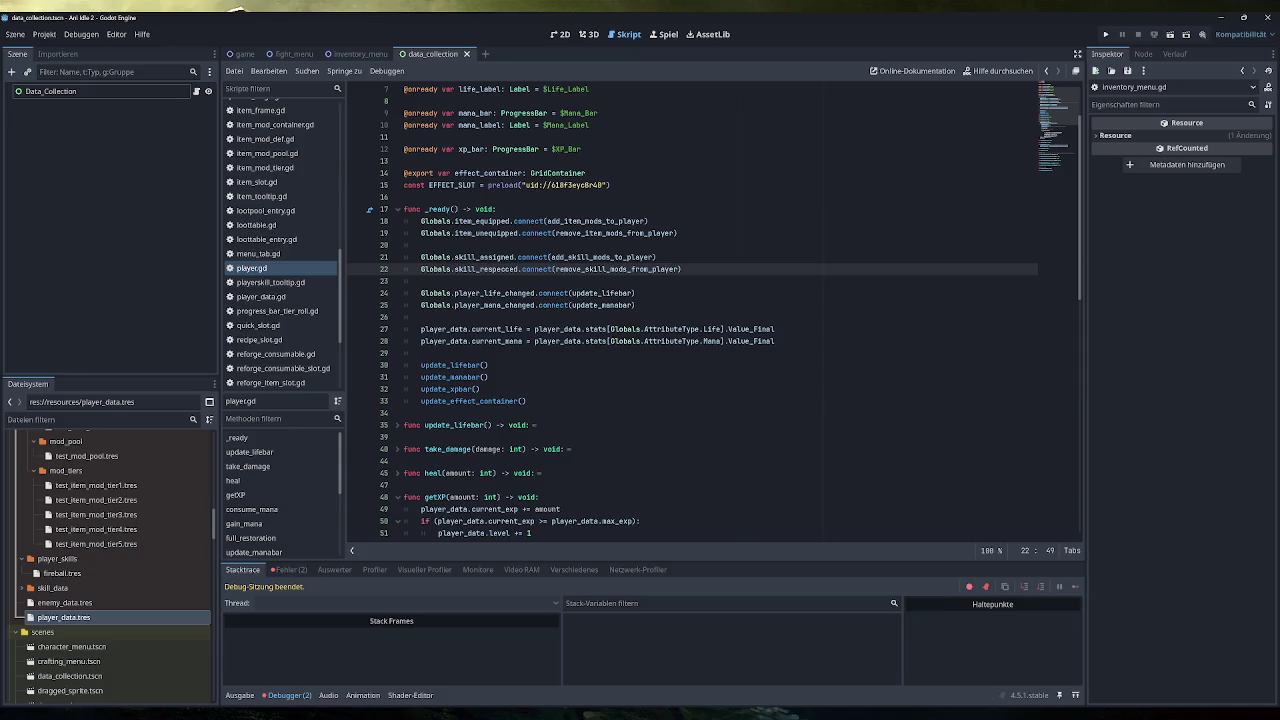
pyautogui.moveTo(648, 221); pyautogui.dragTo(436, 221)
pyautogui.click(421, 245)
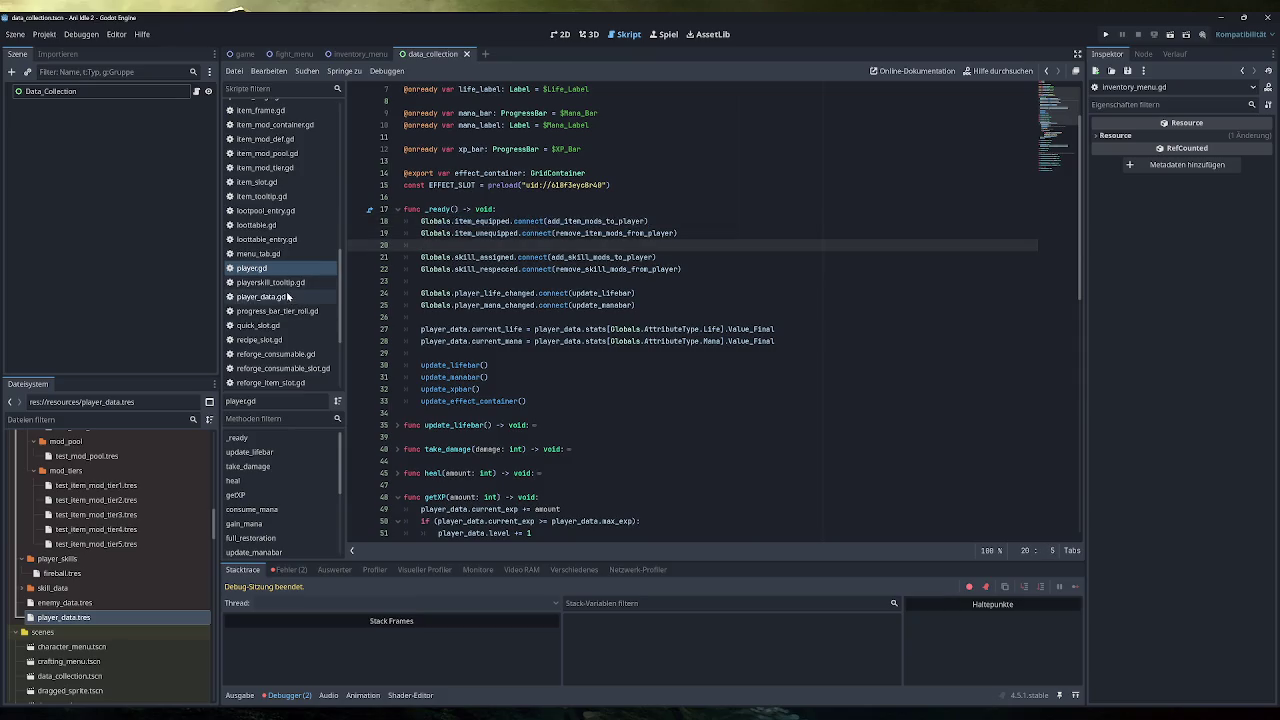
pyautogui.scroll(5, 286, 290)
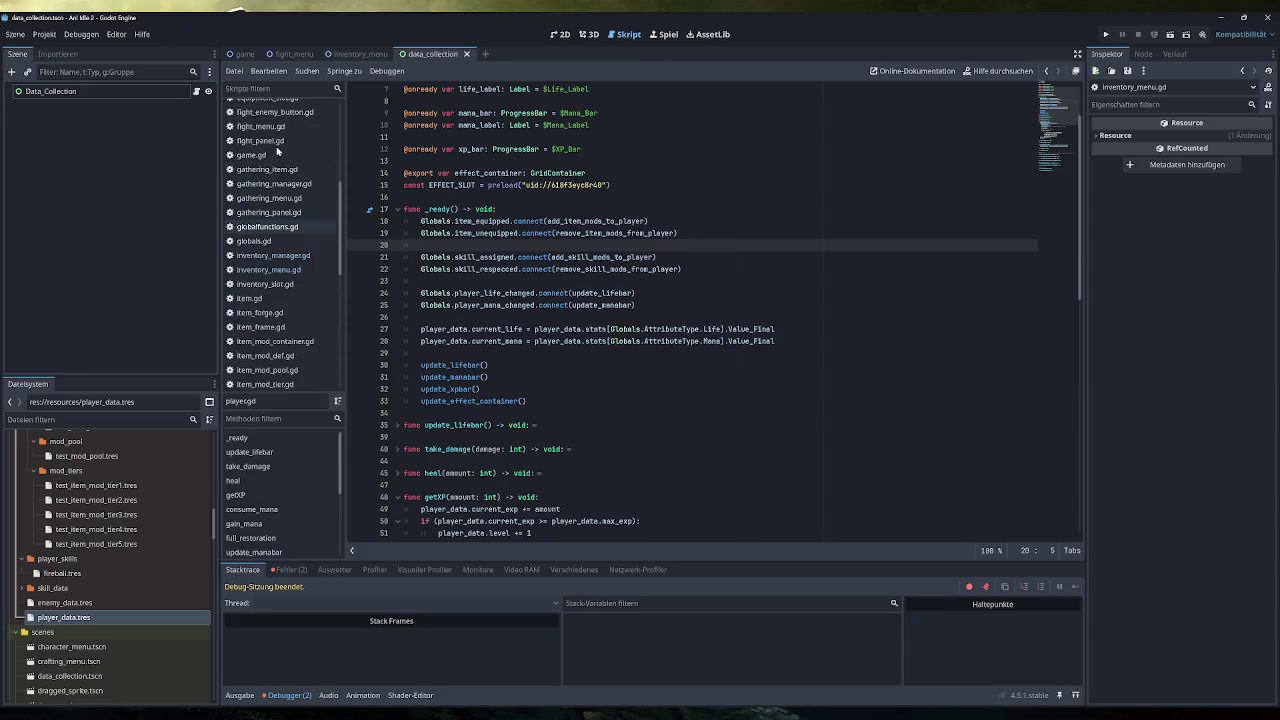
# Step: Look through game.gd, inventory_manager.gd and equipment.gd, ending on equipment_slot.gd
pyautogui.click(250, 155)
pyautogui.scroll(20, 700, 300)
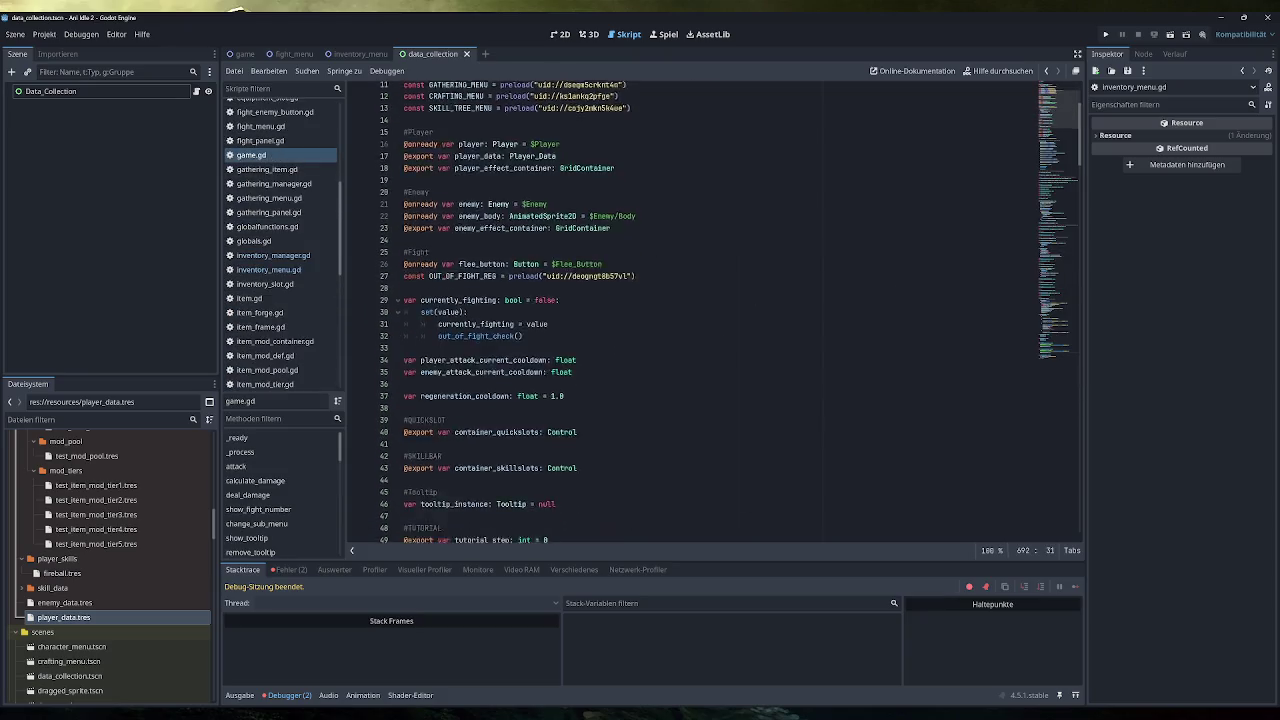
pyautogui.scroll(-14, 700, 310)
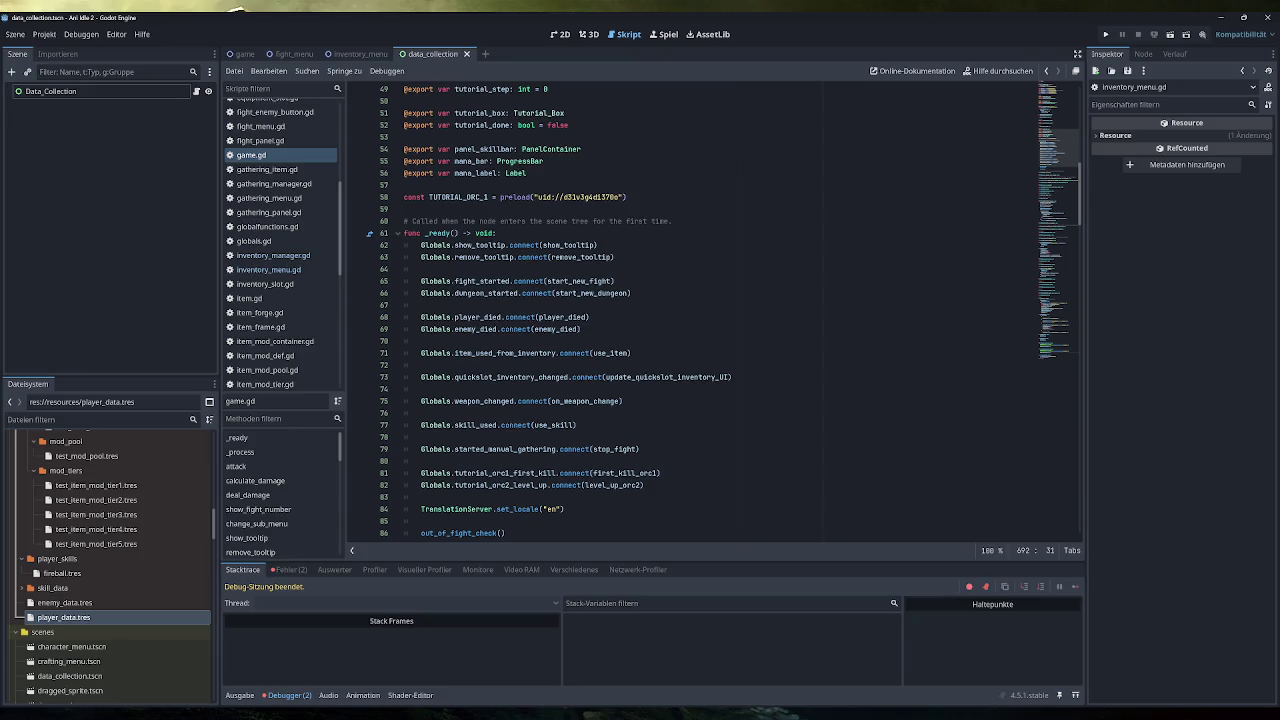
pyautogui.click(300, 257)
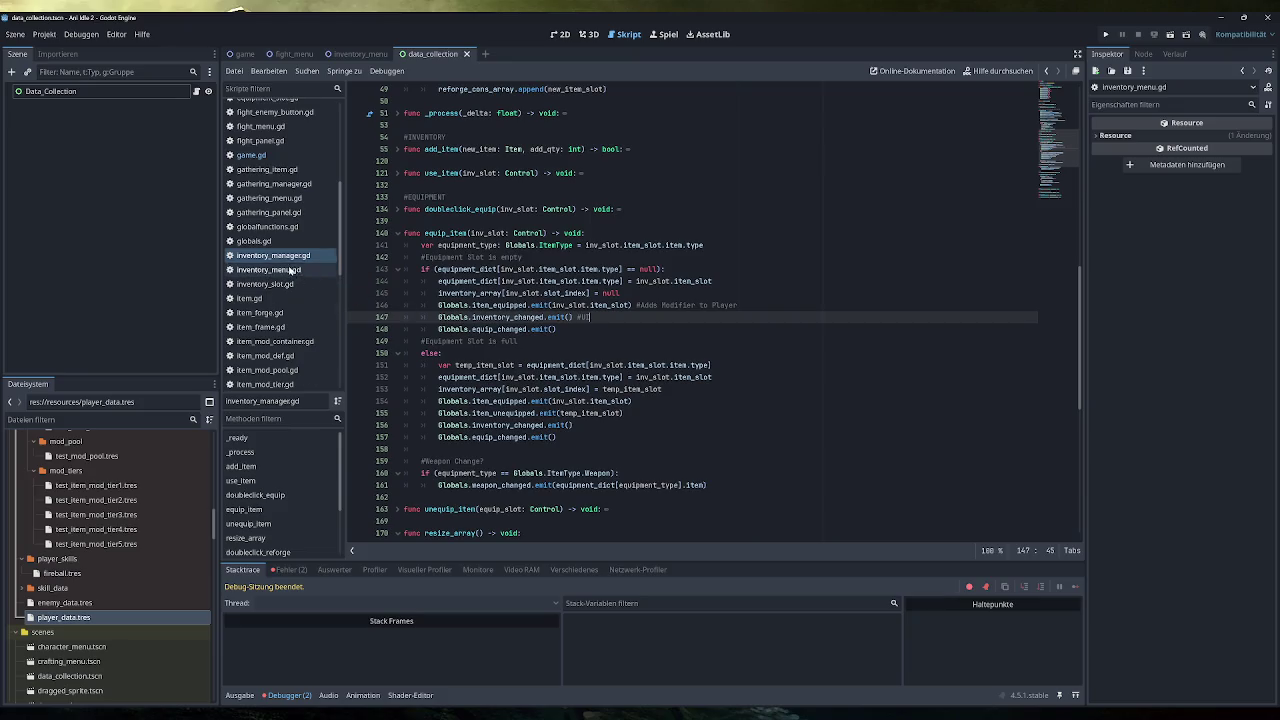
pyautogui.scroll(5, 297, 216)
pyautogui.scroll(1, 297, 216)
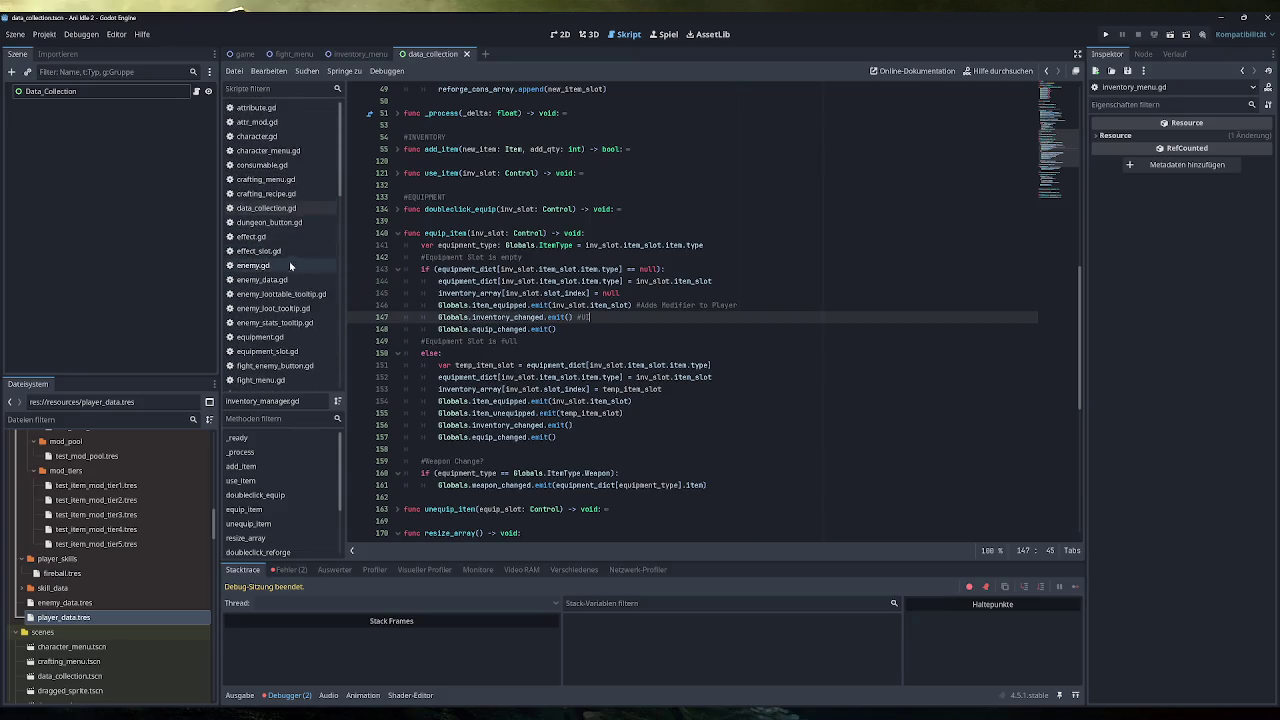
pyautogui.click(271, 340)
pyautogui.click(272, 353)
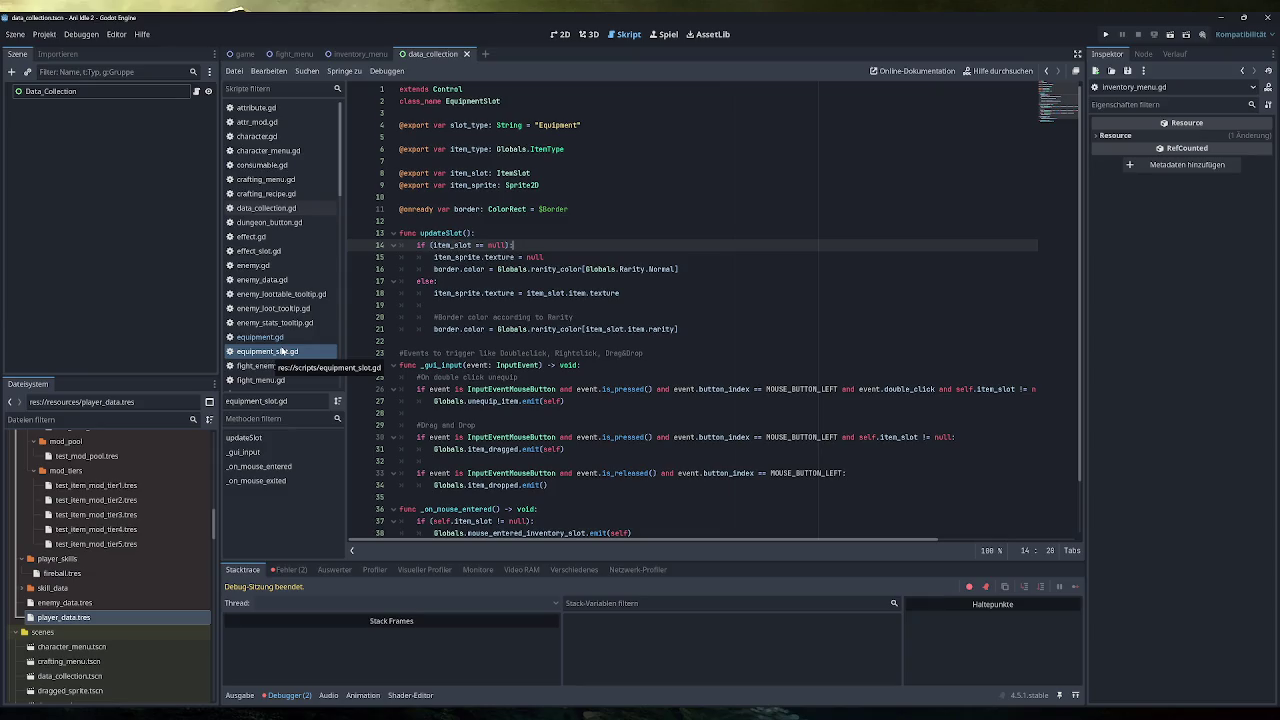
pyautogui.hotkey('ctrl', 'shift', 'f')
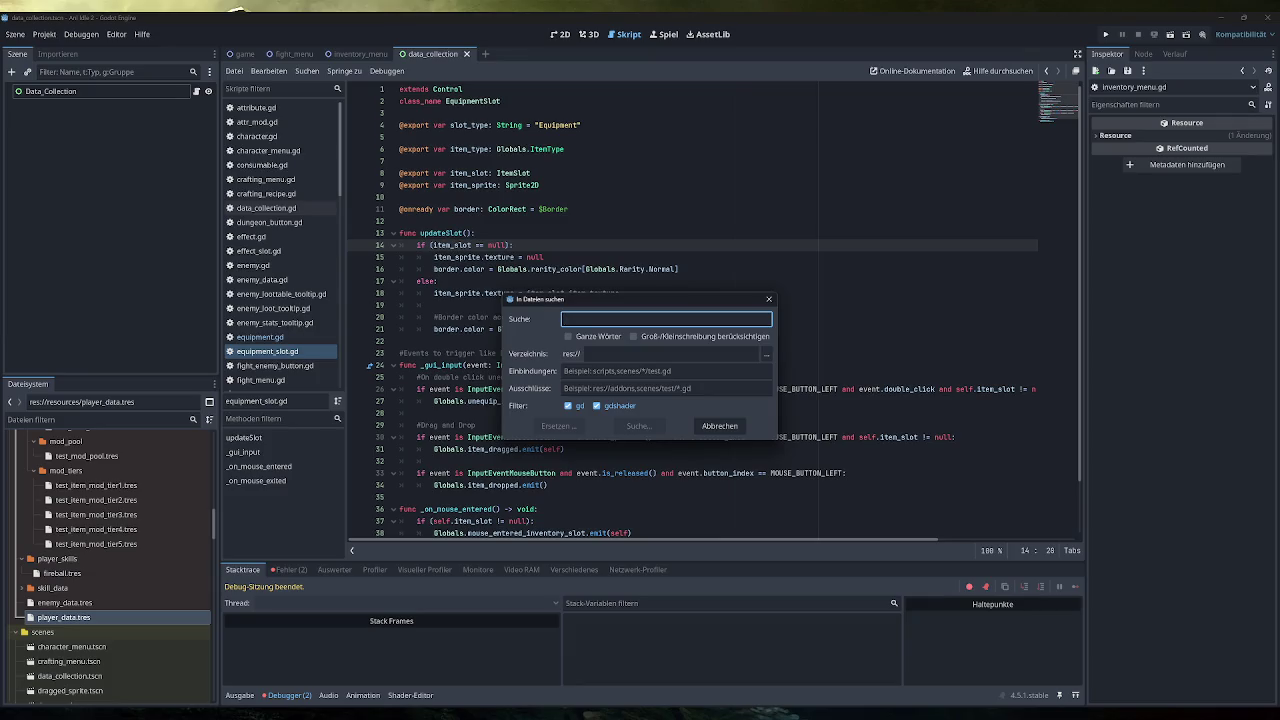
pyautogui.press('Escape')
pyautogui.scroll(-5, 293, 336)
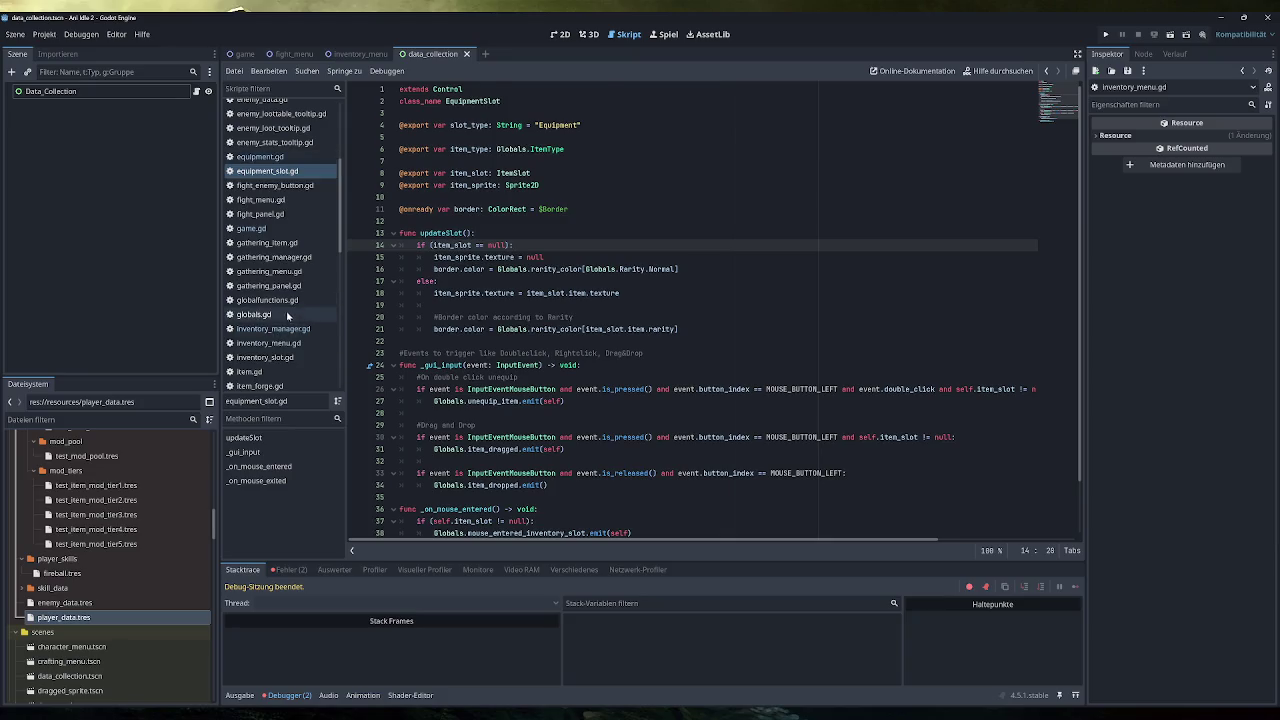
pyautogui.click(283, 328)
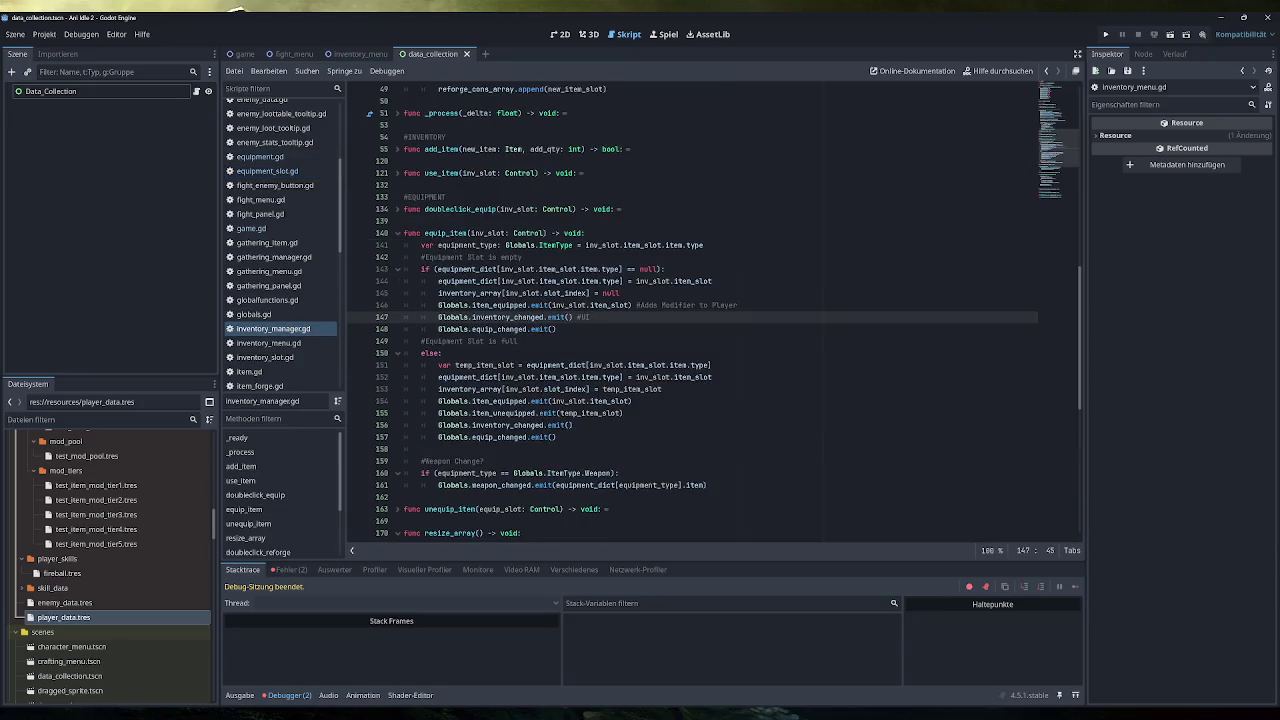
pyautogui.moveTo(527, 329); pyautogui.dragTo(438, 329)
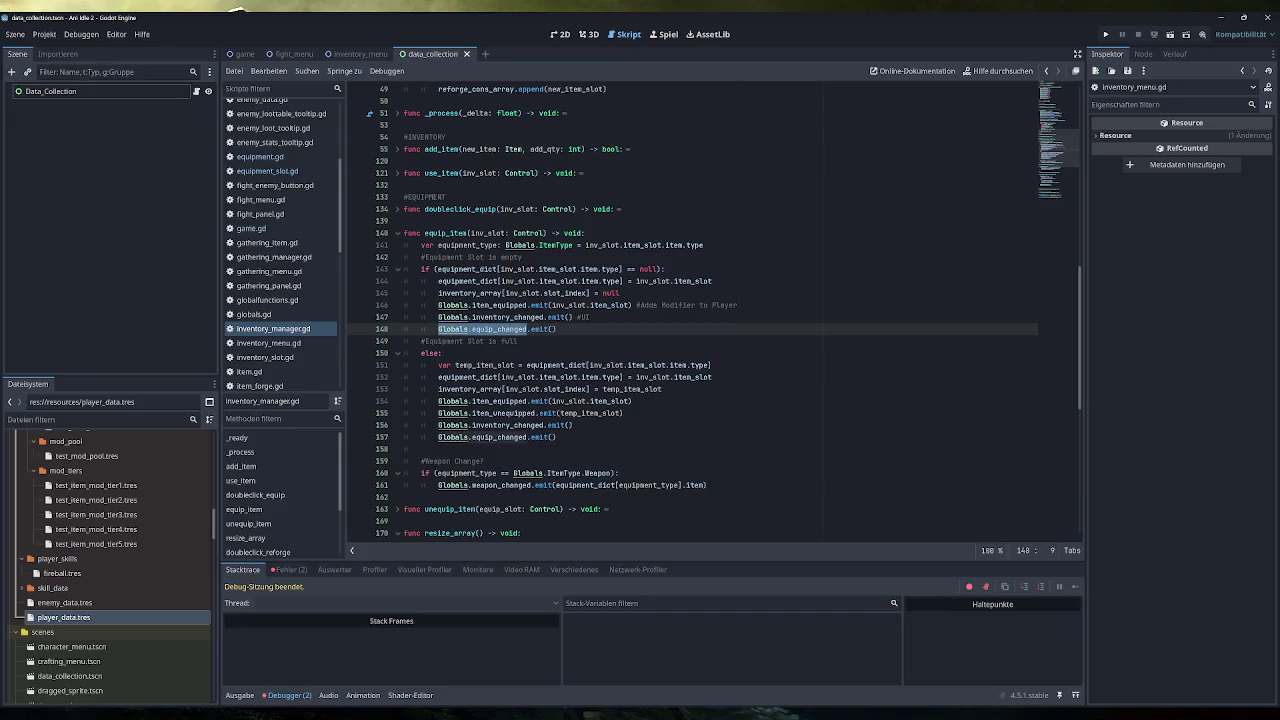
pyautogui.hotkey('ctrl', 'shift', 'f')
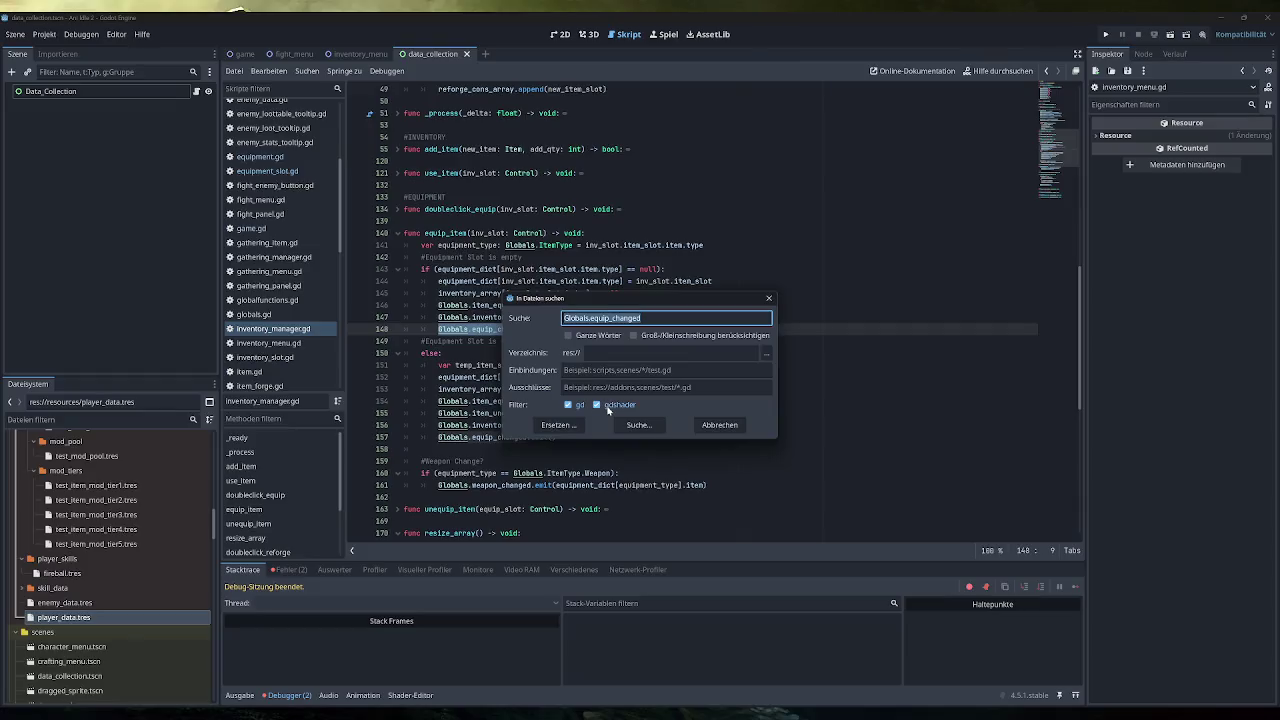
pyautogui.click(638, 424)
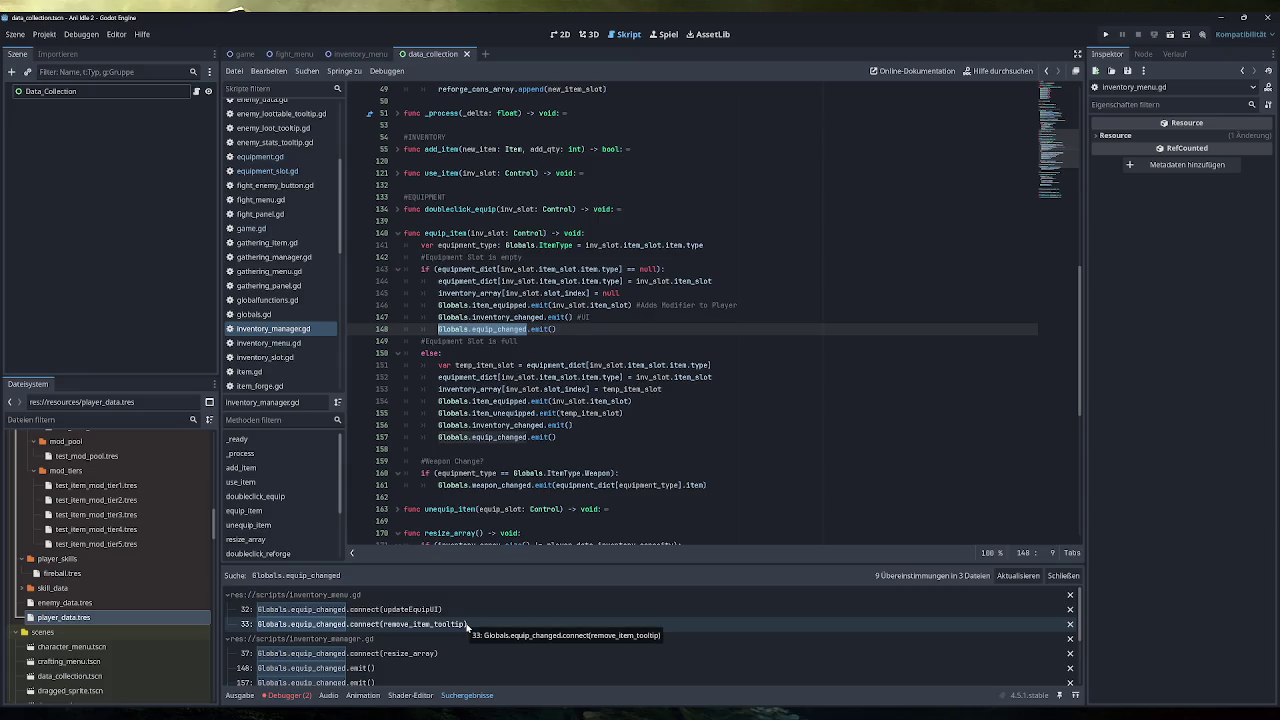
pyautogui.scroll(-1, 460, 630)
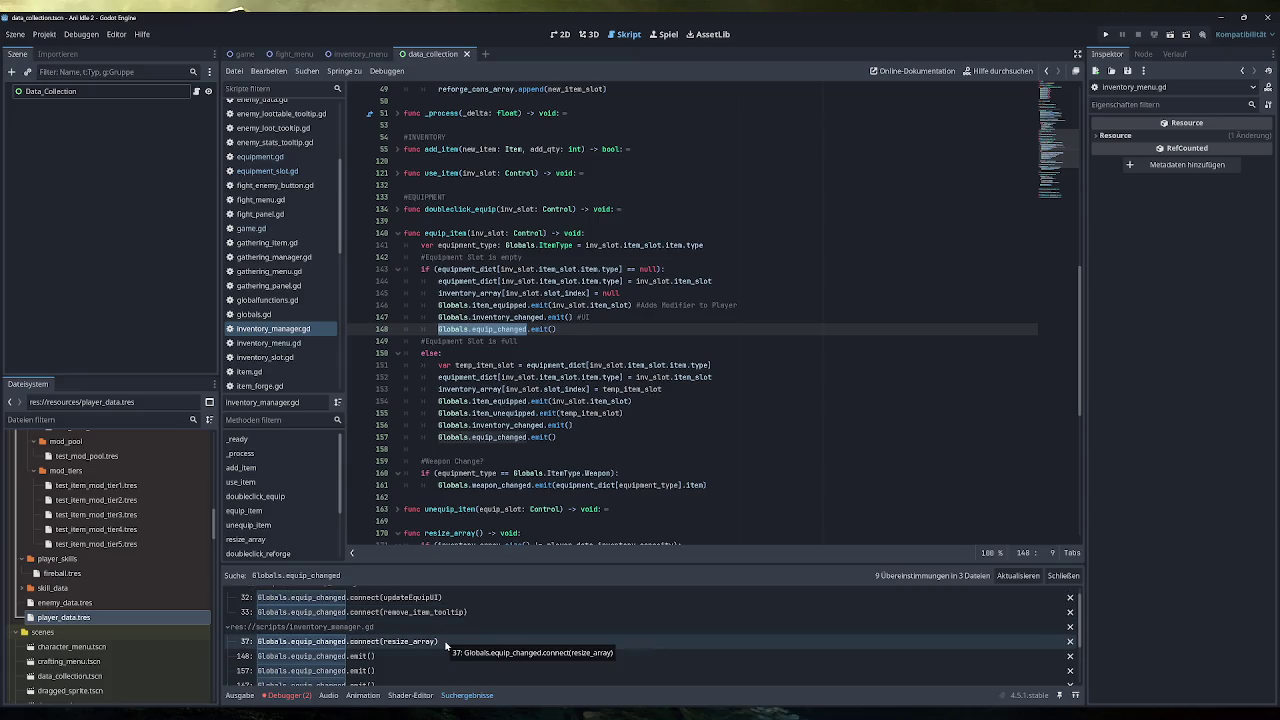
pyautogui.scroll(-5, 446, 646)
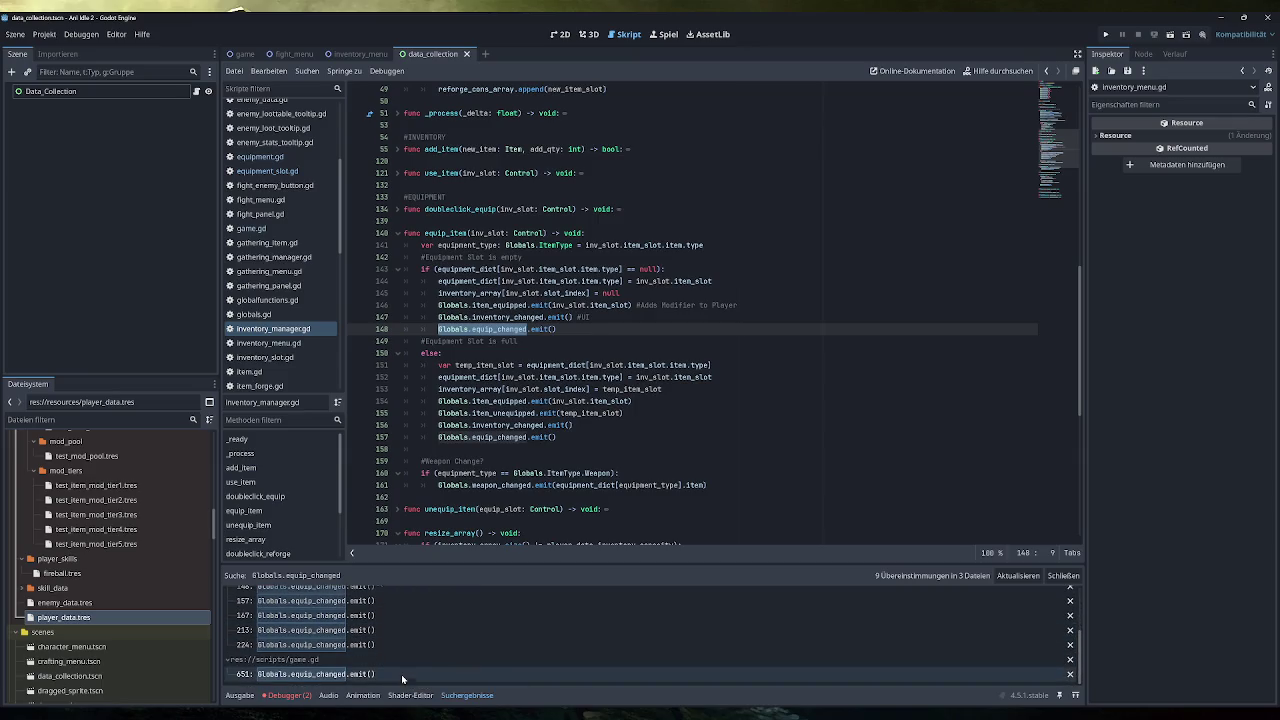
pyautogui.scroll(5, 420, 665)
pyautogui.scroll(1, 403, 678)
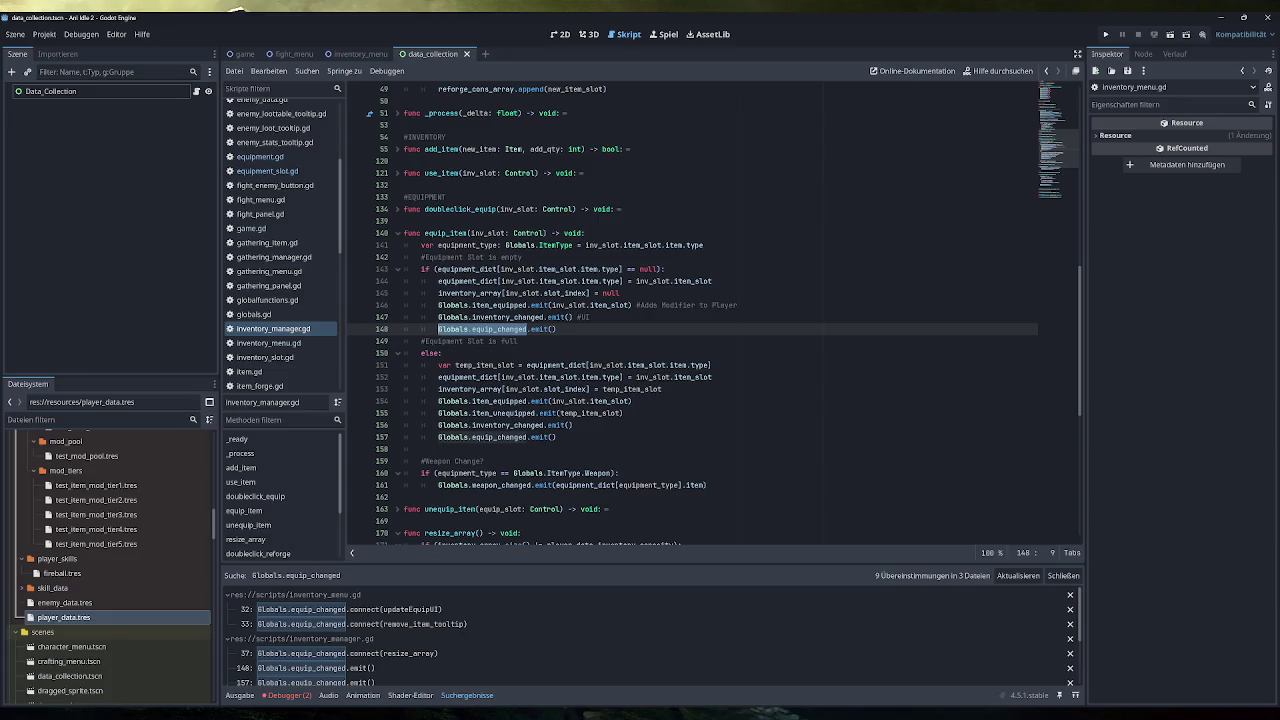
pyautogui.moveTo(438, 329); pyautogui.dragTo(557, 329)
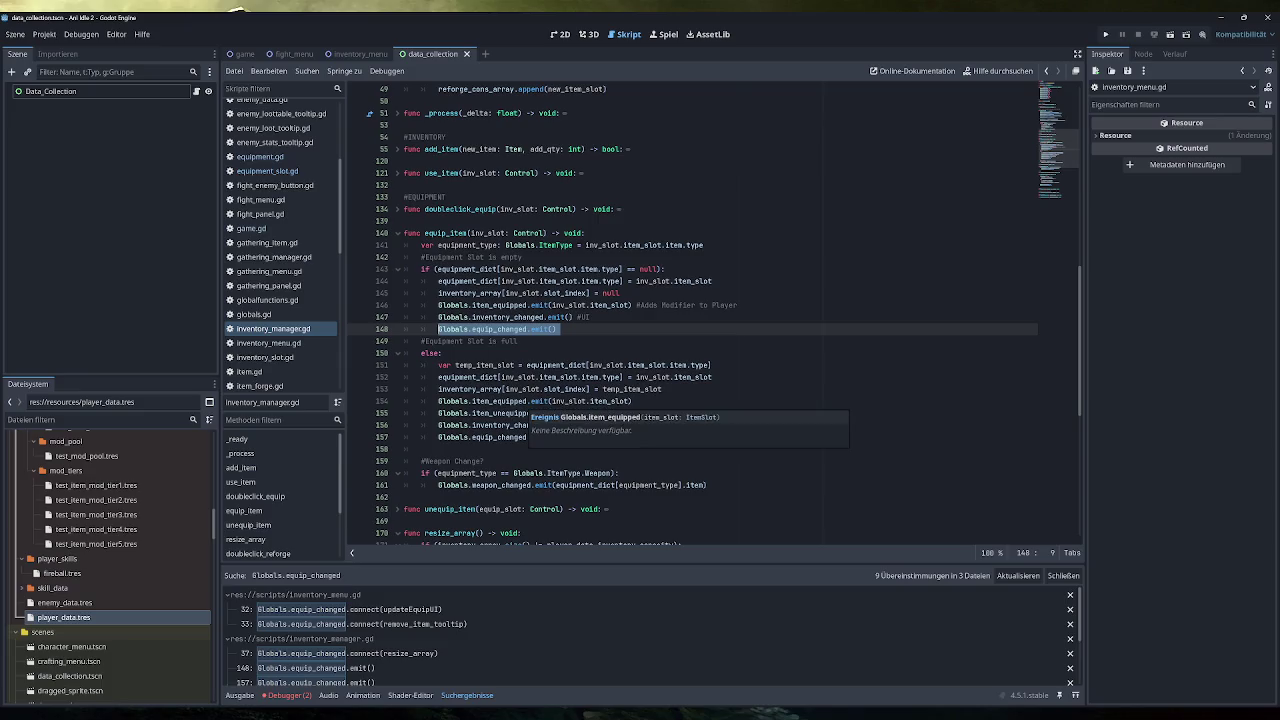
pyautogui.moveTo(515, 401)
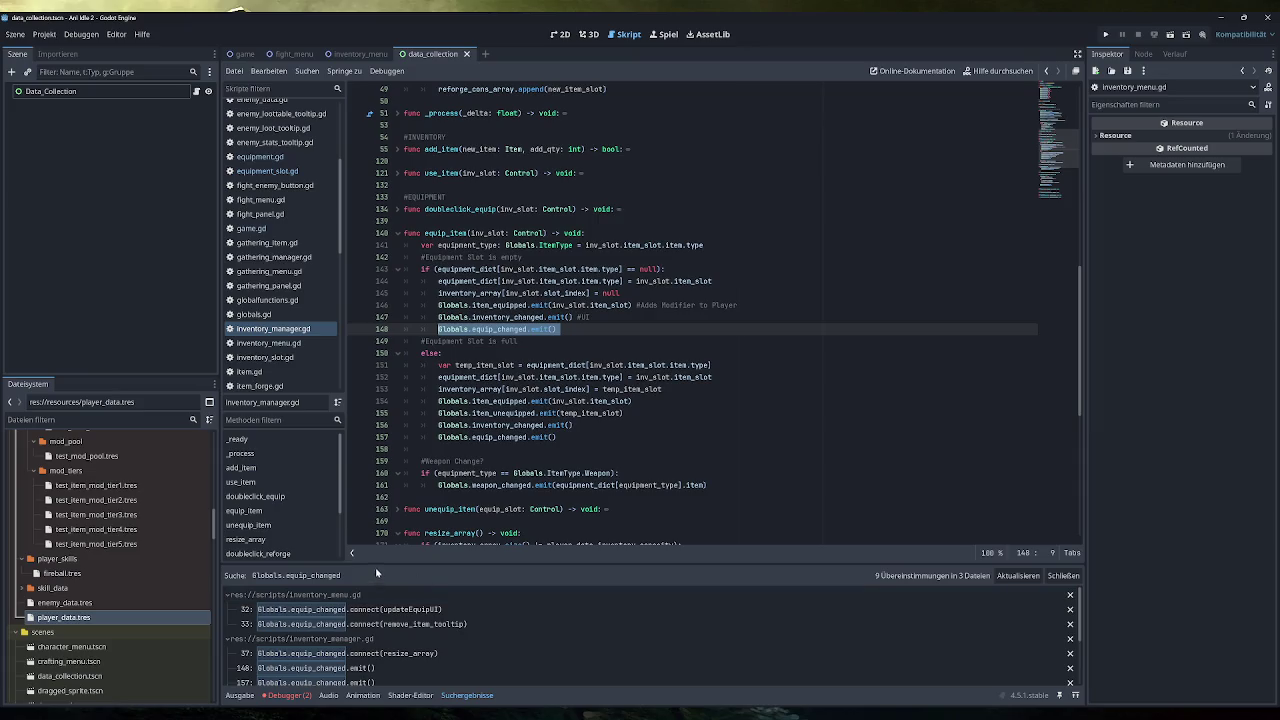
pyautogui.scroll(-10, 266, 290)
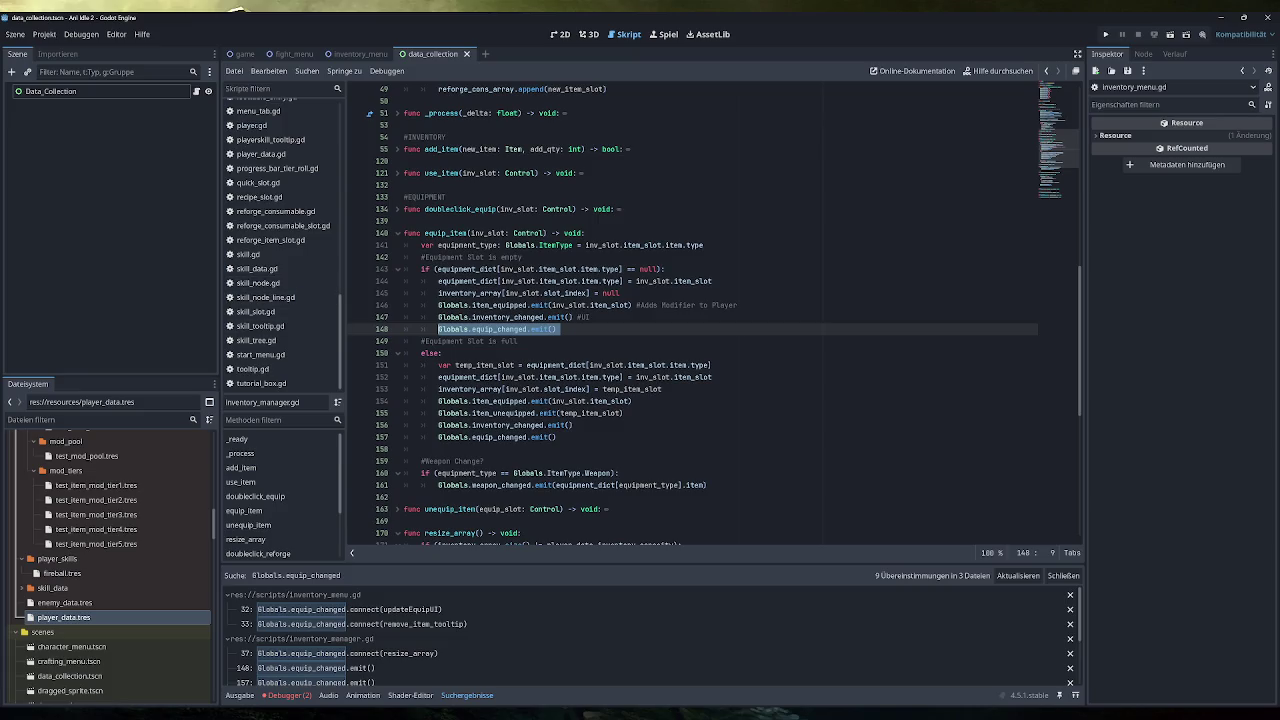
# Step: In the empty-slot branch, move the equip_changed emit above inventory_changed and delete the #UI comment
pyautogui.moveTo(555, 365)
pyautogui.moveTo(562, 329); pyautogui.dragTo(438, 329)
pyautogui.hotkey('ctrl', 'x')
pyautogui.press('Up')
pyautogui.press('Up')
pyautogui.press('End')
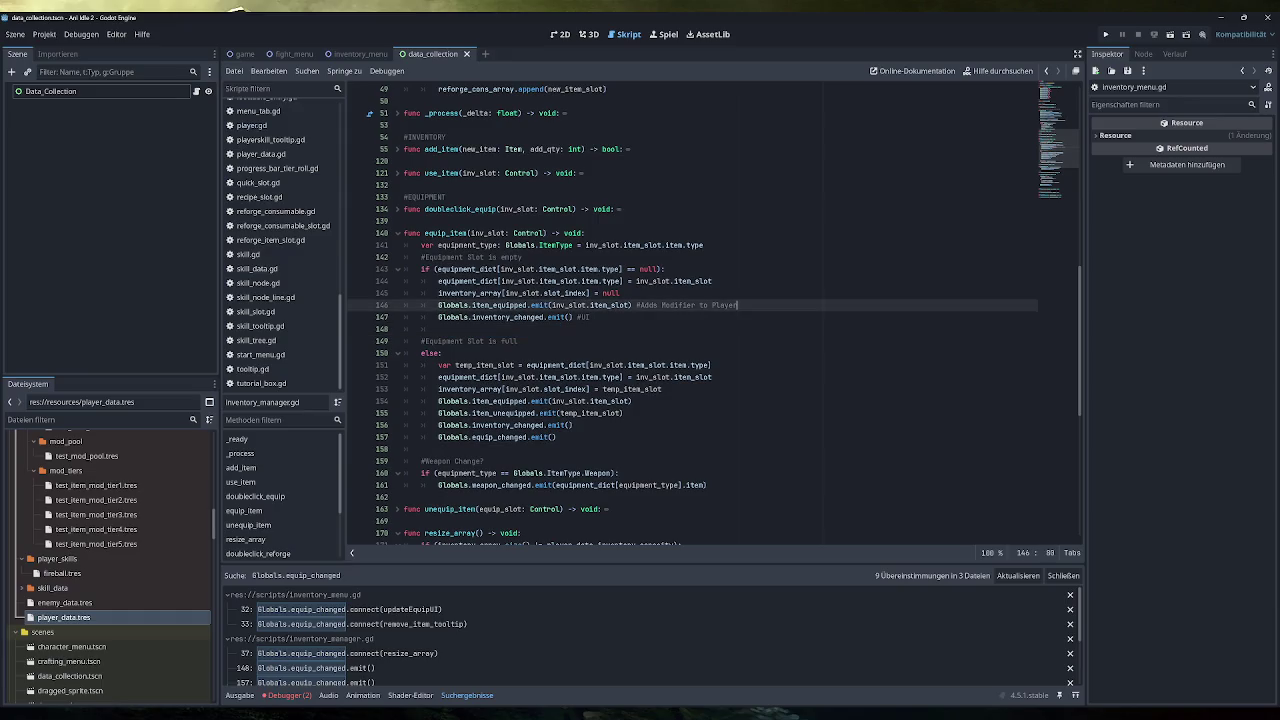
pyautogui.press('Return')
pyautogui.hotkey('ctrl', 'v')
pyautogui.press('Down')
pyautogui.press('Down')
pyautogui.press('BackSpace')
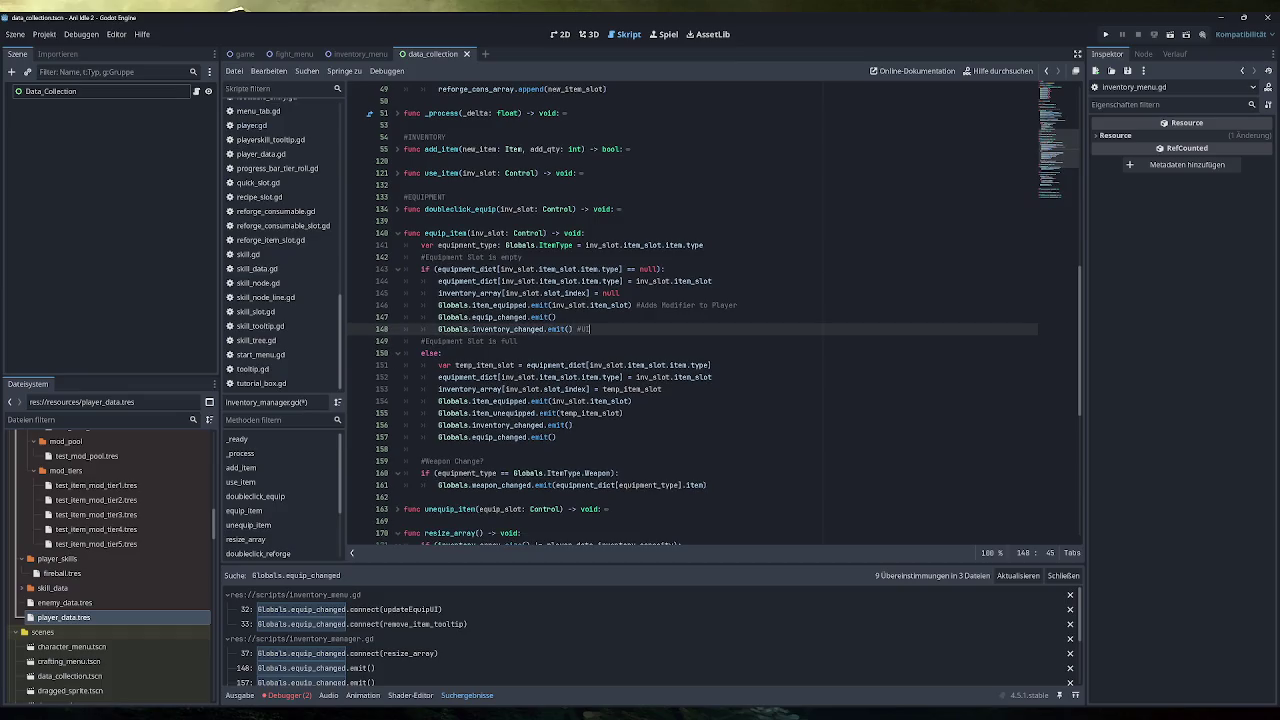
pyautogui.press('BackSpace')
# Step: Copy the reordered emit pair over the two emit lines in the full-slot branch
pyautogui.moveTo(573, 329); pyautogui.dragTo(437, 317)
pyautogui.hotkey('ctrl', 'c')
pyautogui.moveTo(573, 437); pyautogui.dragTo(437, 425)
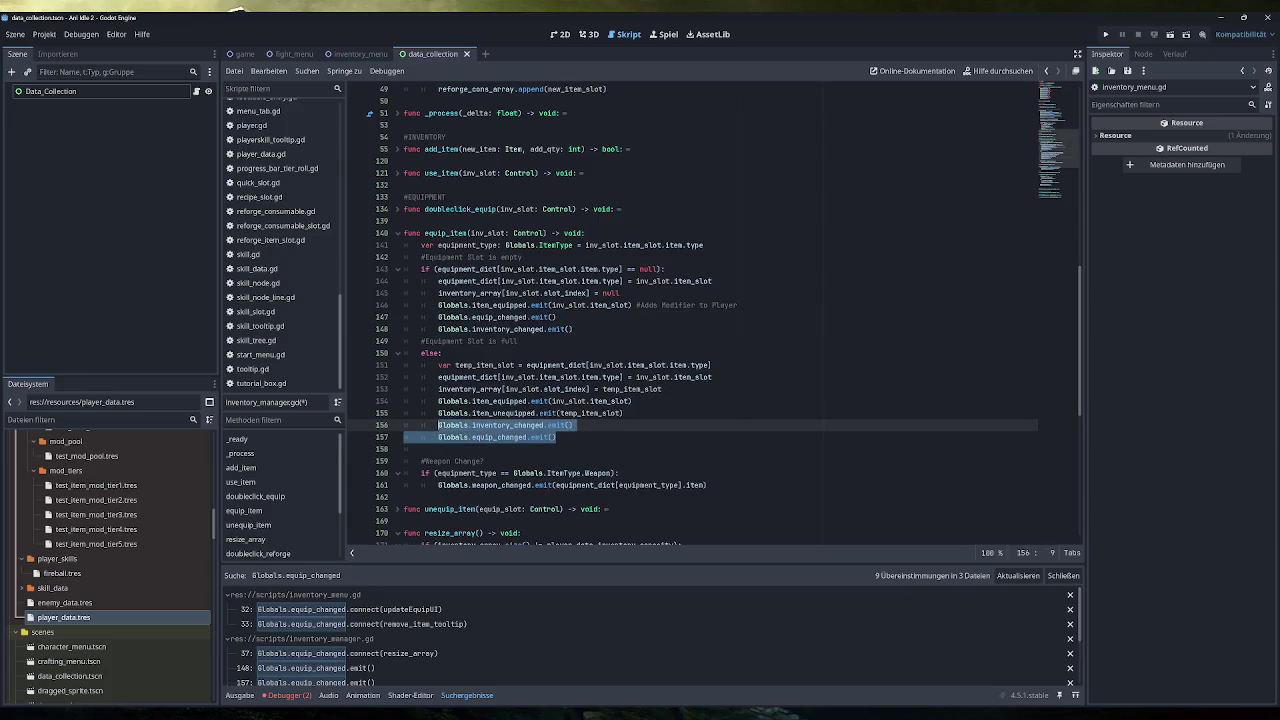
pyautogui.hotkey('ctrl', 'v')
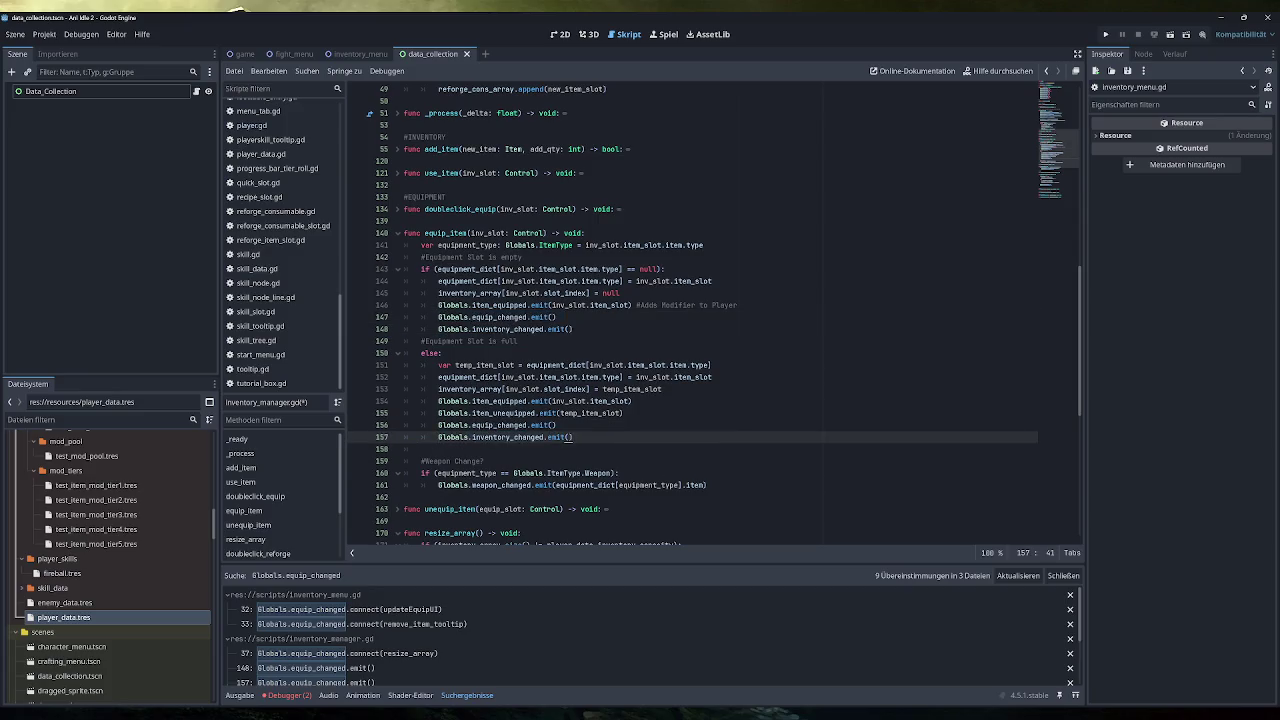
# Step: Scroll back up and jump to the add_item function definition
pyautogui.click(437, 425)
pyautogui.scroll(-5, 437, 425)
pyautogui.keyDown('shift'); pyautogui.click(404, 329); pyautogui.keyUp('shift')
pyautogui.scroll(-2, 404, 329)
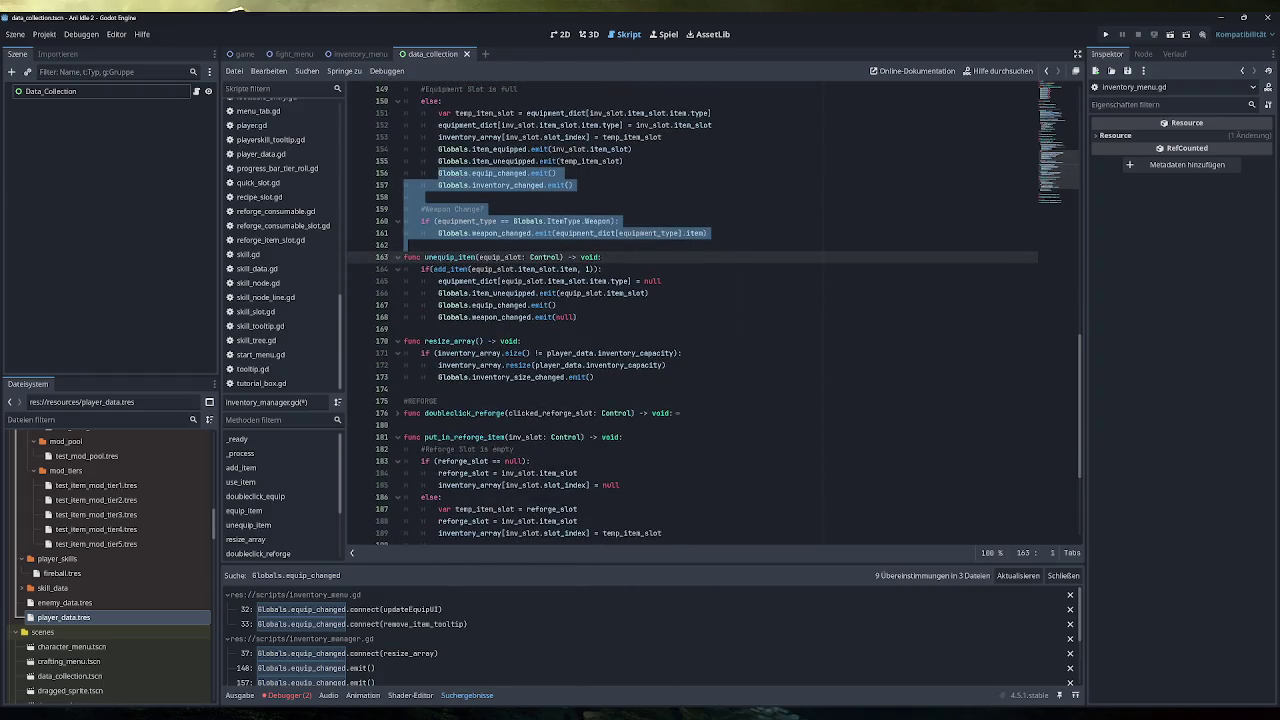
pyautogui.scroll(1, 715, 315)
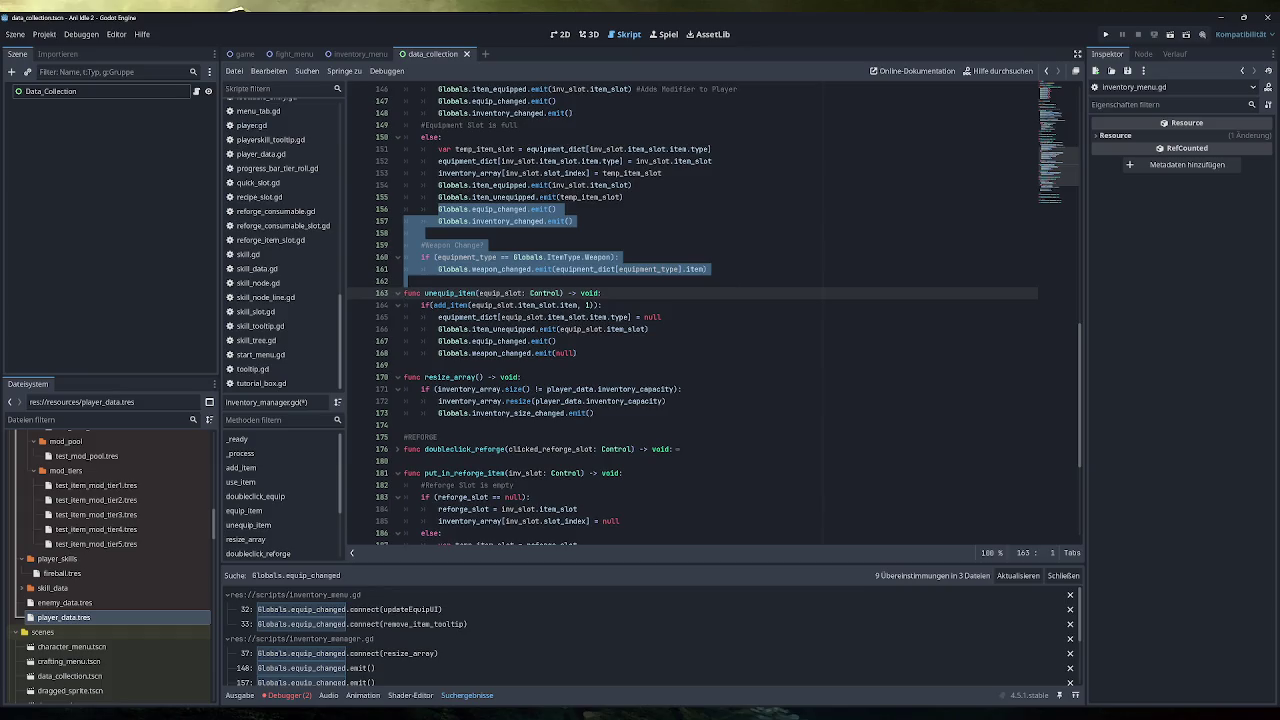
pyautogui.scroll(1, 715, 315)
pyautogui.scroll(1, 715, 315)
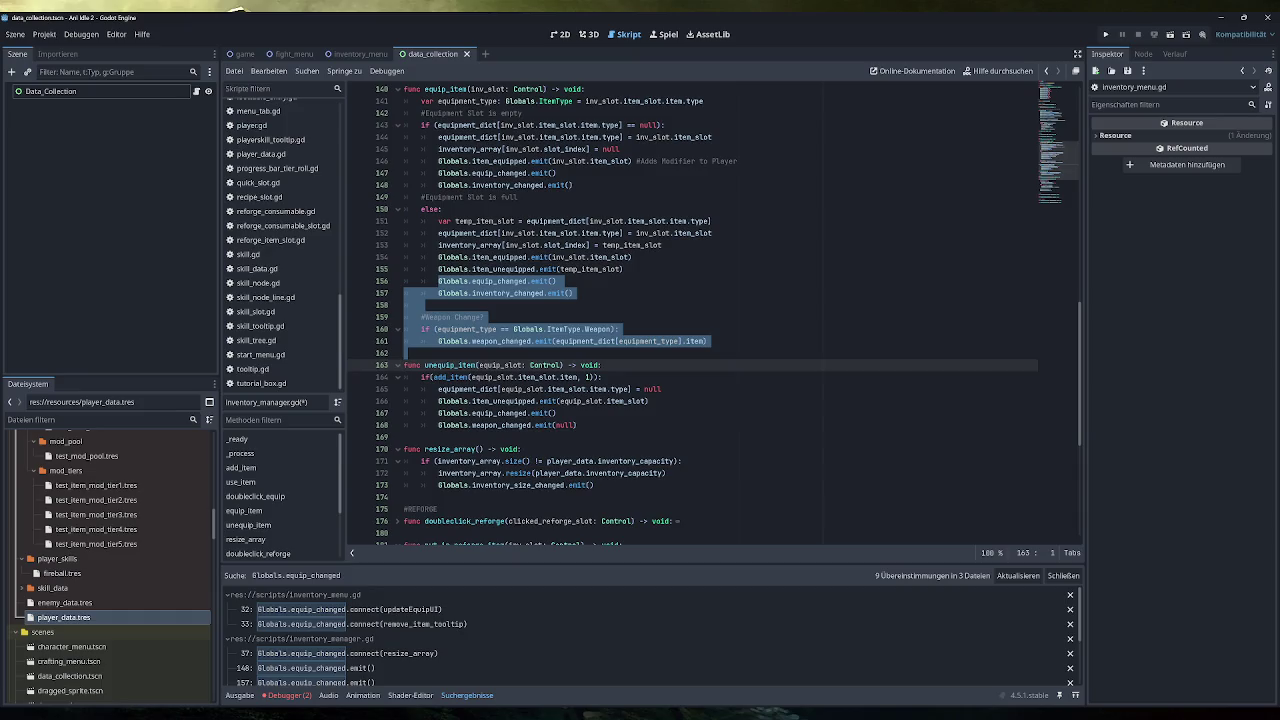
pyautogui.moveTo(450, 378)
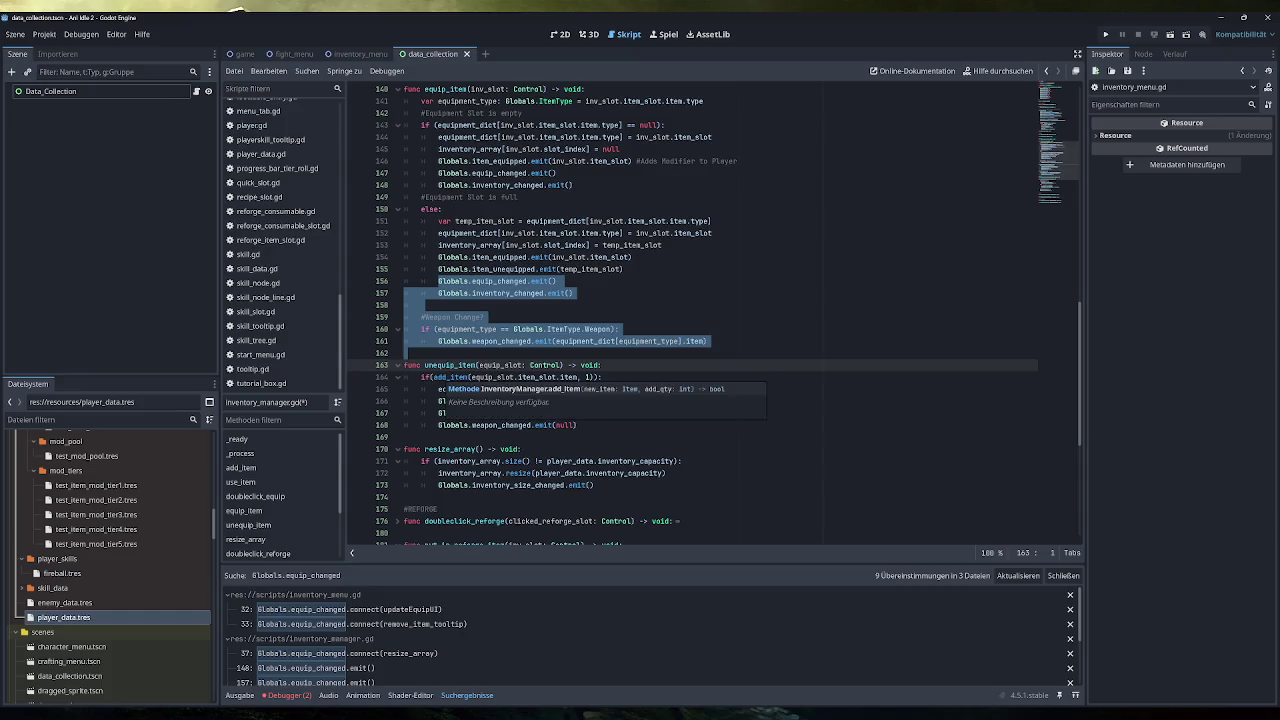
pyautogui.keyDown('ctrl'); pyautogui.click(451, 377); pyautogui.keyUp('ctrl')
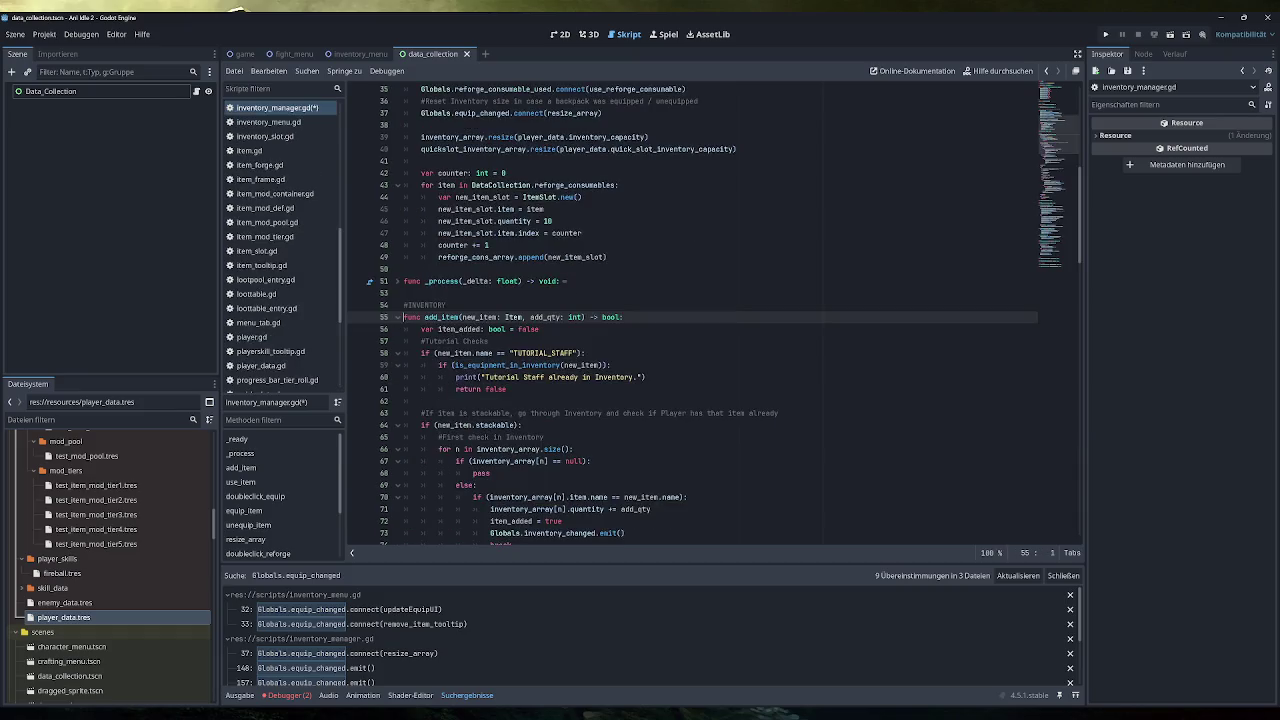
# Step: Fold the add_item function at line 55
pyautogui.scroll(-10, 700, 310)
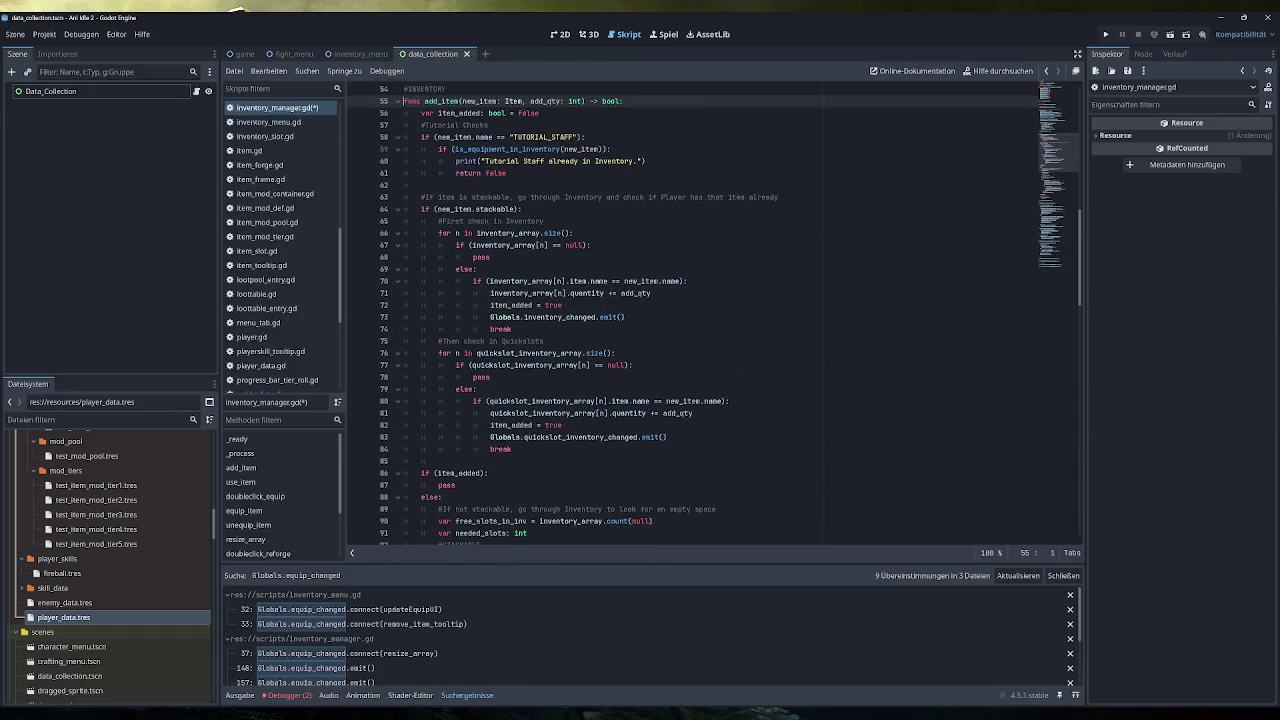
pyautogui.scroll(-4, 700, 310)
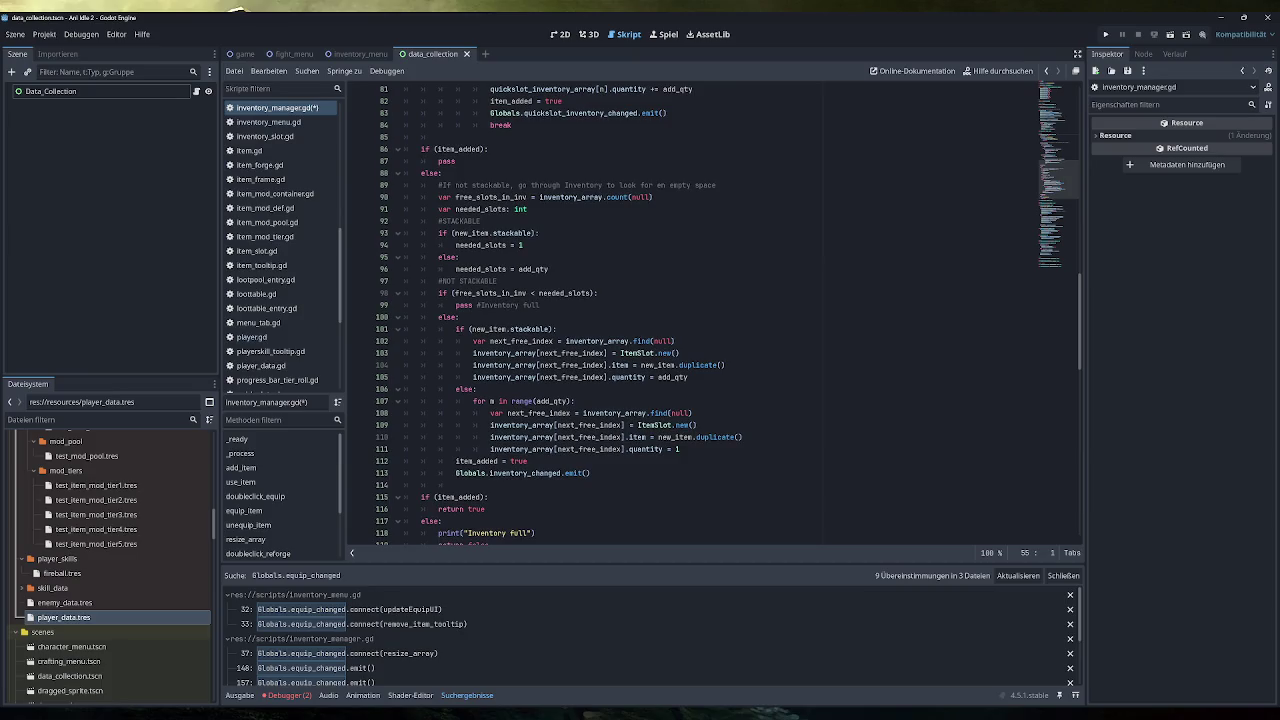
pyautogui.scroll(11, 700, 310)
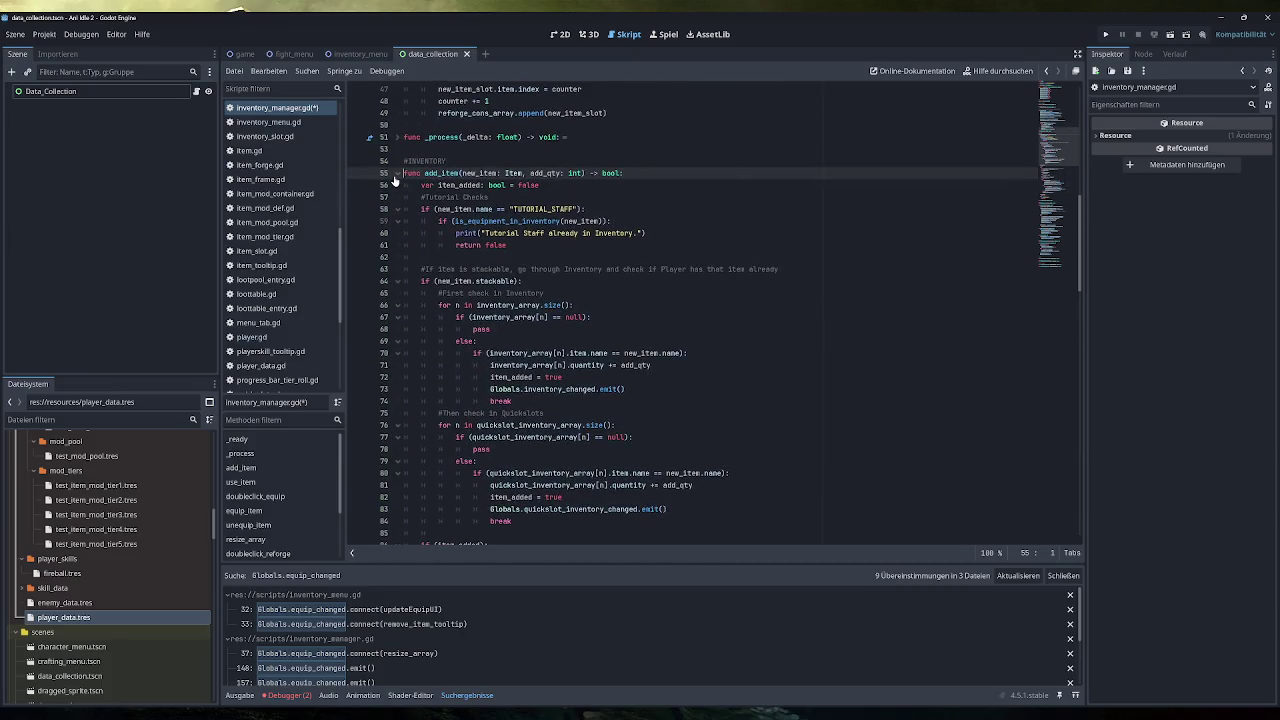
pyautogui.click(397, 173)
# Step: Review unequip_item's add_item call on line 164, then select the empty-slot inventory_changed emit line
pyautogui.scroll(-2, 700, 310)
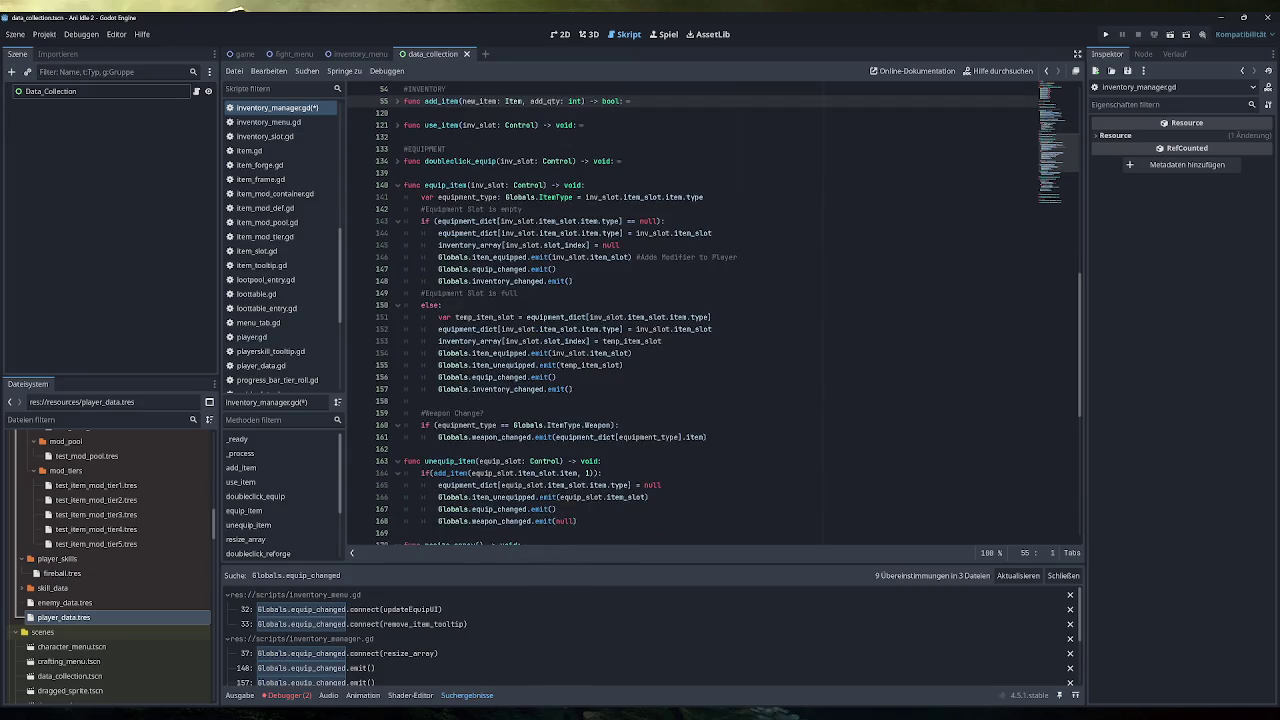
pyautogui.scroll(-1, 700, 310)
pyautogui.scroll(-1, 700, 310)
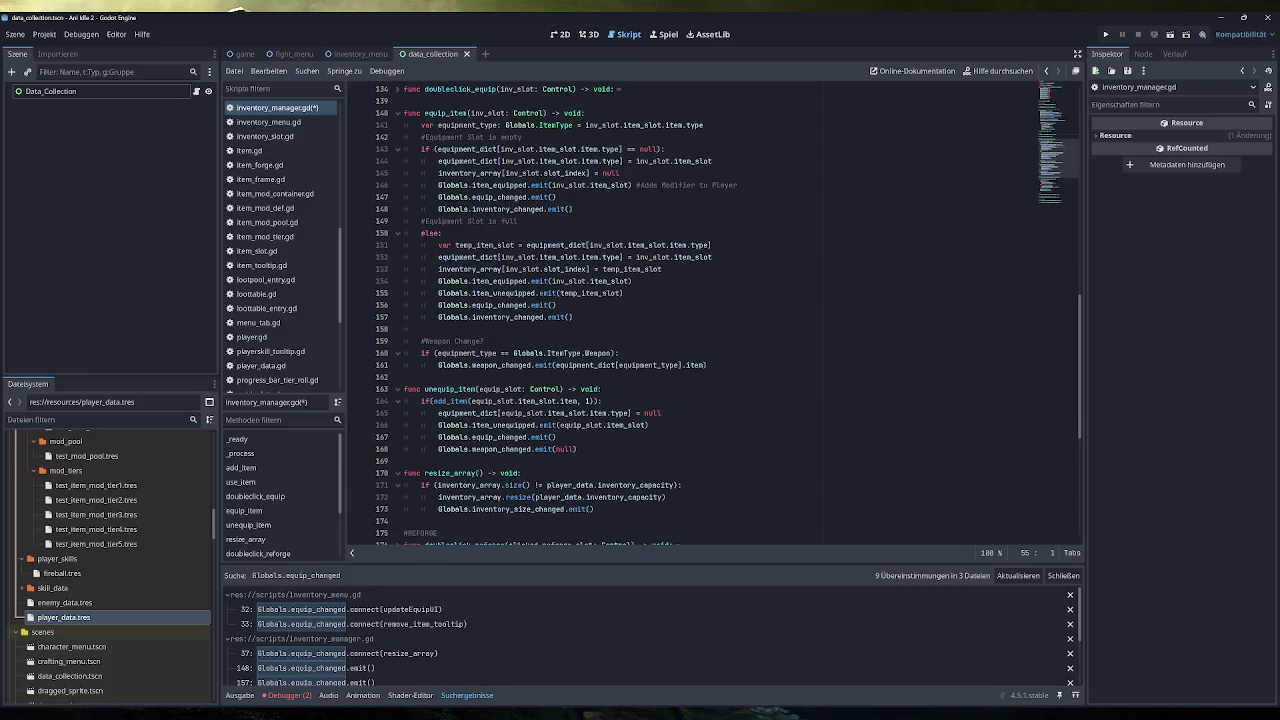
pyautogui.doubleClick(448, 401)
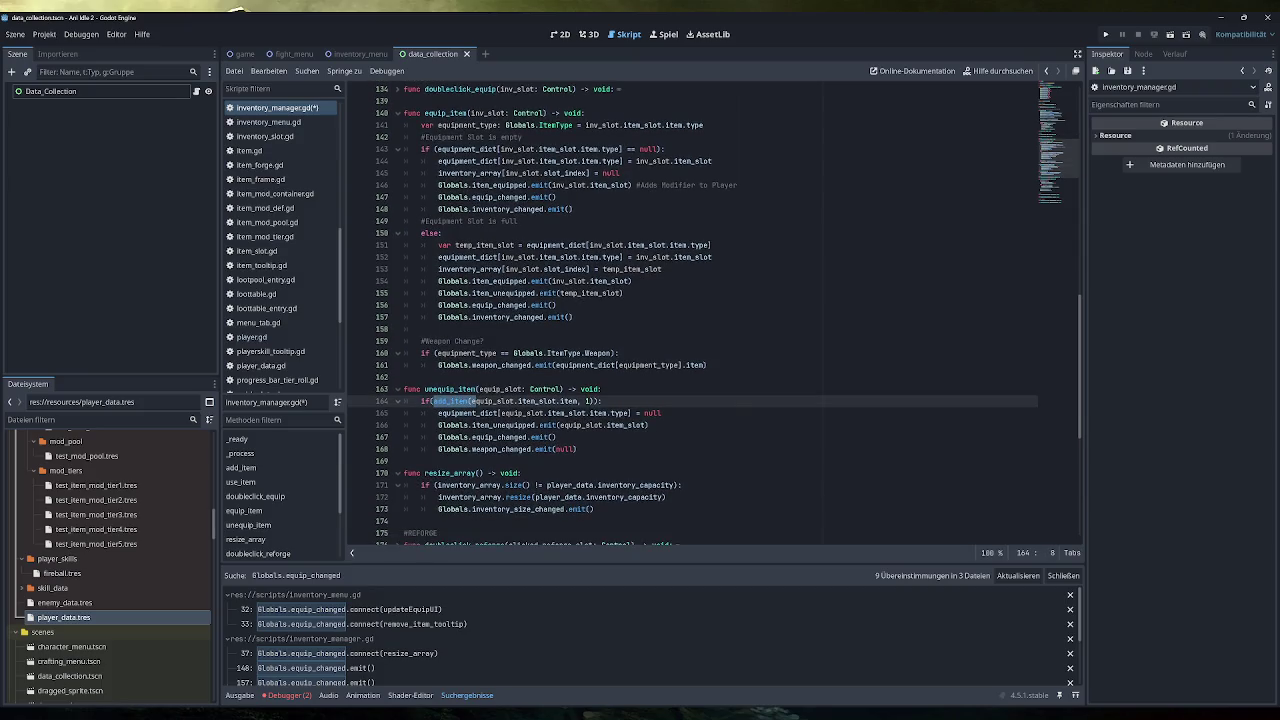
pyautogui.click(560, 437)
pyautogui.click(602, 401)
pyautogui.moveTo(573, 209); pyautogui.dragTo(438, 209)
# Step: In the empty-slot branch, put the inventory_changed emit before equip_changed and delete the old line
pyautogui.hotkey('ctrl', 'c')
pyautogui.click(738, 185)
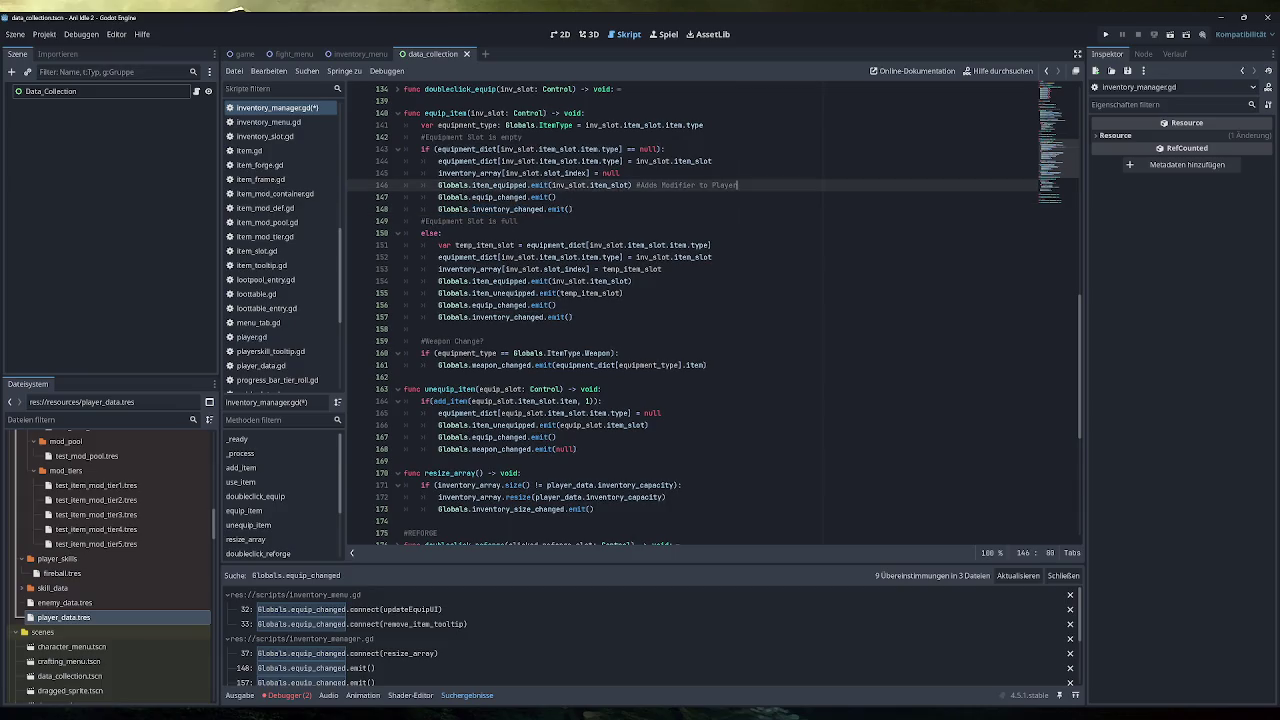
pyautogui.press('Return')
pyautogui.hotkey('ctrl', 'v')
pyautogui.click(573, 221)
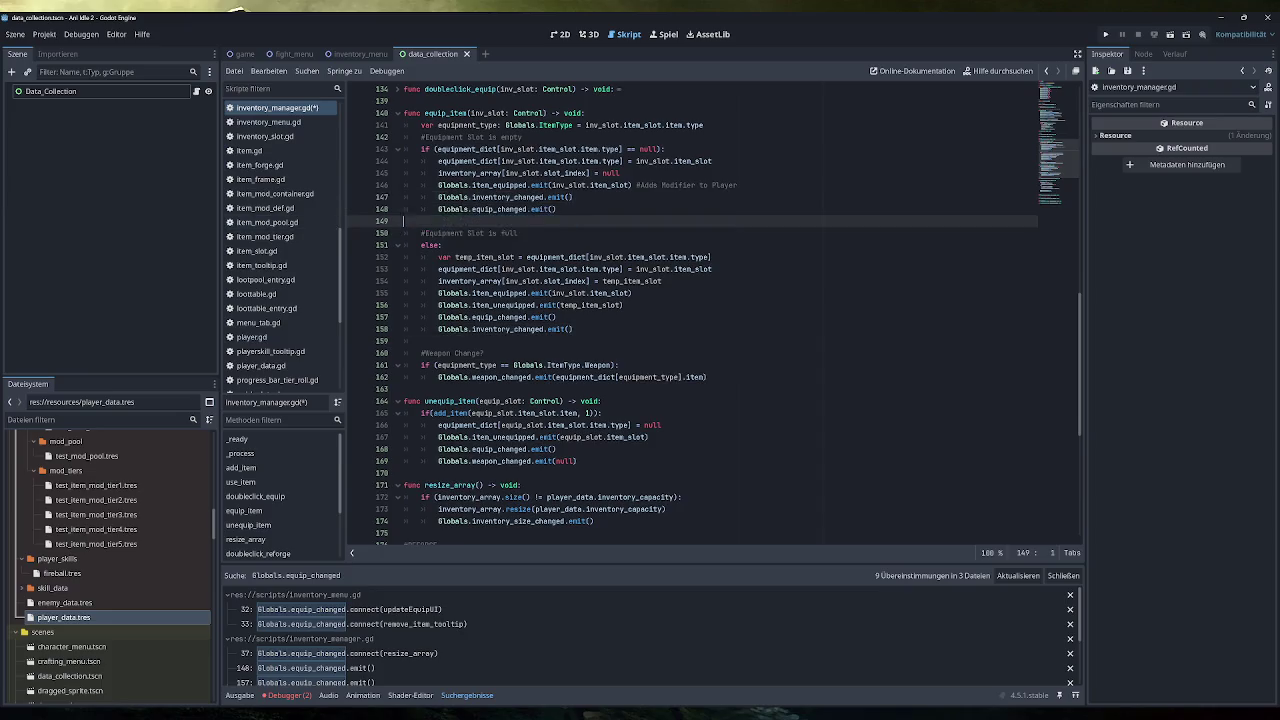
pyautogui.hotkey('ctrl', 'shift', 'k')
pyautogui.click(624, 293)
# Step: Do the same in the full-slot branch, remove the duplicate line, and save the script
pyautogui.press('Return')
pyautogui.hotkey('ctrl', 'v')
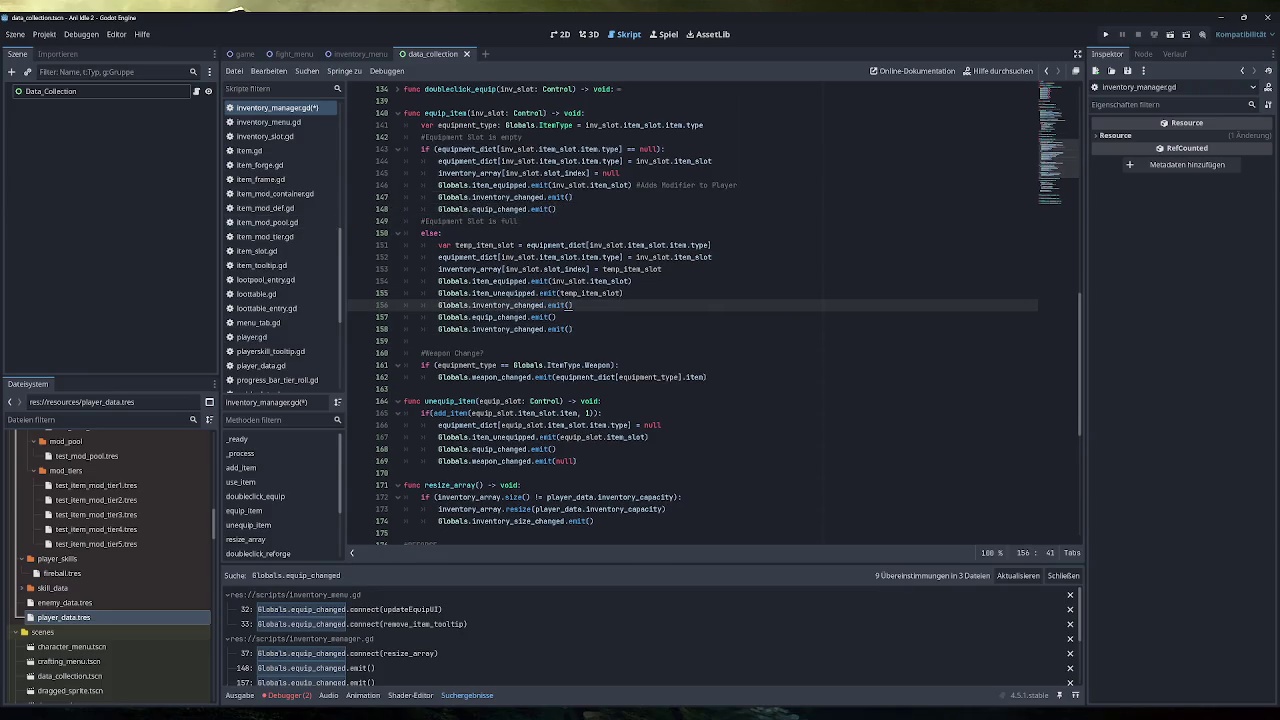
pyautogui.tripleClick(505, 329)
pyautogui.press('BackSpace')
pyautogui.press('BackSpace')
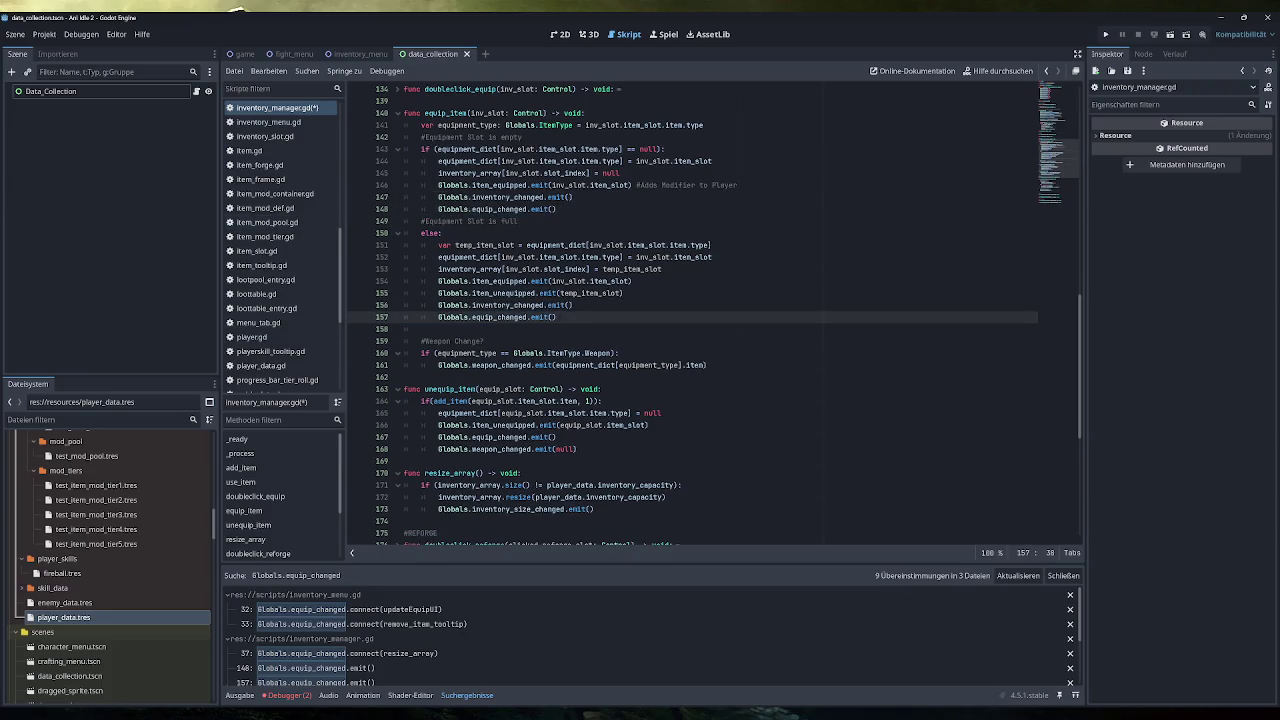
pyautogui.press('BackSpace')
pyautogui.hotkey('ctrl', 's')
# Step: Open inventory_menu.gd from the script list
pyautogui.scroll(-2, 693, 315)
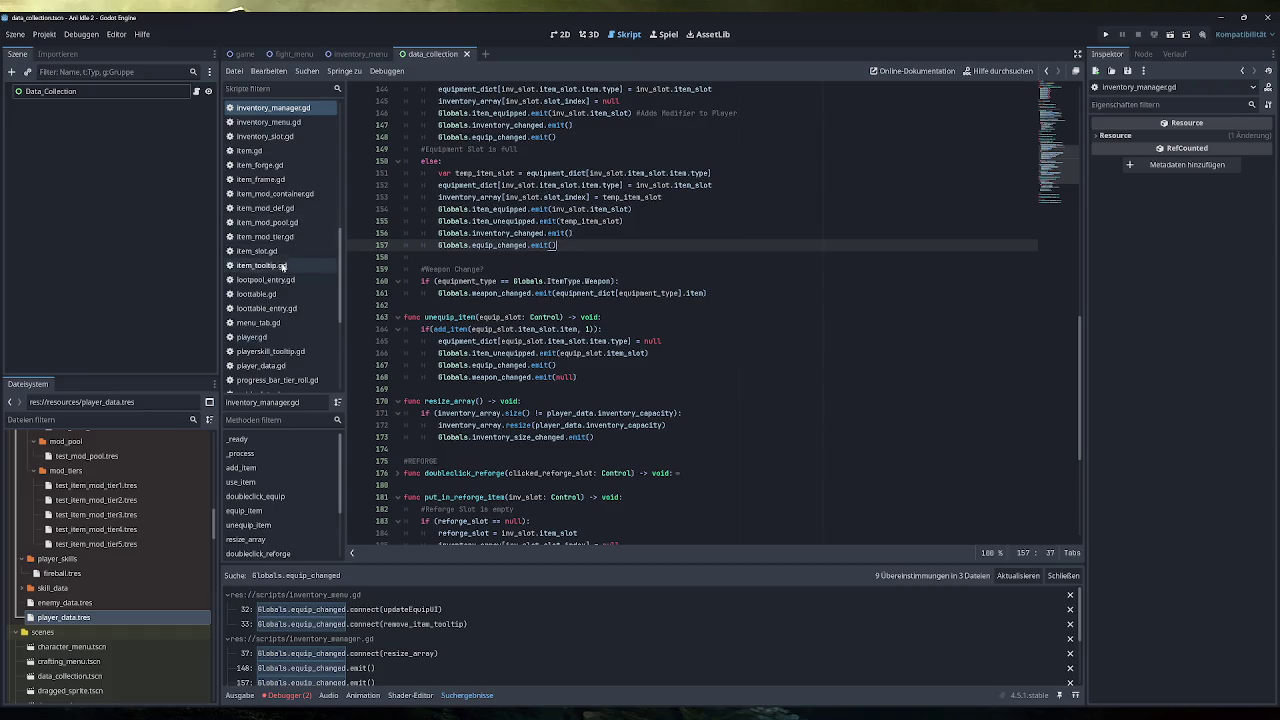
pyautogui.click(291, 122)
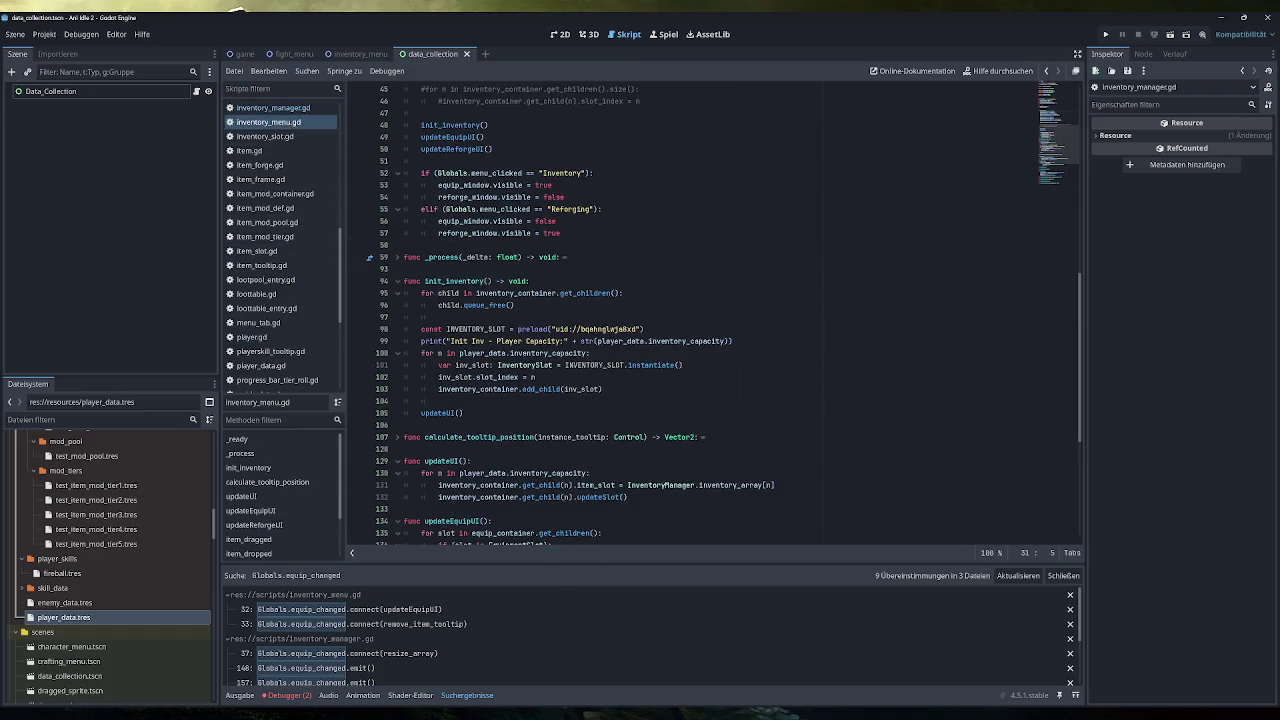
pyautogui.scroll(-4, 570, 315)
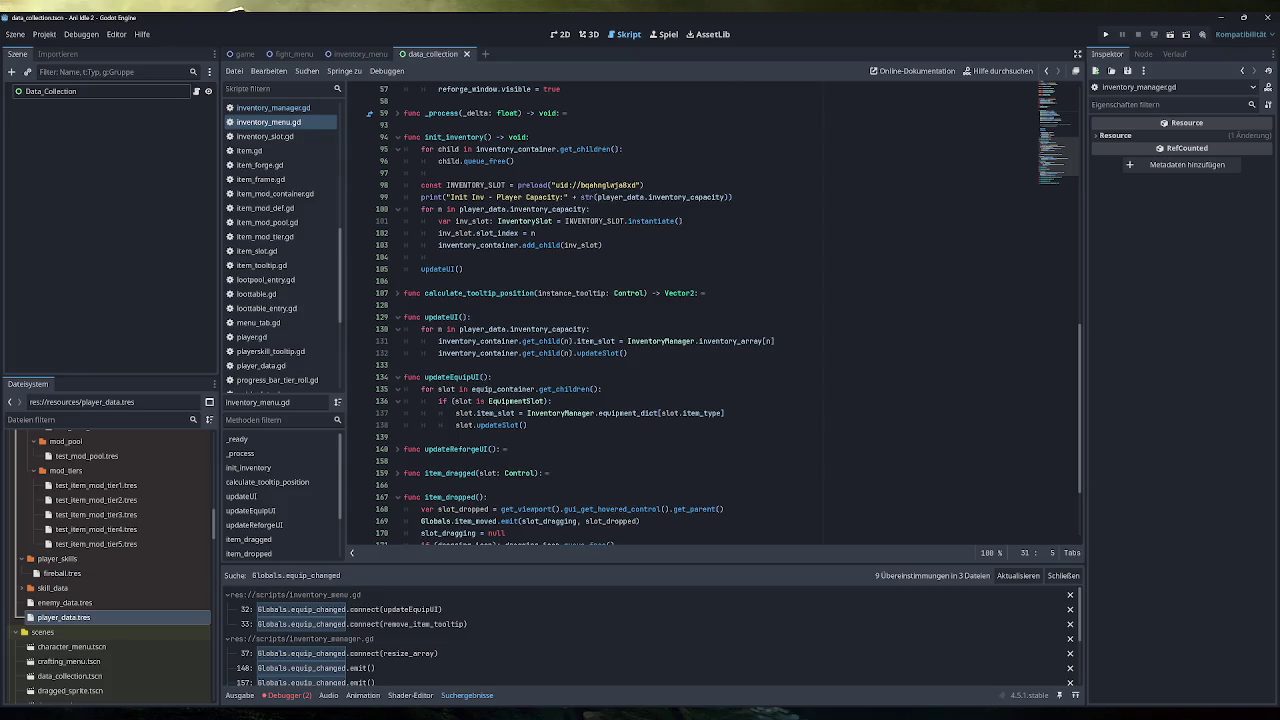
# Step: Begin an if at the top of updateUI comparing inventory_container.get_child_count() with !=
pyautogui.click(470, 317)
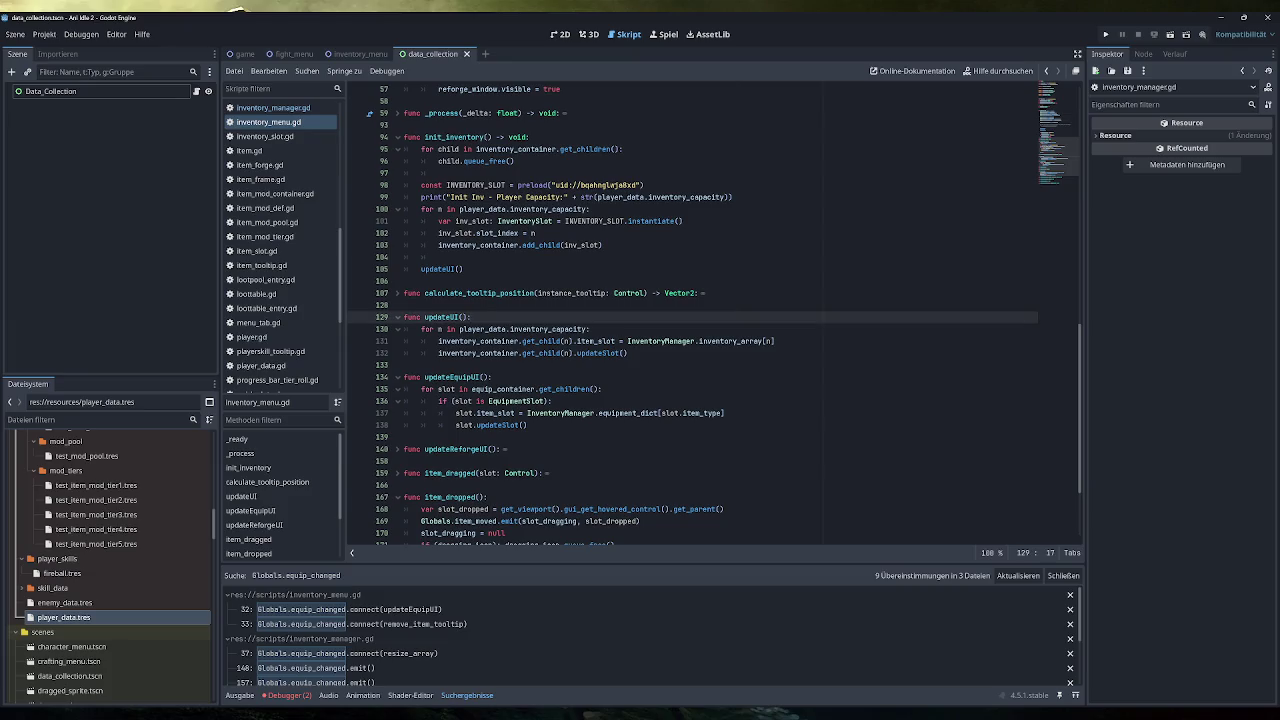
pyautogui.press('Return')
pyautogui.press('Return')
pyautogui.press('Up')
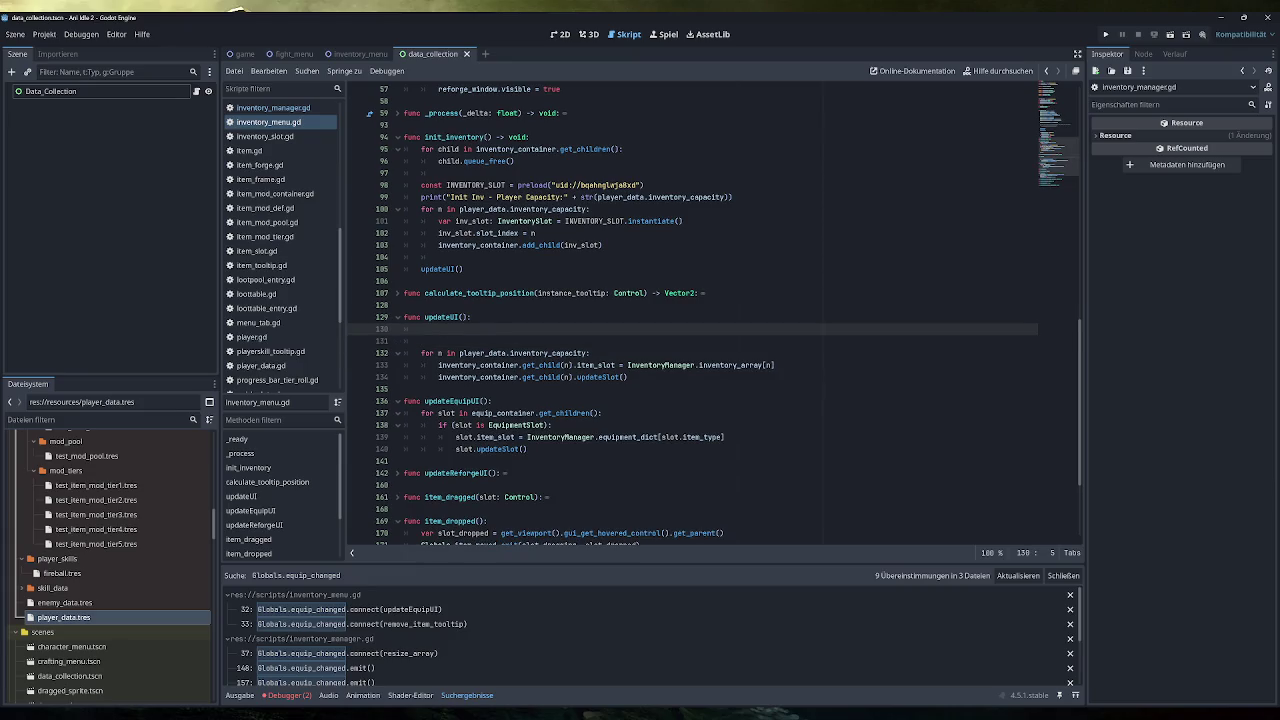
pyautogui.write('if (')
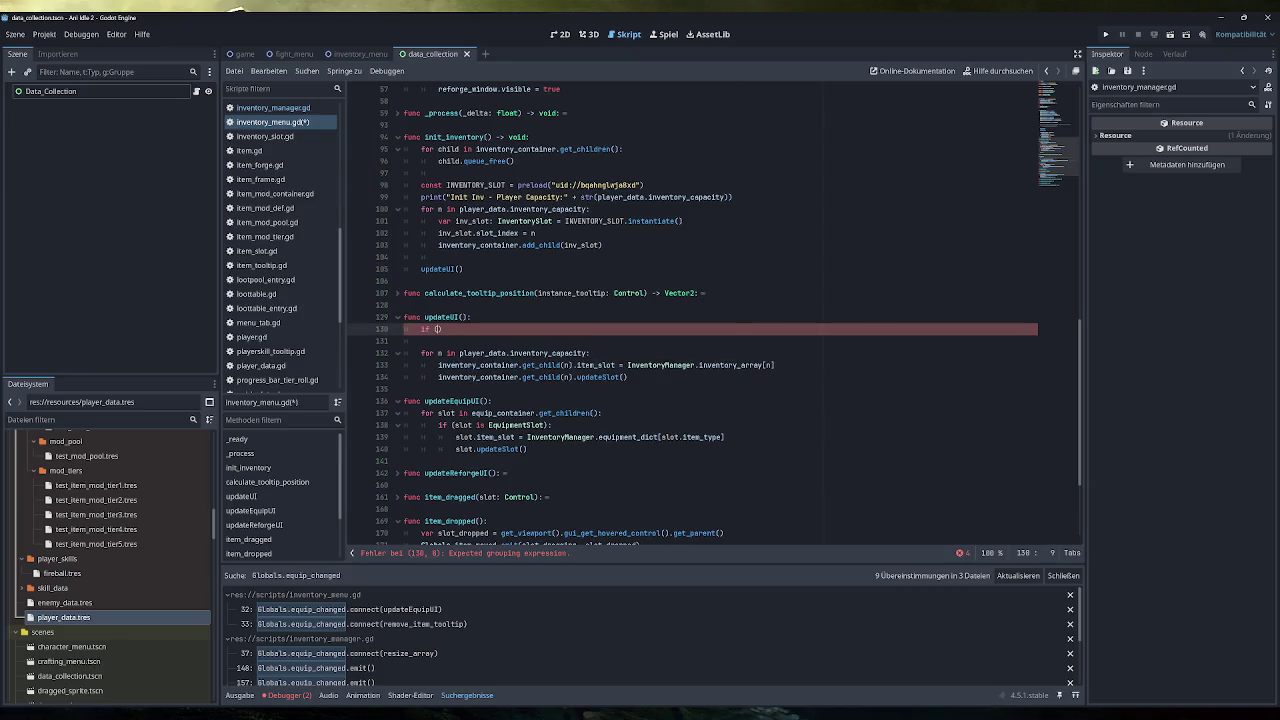
pyautogui.write('inventory_container.get')
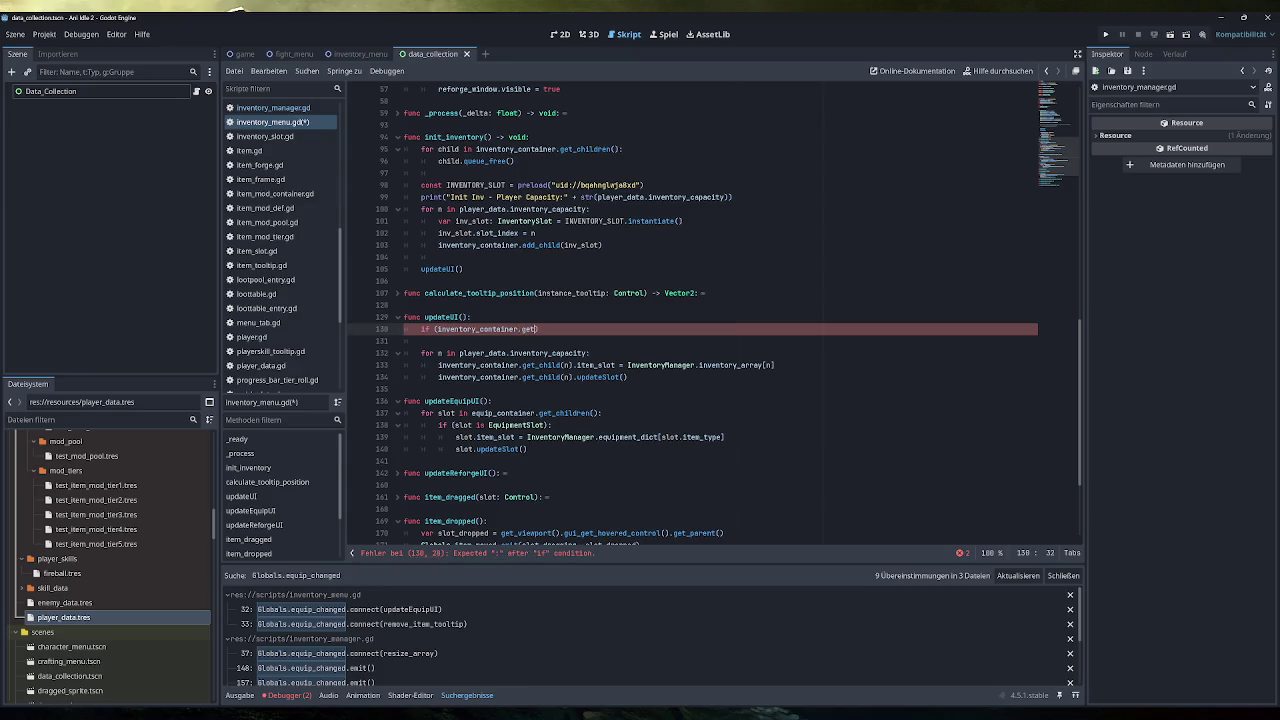
pyautogui.write('_chil')
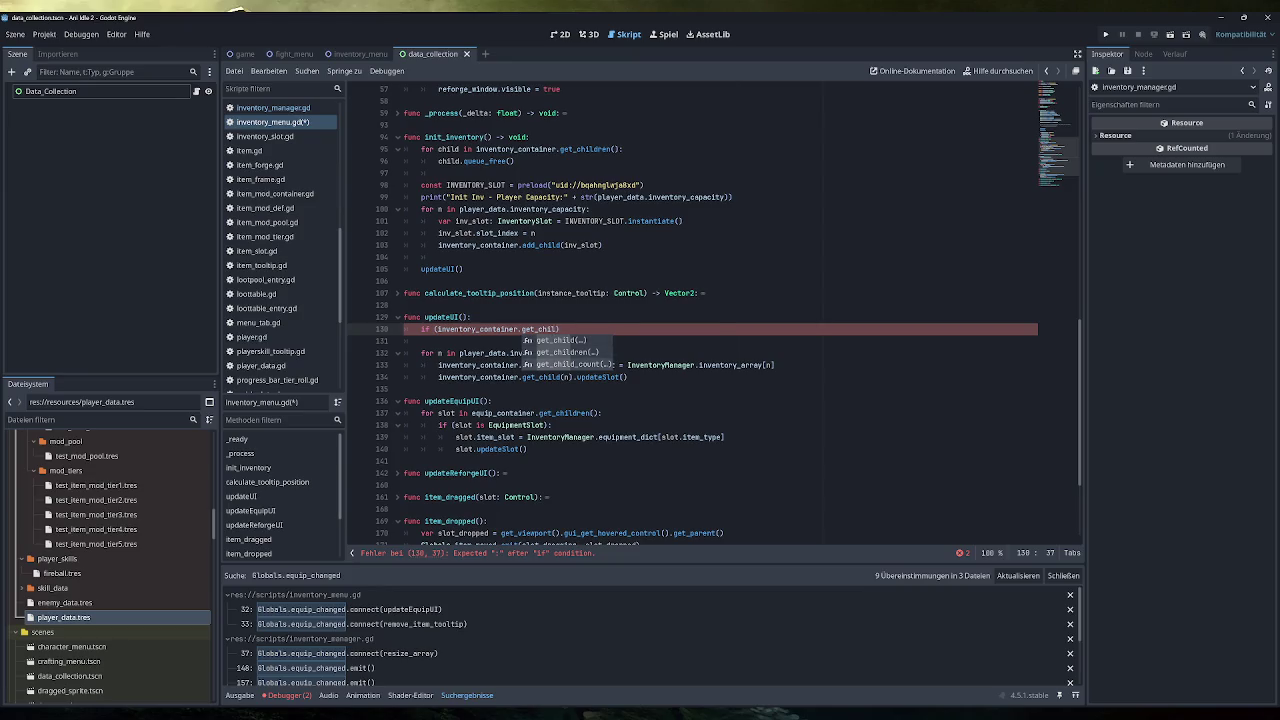
pyautogui.press('Down')
pyautogui.press('Down')
pyautogui.press('Return')
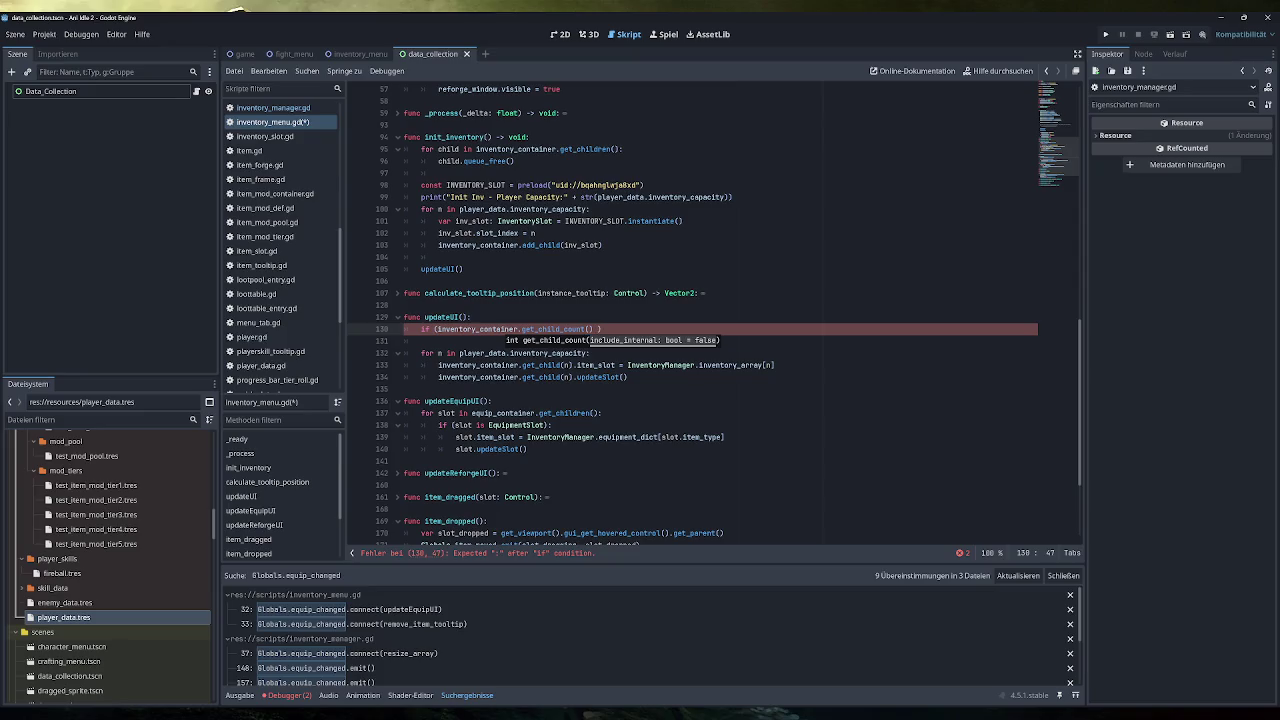
pyautogui.write('!=')
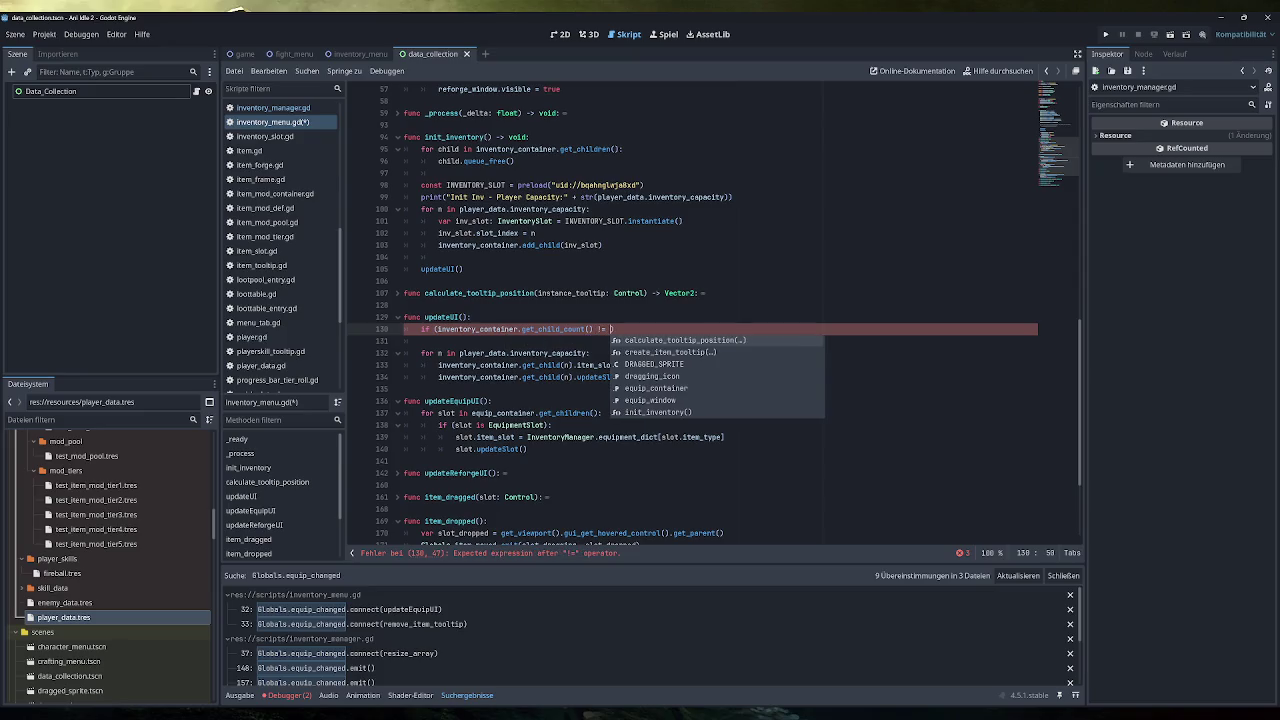
# Step: Complete the condition with InventoryManager.inventory_array.size()
pyautogui.click(404, 281)
pyautogui.doubleClick(731, 365)
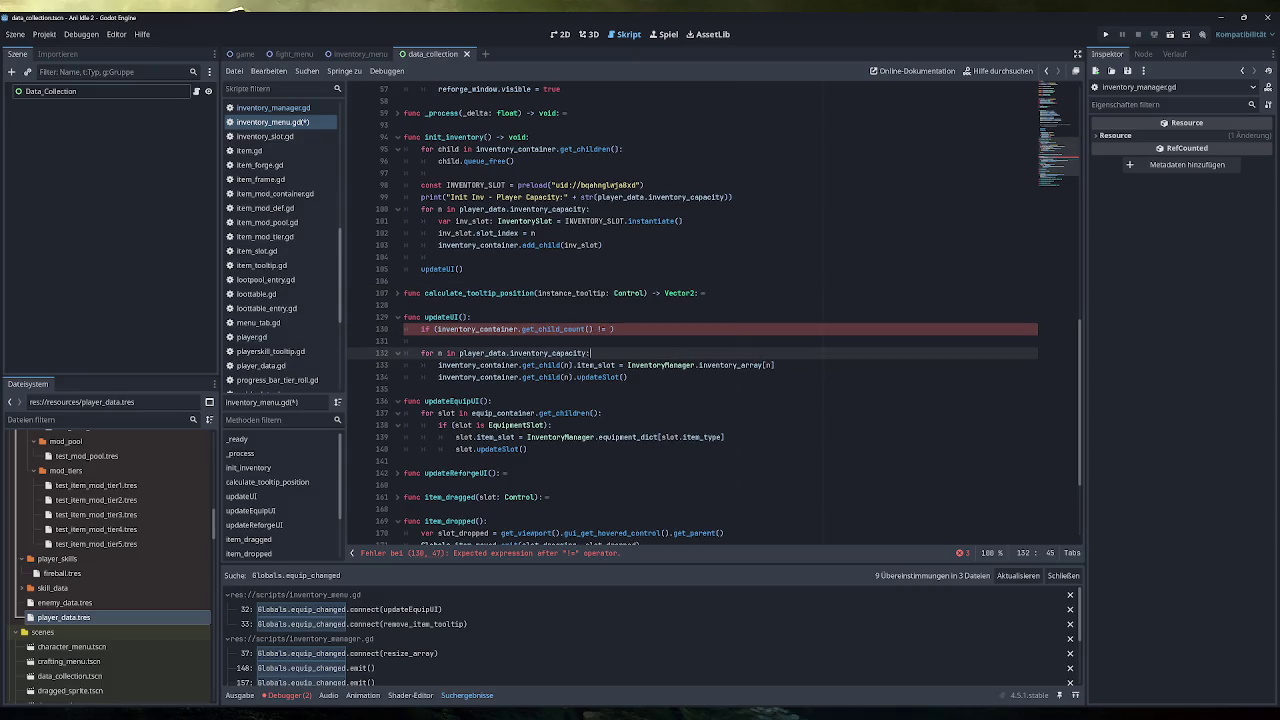
pyautogui.moveTo(768, 365); pyautogui.dragTo(626, 365)
pyautogui.hotkey('ctrl', 'c')
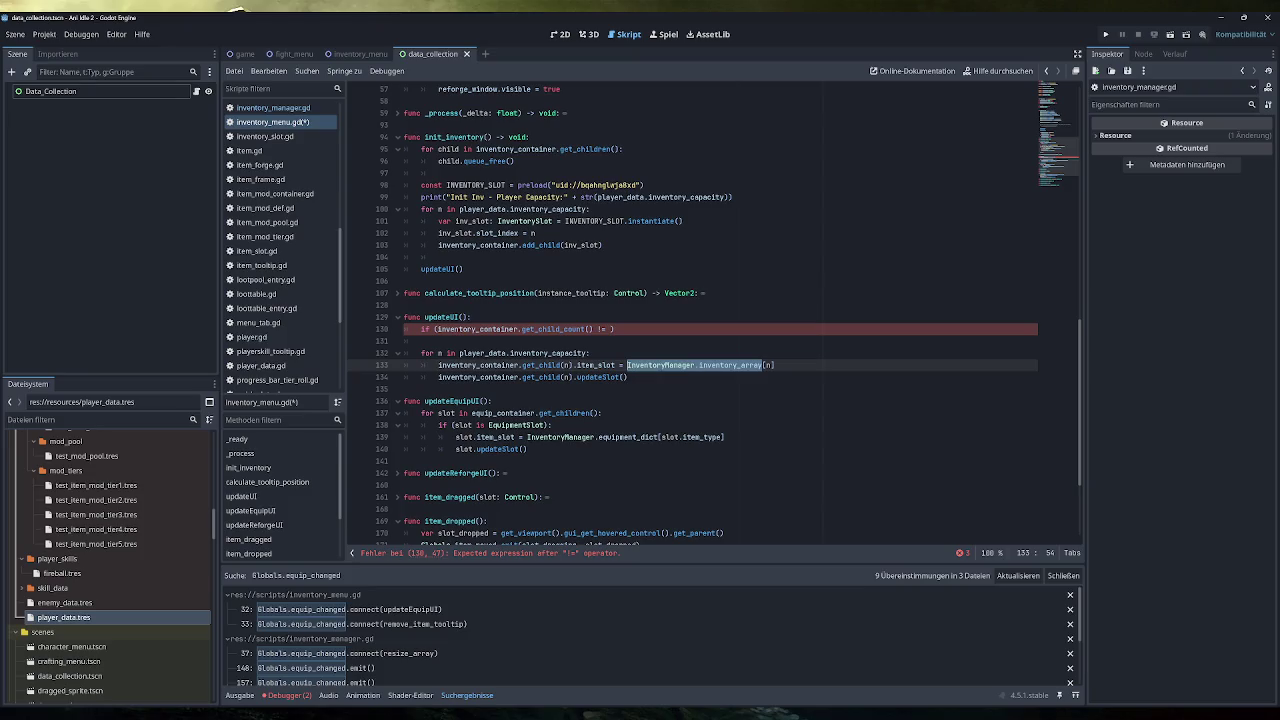
pyautogui.click(610, 329)
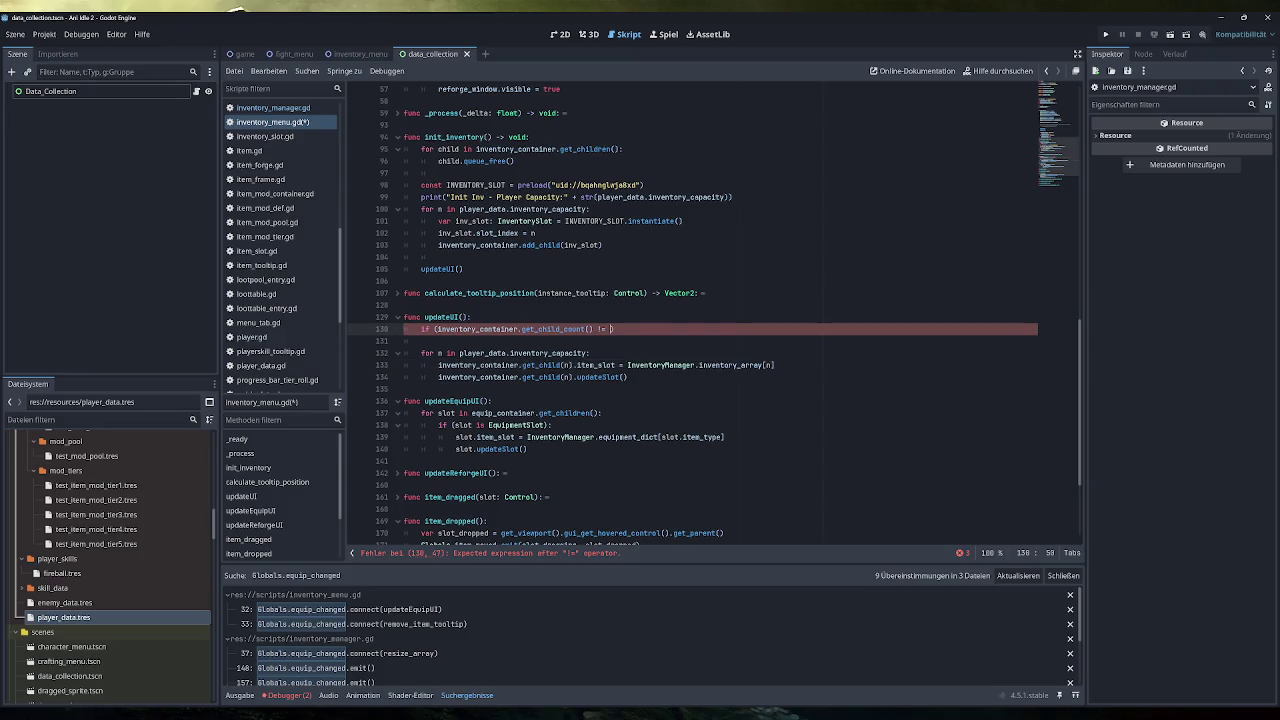
pyautogui.hotkey('ctrl', 'v')
pyautogui.write('.size')
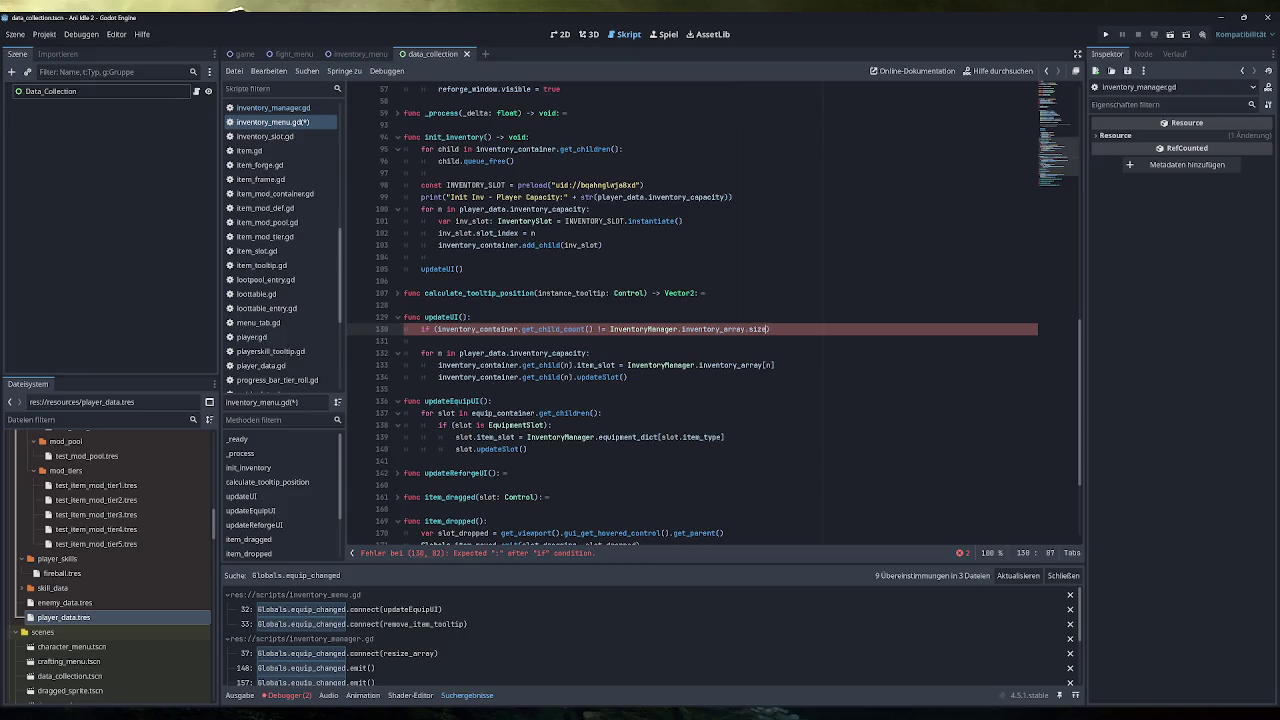
pyautogui.write('())')
pyautogui.write(':')
# Step: Call init_inventory() inside the if block, save the script, and run the game
pyautogui.press('Return')
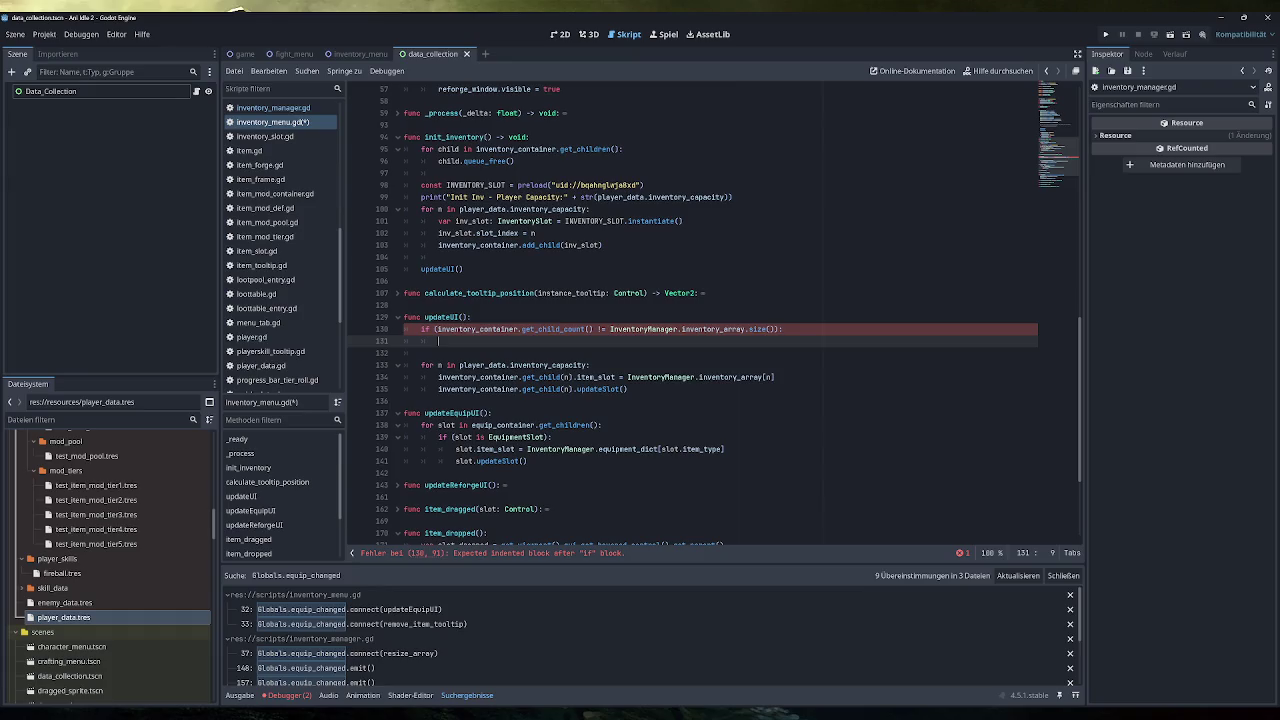
pyautogui.doubleClick(455, 137)
pyautogui.hotkey('ctrl', 'c')
pyautogui.click(438, 341)
pyautogui.hotkey('ctrl', 'v')
pyautogui.write('()')
pyautogui.hotkey('ctrl', 's')
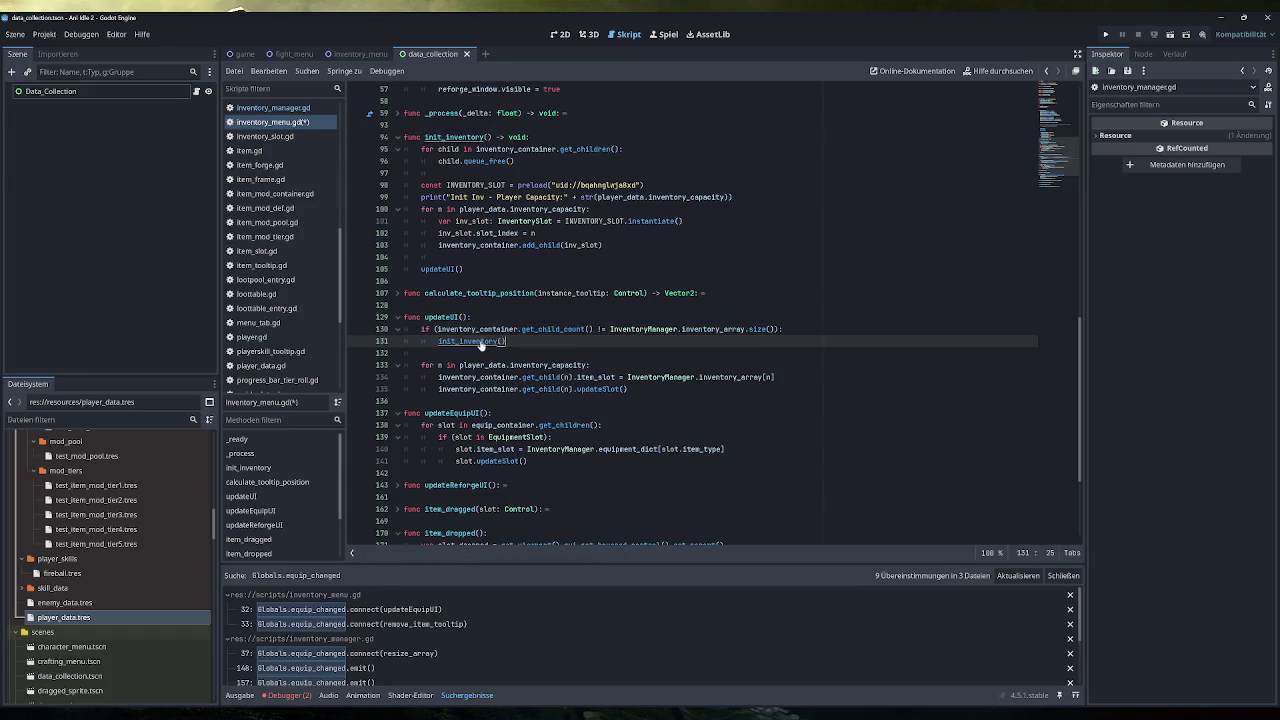
pyautogui.click(1105, 34)
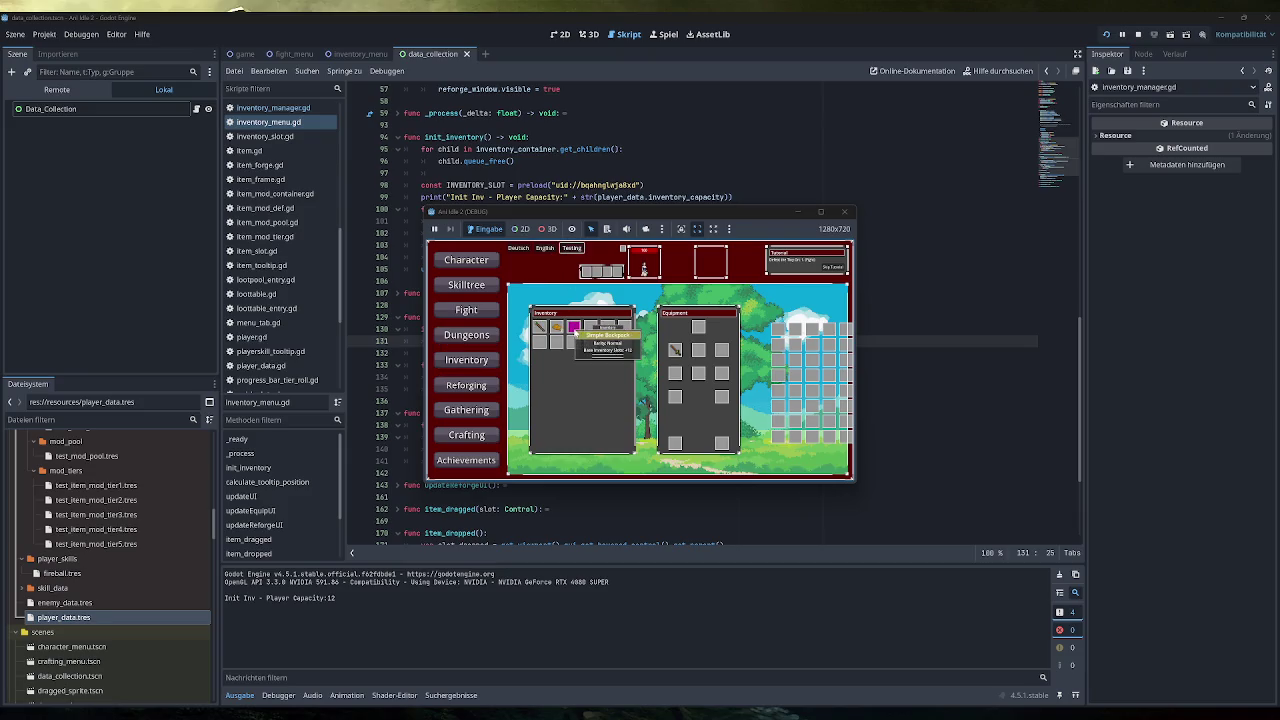
# Step: Equip an inventory item to trigger the out-of-bounds crash, then stop the debug session
pyautogui.doubleClick(575, 331)
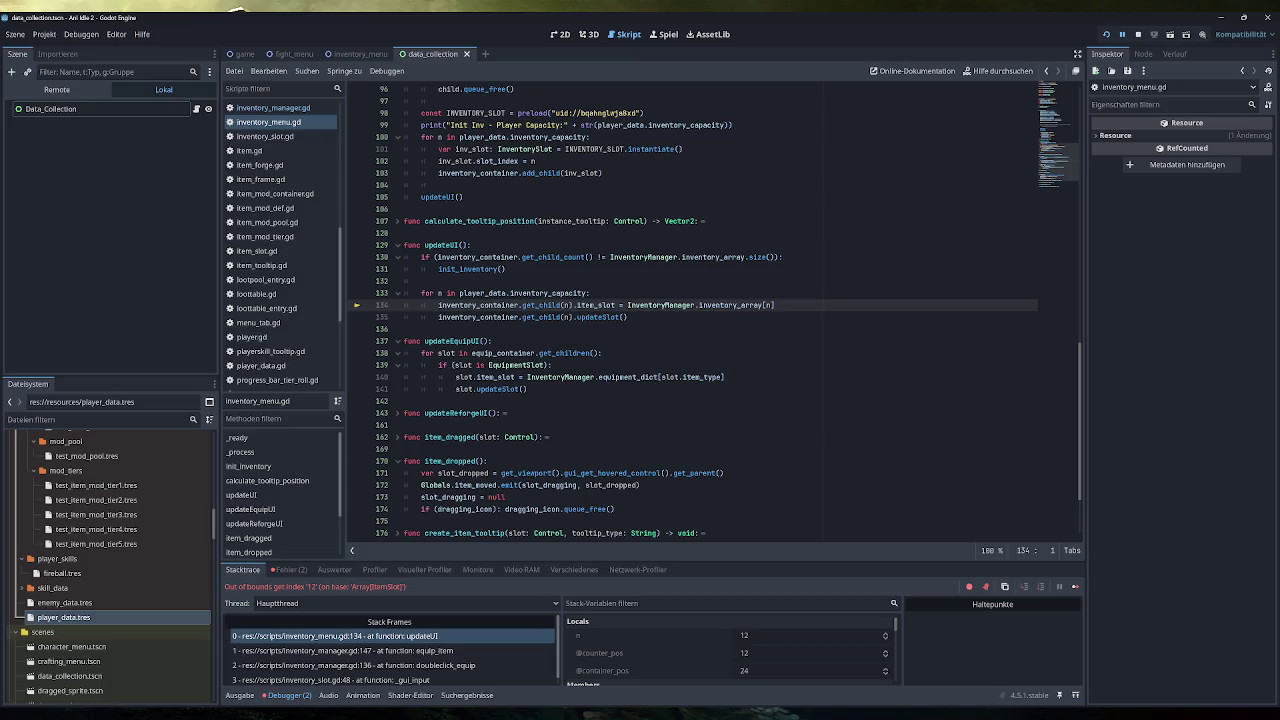
pyautogui.click(1138, 34)
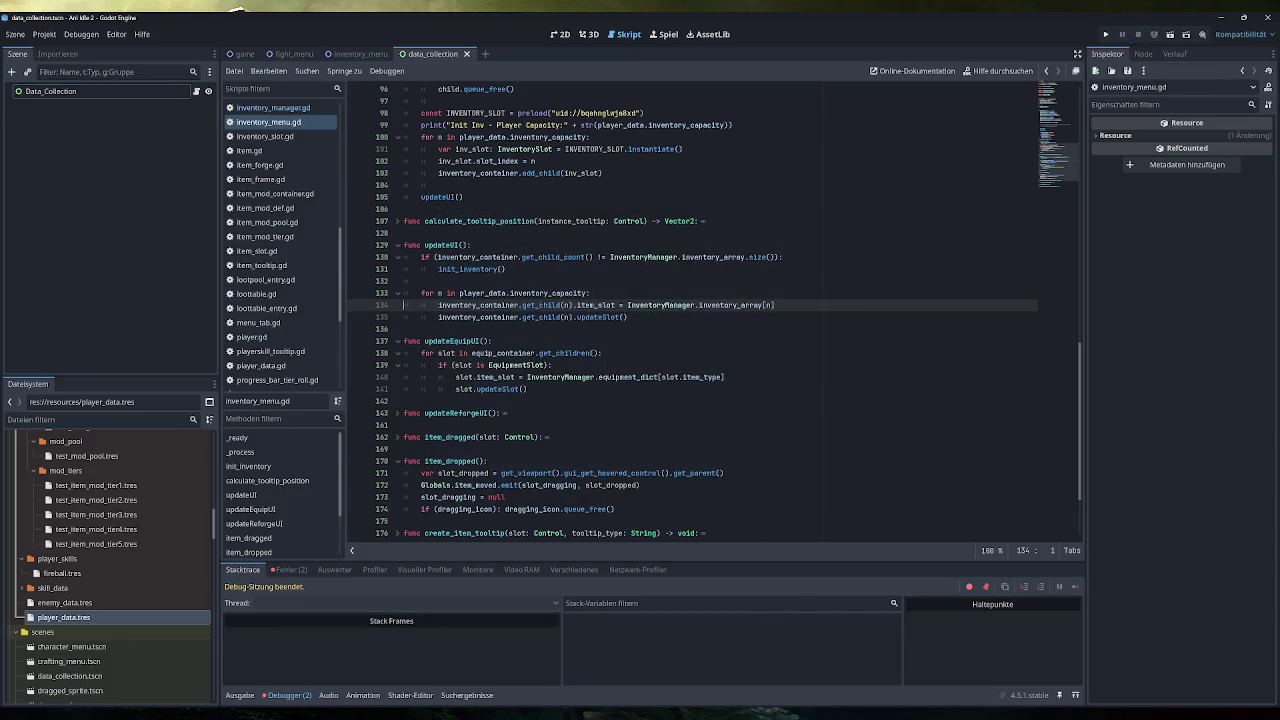
pyautogui.click(782, 257)
# Step: Add print("blubb") inside the if block, rerun, equip the Simple Backpack, and view the output log
pyautogui.press('Return')
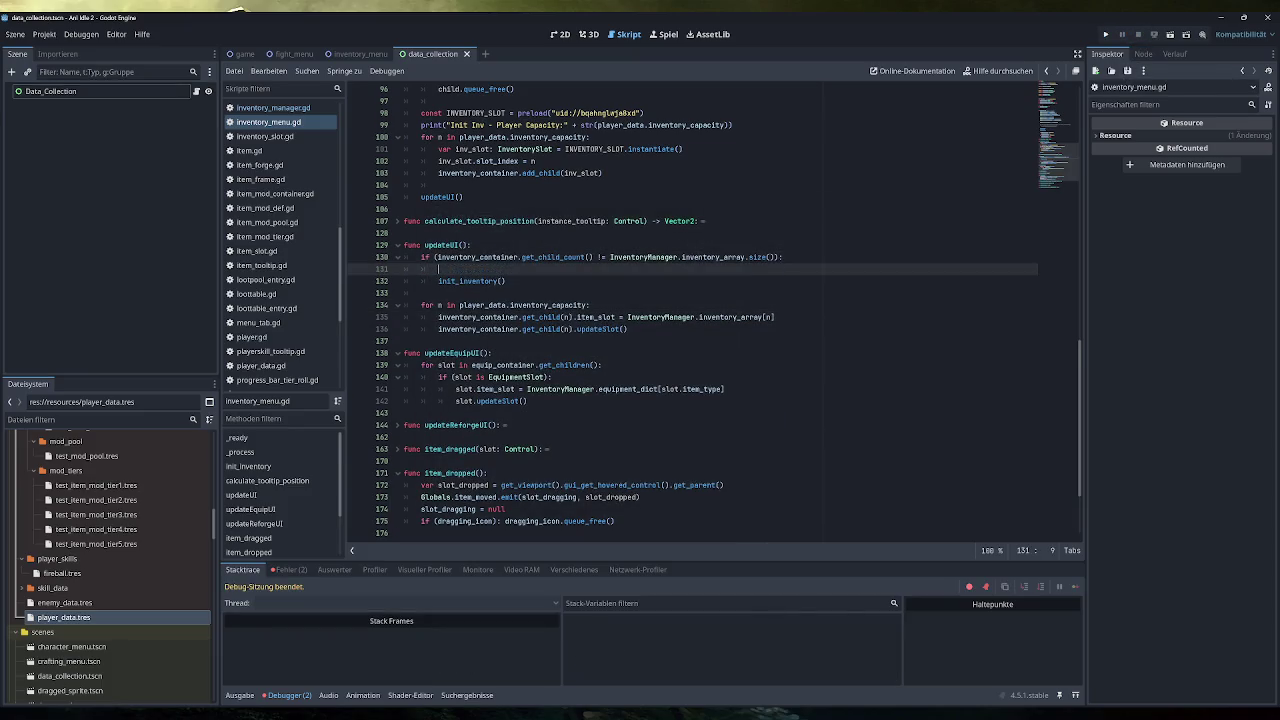
pyautogui.write('print("blubb')
pyautogui.click(1114, 35)
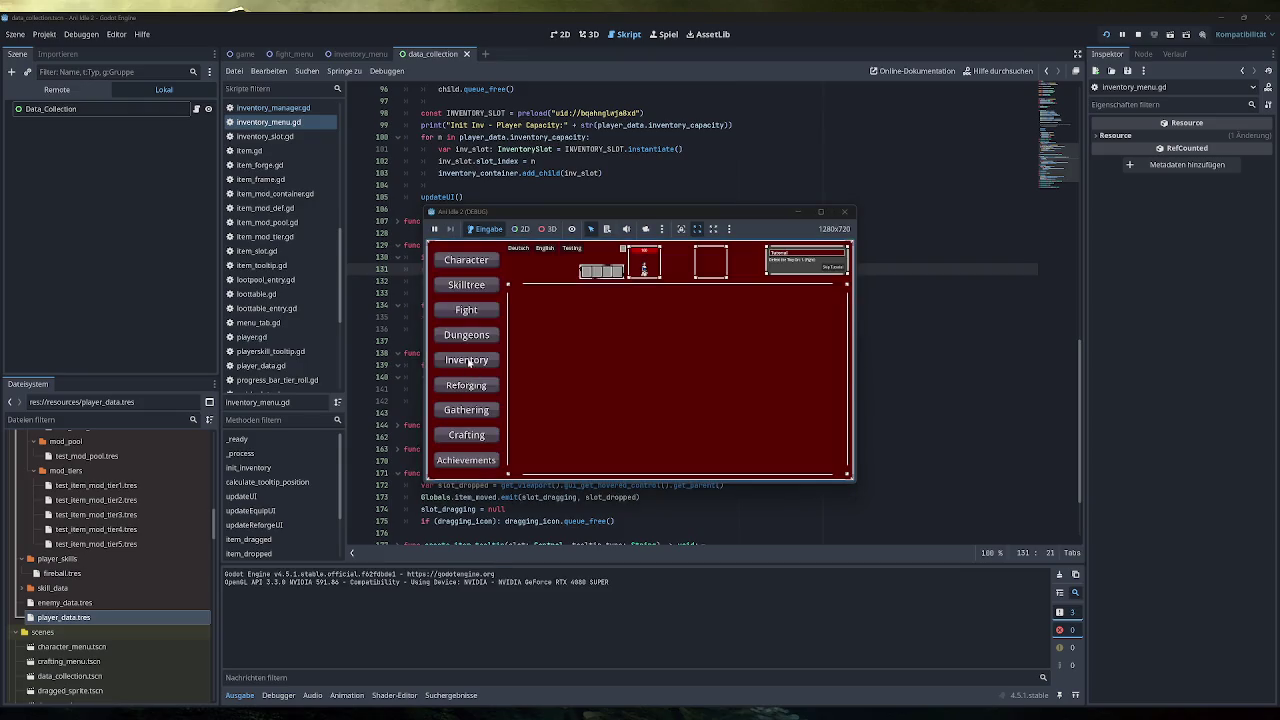
pyautogui.click(566, 251)
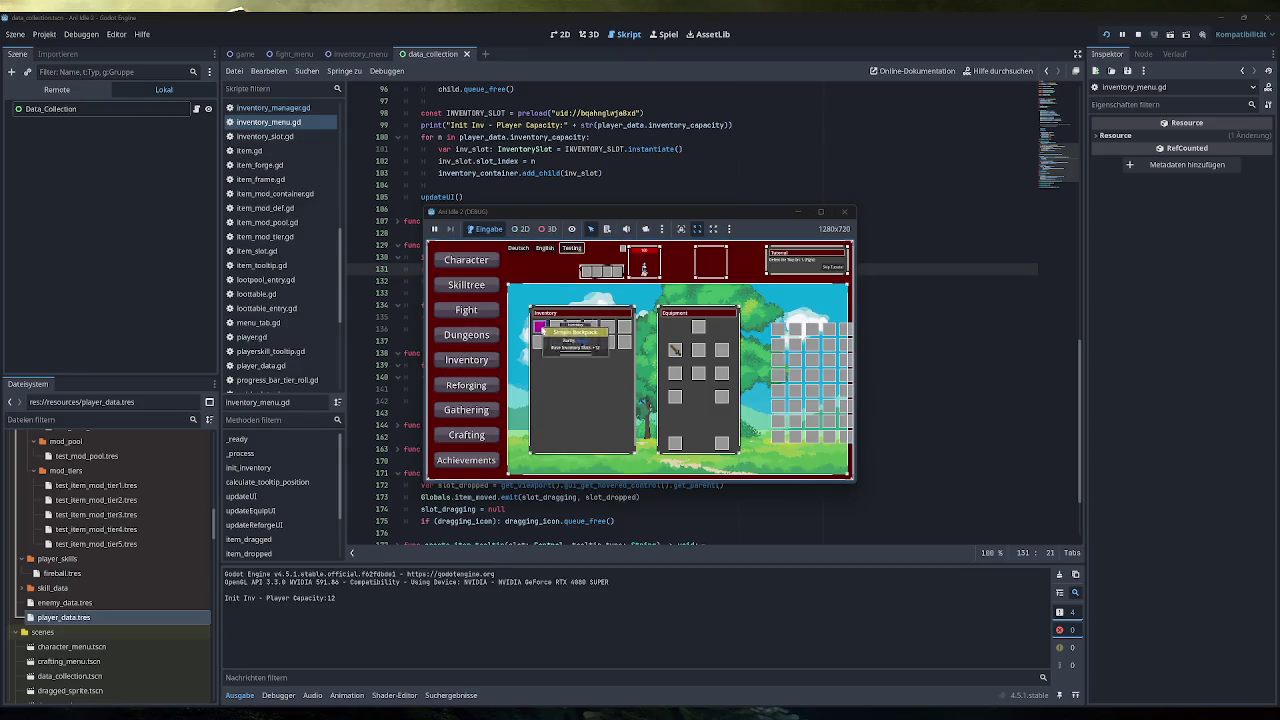
pyautogui.doubleClick(540, 327)
pyautogui.click(243, 697)
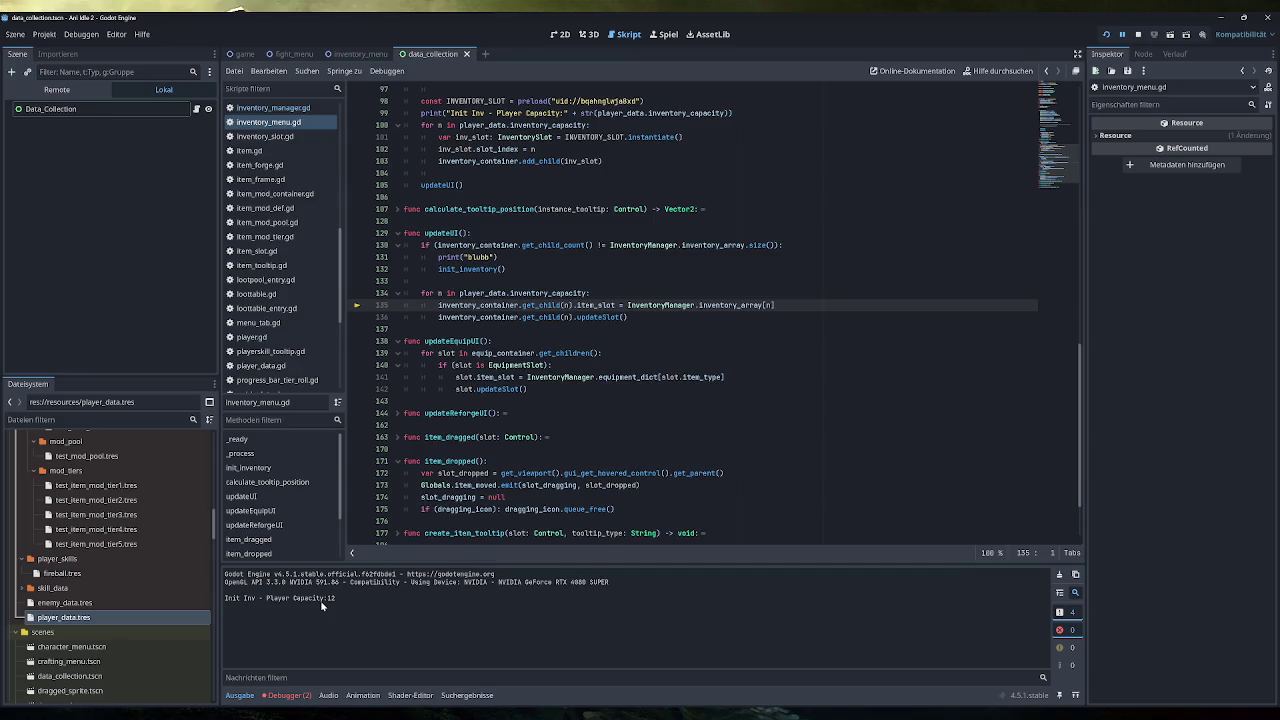
# Step: Stop the game and delete the Init Inv capacity print line
pyautogui.press('F8')
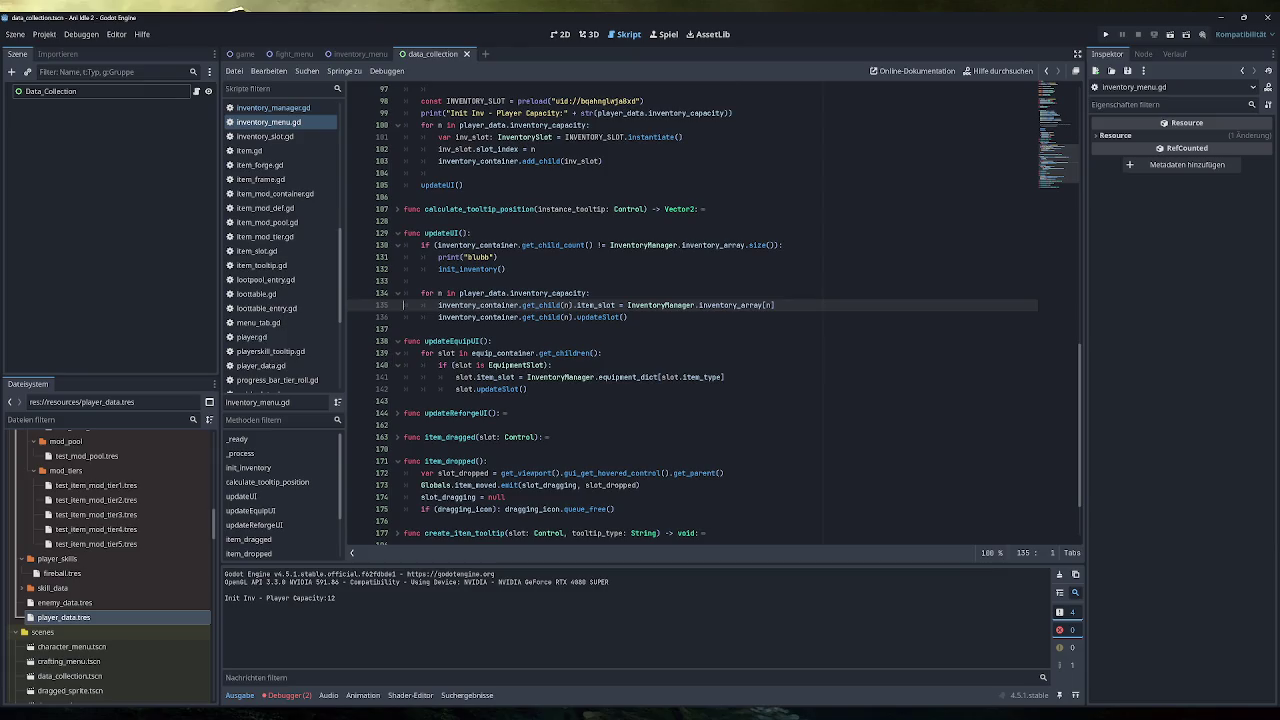
pyautogui.scroll(2, 715, 310)
pyautogui.click(735, 185)
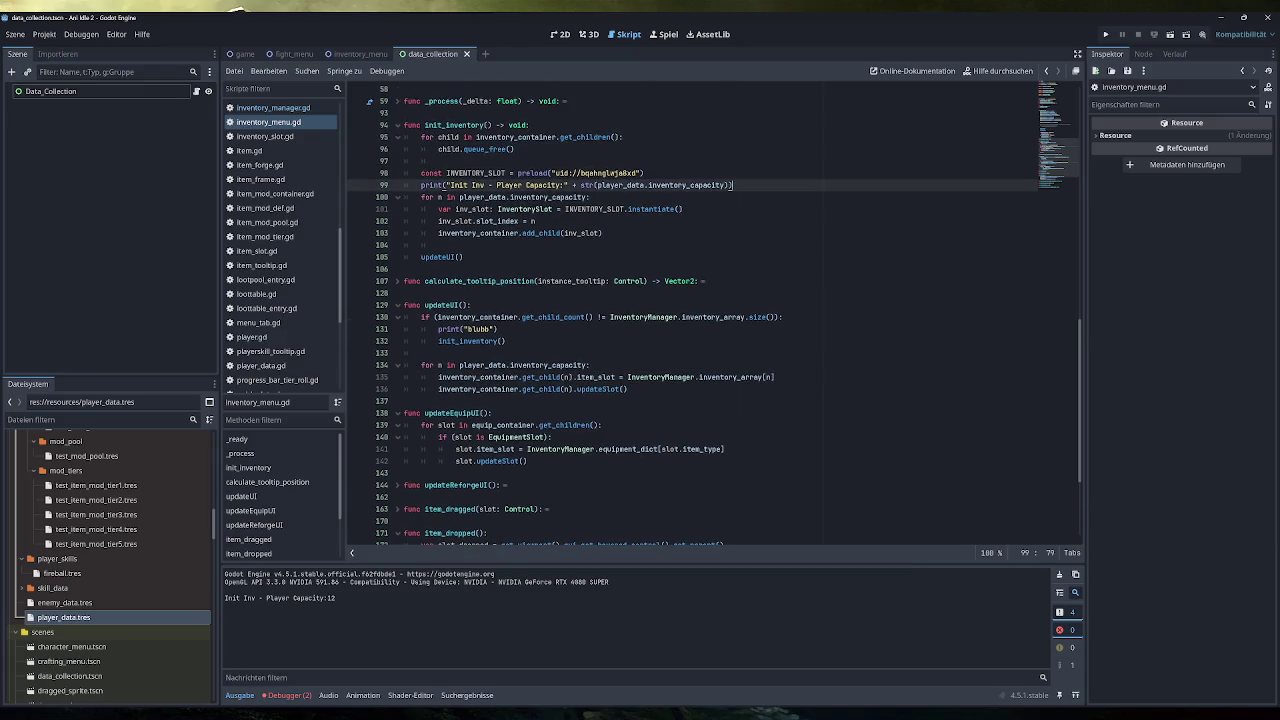
pyautogui.moveTo(735, 185); pyautogui.dragTo(338, 193)
pyautogui.press('BackSpace')
pyautogui.press('BackSpace')
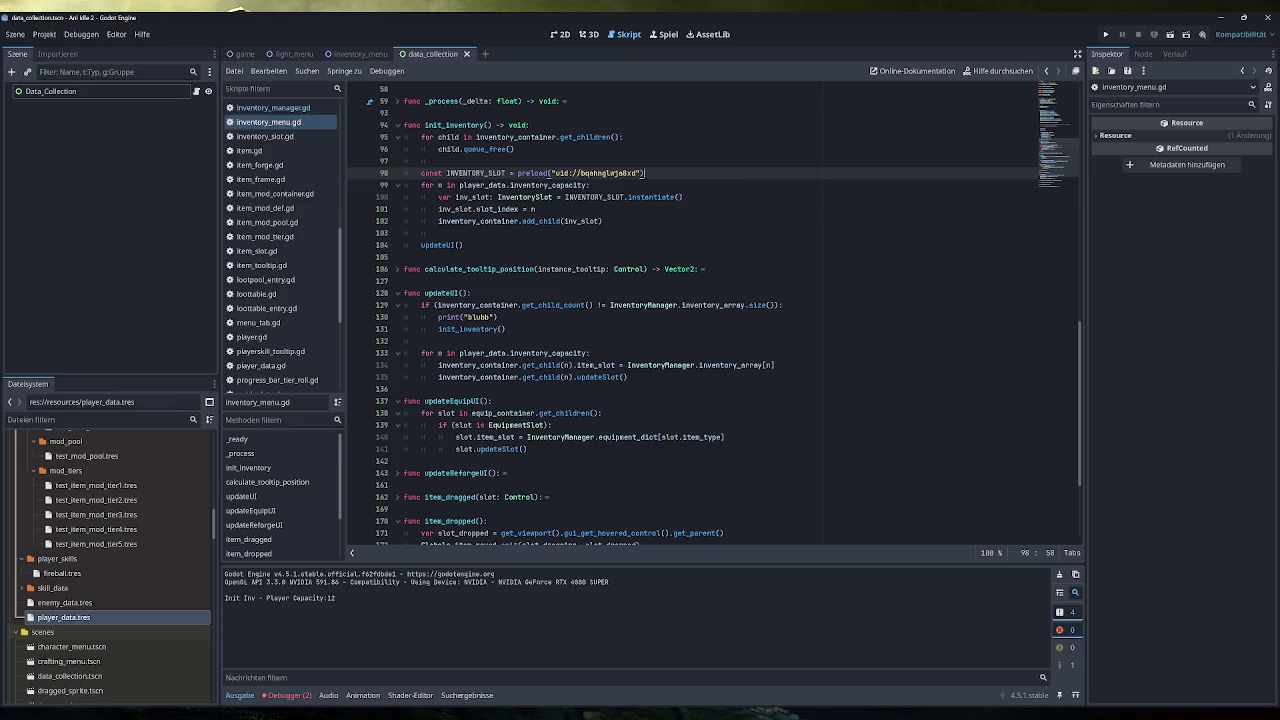
# Step: Duplicate the blubb print line at the top of updateUI
pyautogui.click(471, 293)
pyautogui.press('Return')
pyautogui.press('Return')
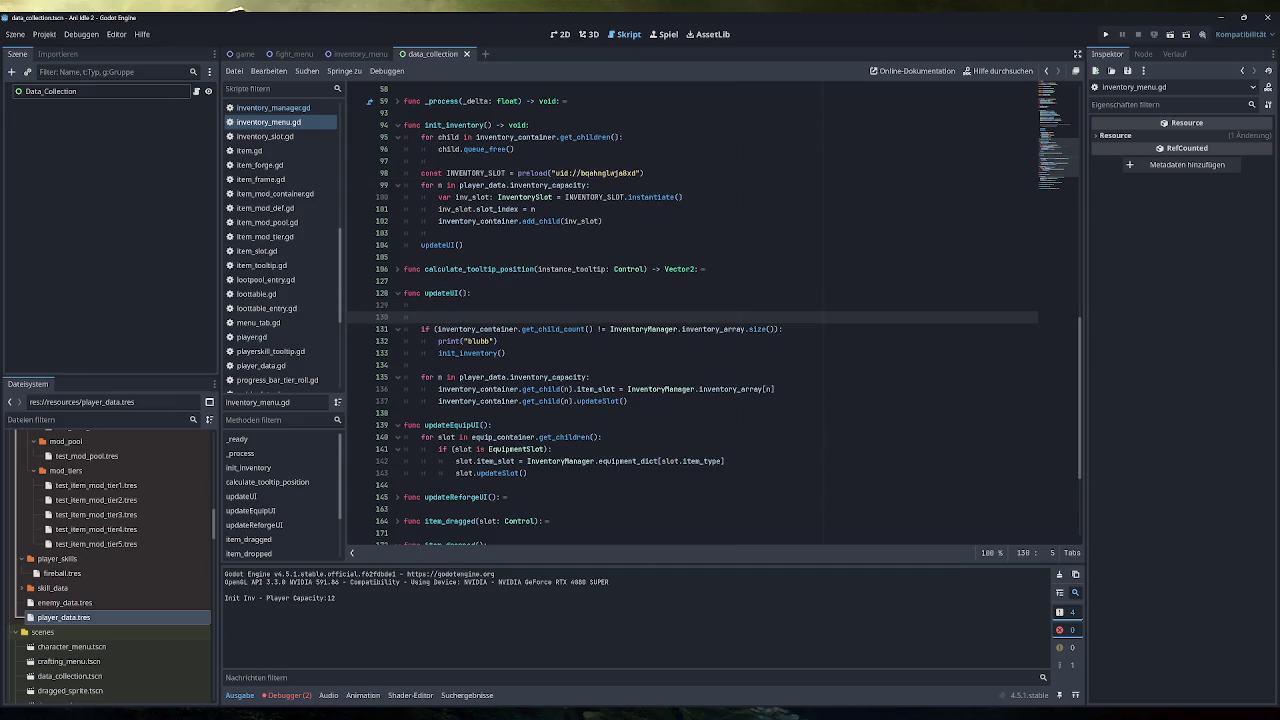
pyautogui.press('Down')
pyautogui.press('Down')
pyautogui.hotkey('shift', 'End')
pyautogui.hotkey('ctrl', 'c')
pyautogui.press('Up')
pyautogui.press('Up')
pyautogui.press('Up')
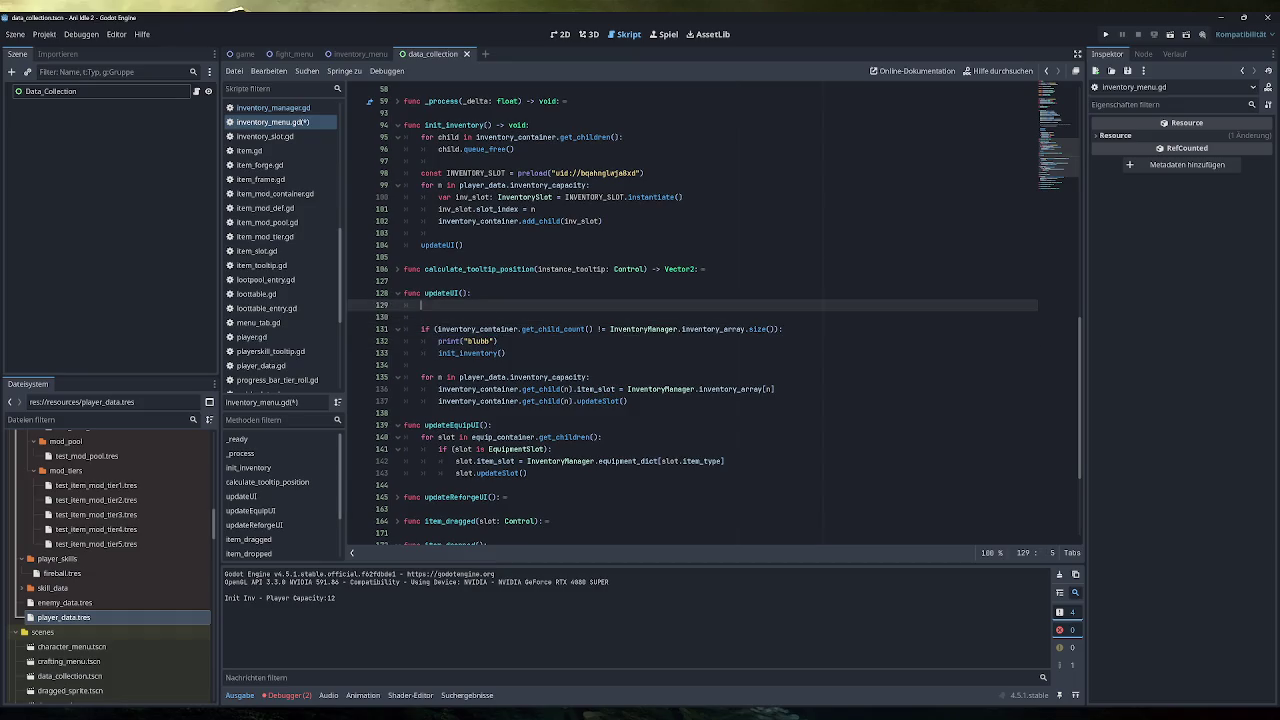
pyautogui.hotkey('ctrl', 'v')
pyautogui.press('Down')
pyautogui.hotkey('ctrl', 'v')
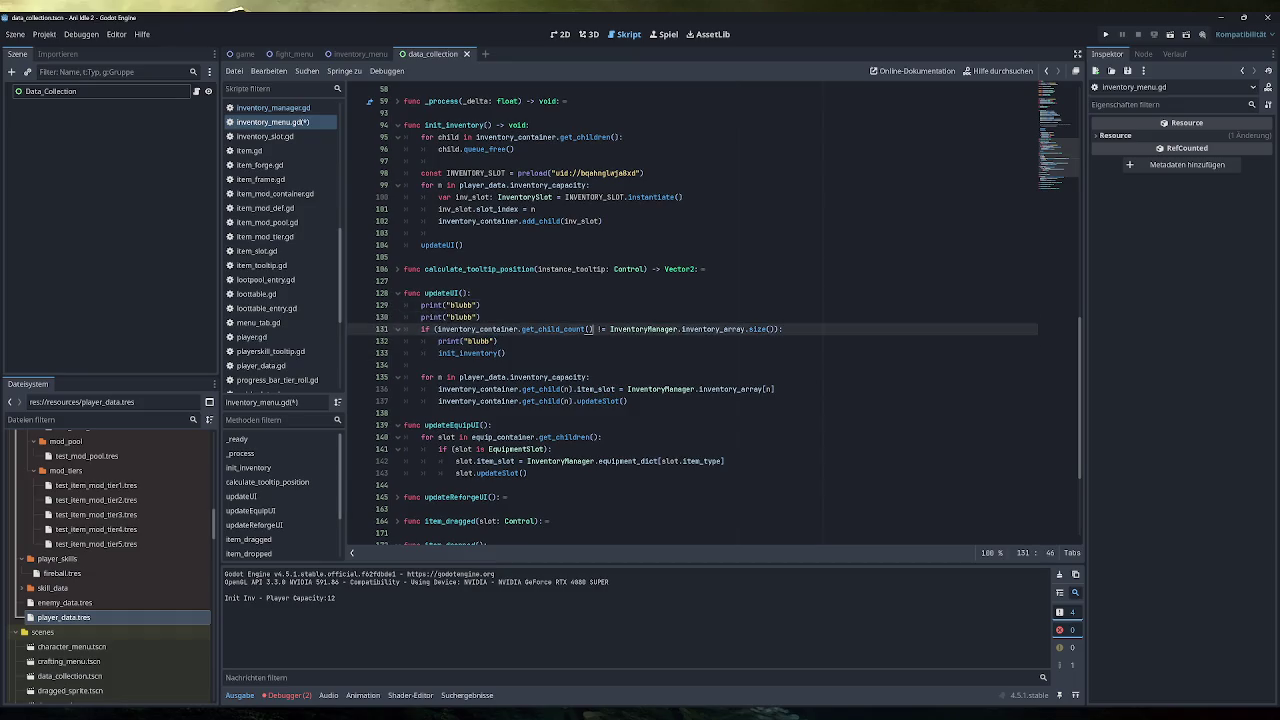
# Step: Make the first print output inventory_container.get_child_count() instead of "blubb"
pyautogui.doubleClick(478, 329)
pyautogui.click(463, 305)
pyautogui.doubleClick(463, 305)
pyautogui.hotkey('ctrl', 'v')
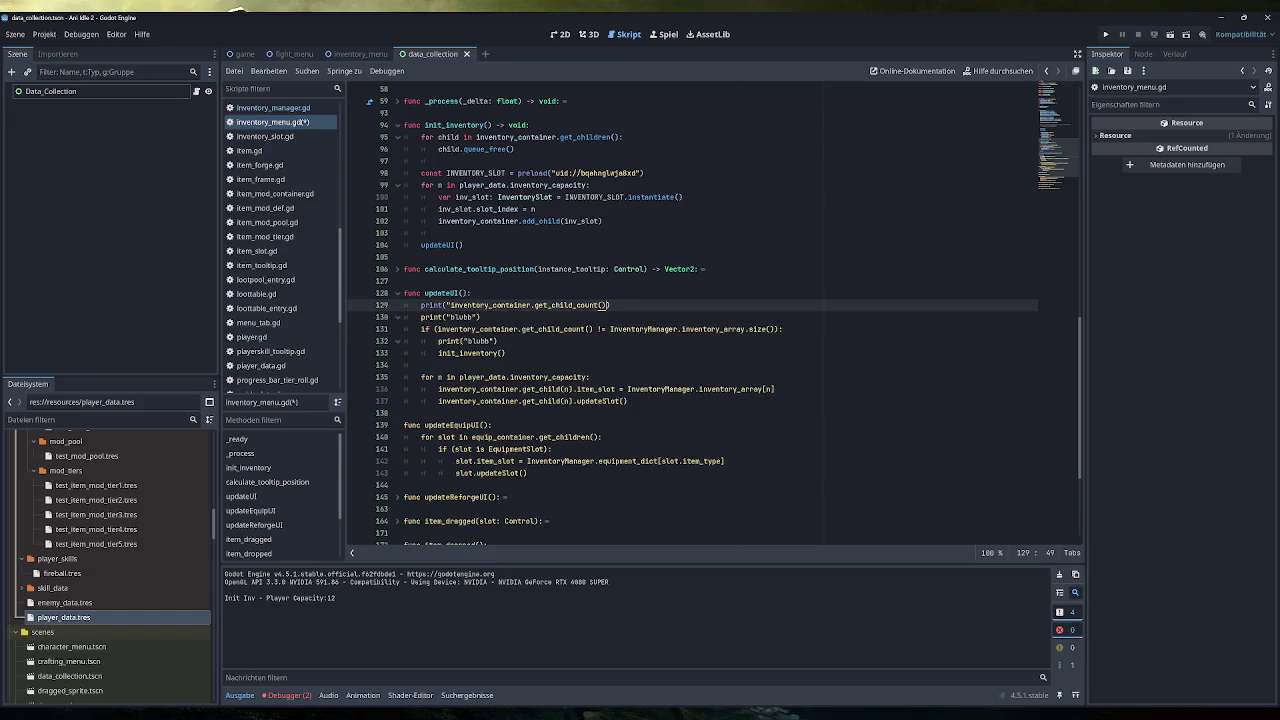
pyautogui.press('Delete')
pyautogui.click(446, 305)
pyautogui.press('BackSpace')
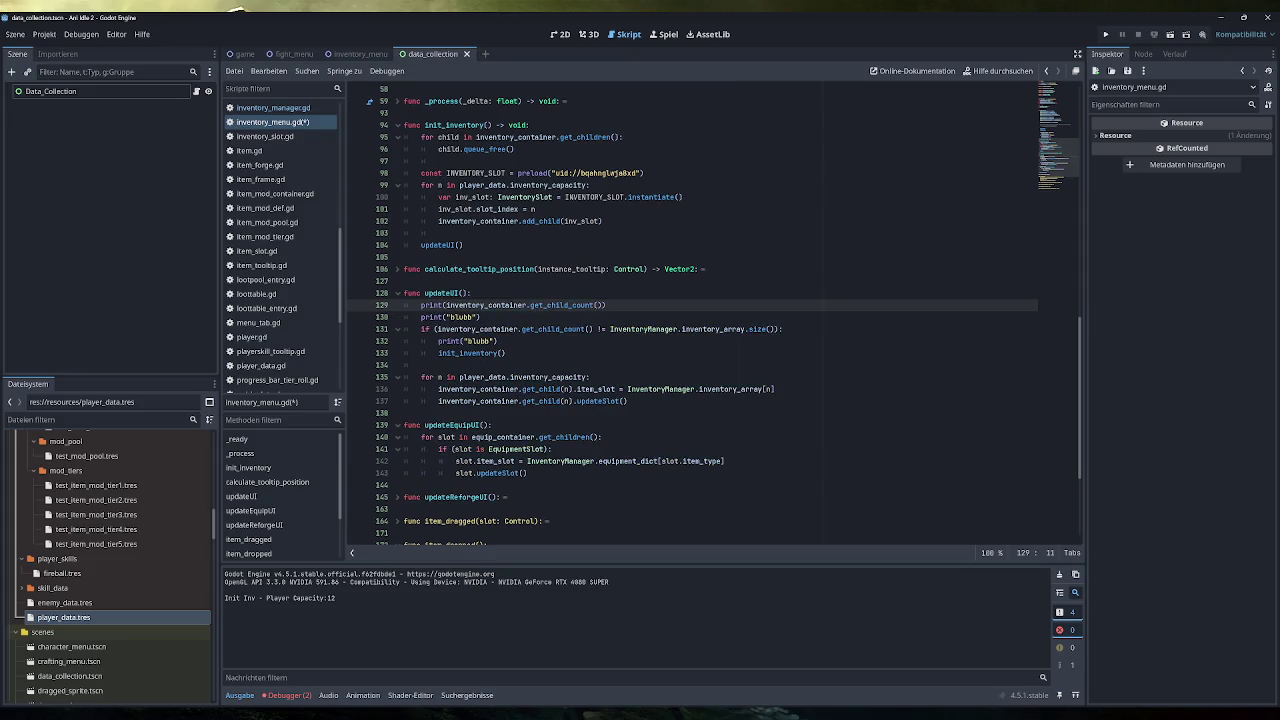
# Step: Make the second print output InventoryManager.inventory_array.size(), add print("-----"), save, and run
pyautogui.moveTo(610, 329); pyautogui.dragTo(774, 329)
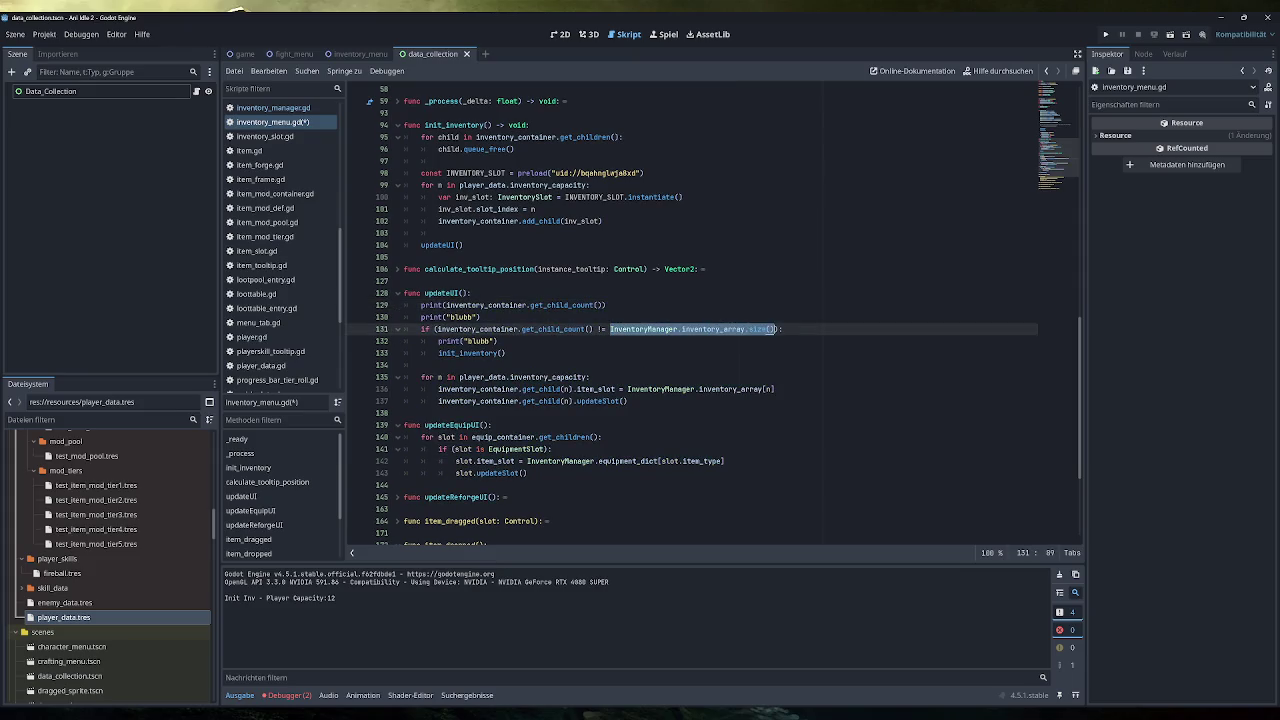
pyautogui.hotkey('ctrl', 'c')
pyautogui.moveTo(440, 317); pyautogui.dragTo(480, 317)
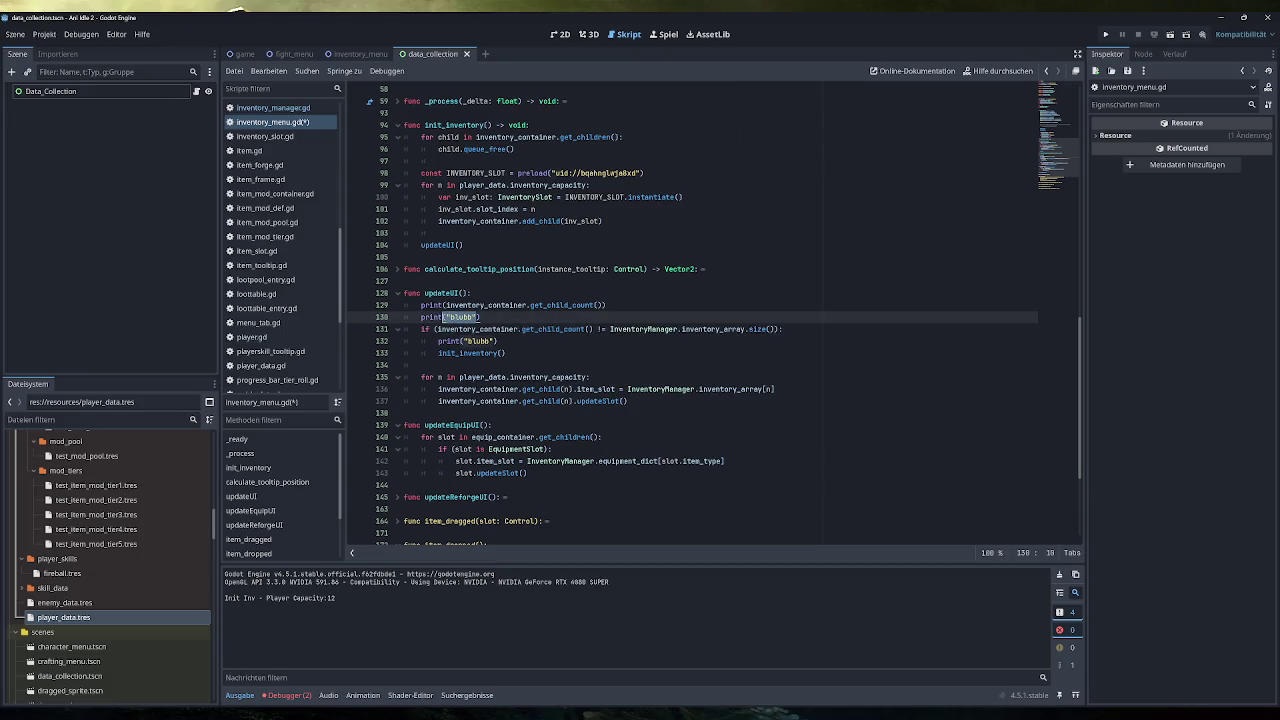
pyautogui.hotkey('ctrl', 'v')
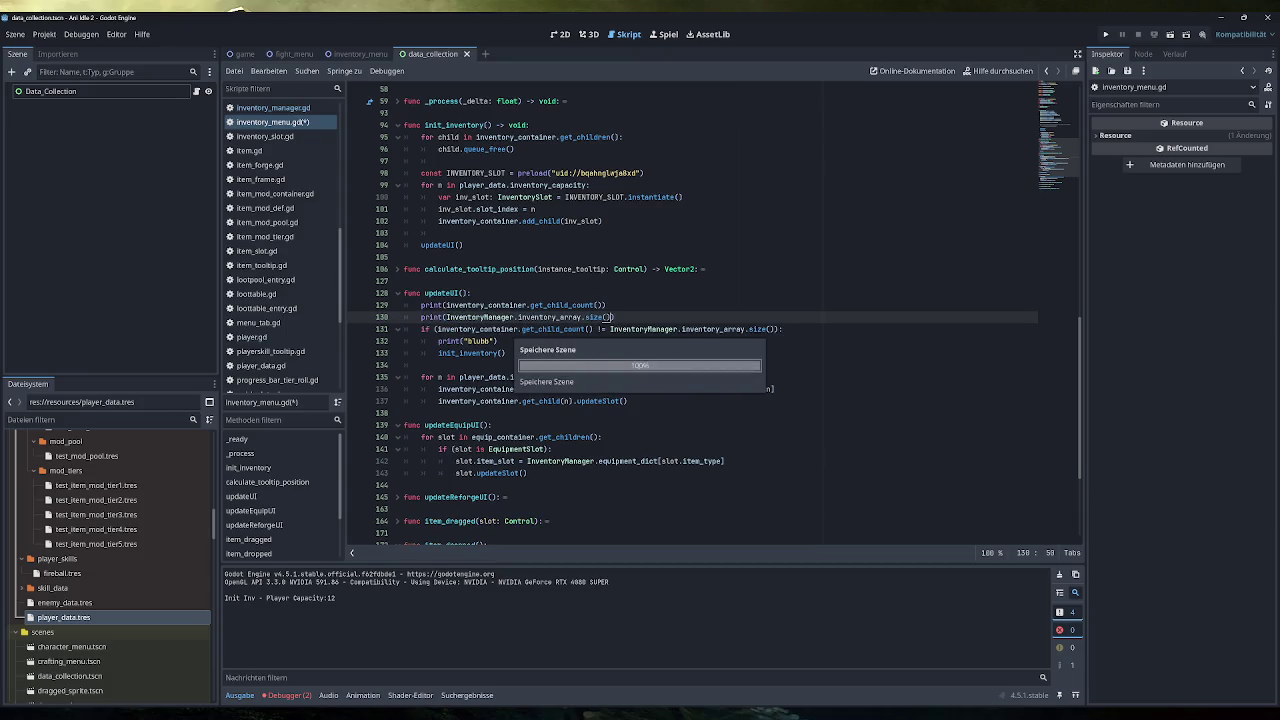
pyautogui.write(')')
pyautogui.hotkey('ctrl', 's')
pyautogui.press('Return')
pyautogui.write('print("-----')
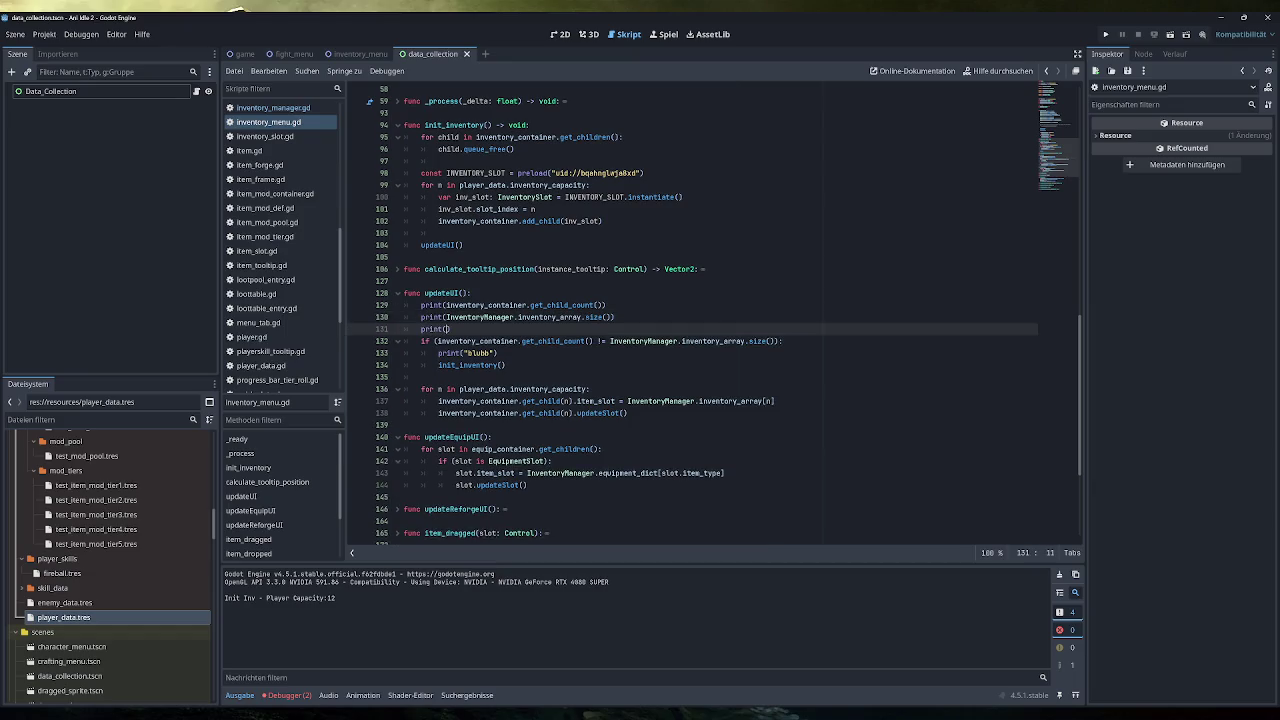
pyautogui.write('"')
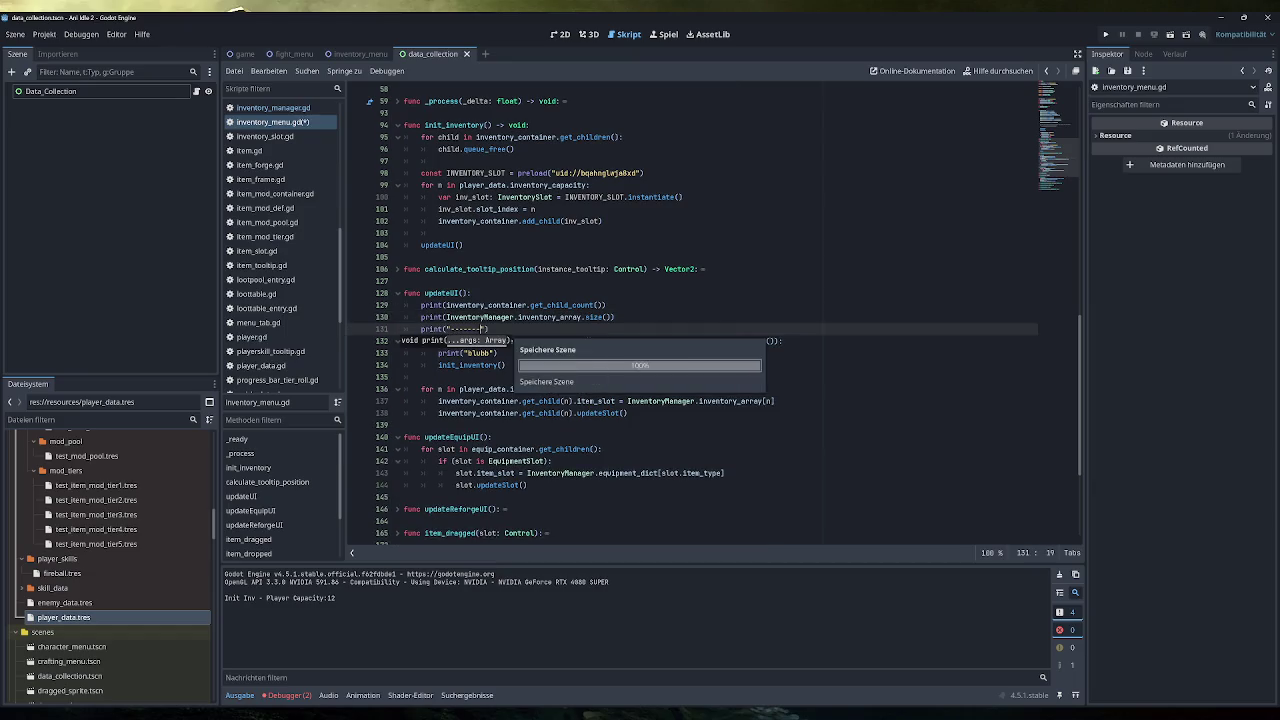
pyautogui.press('F5')
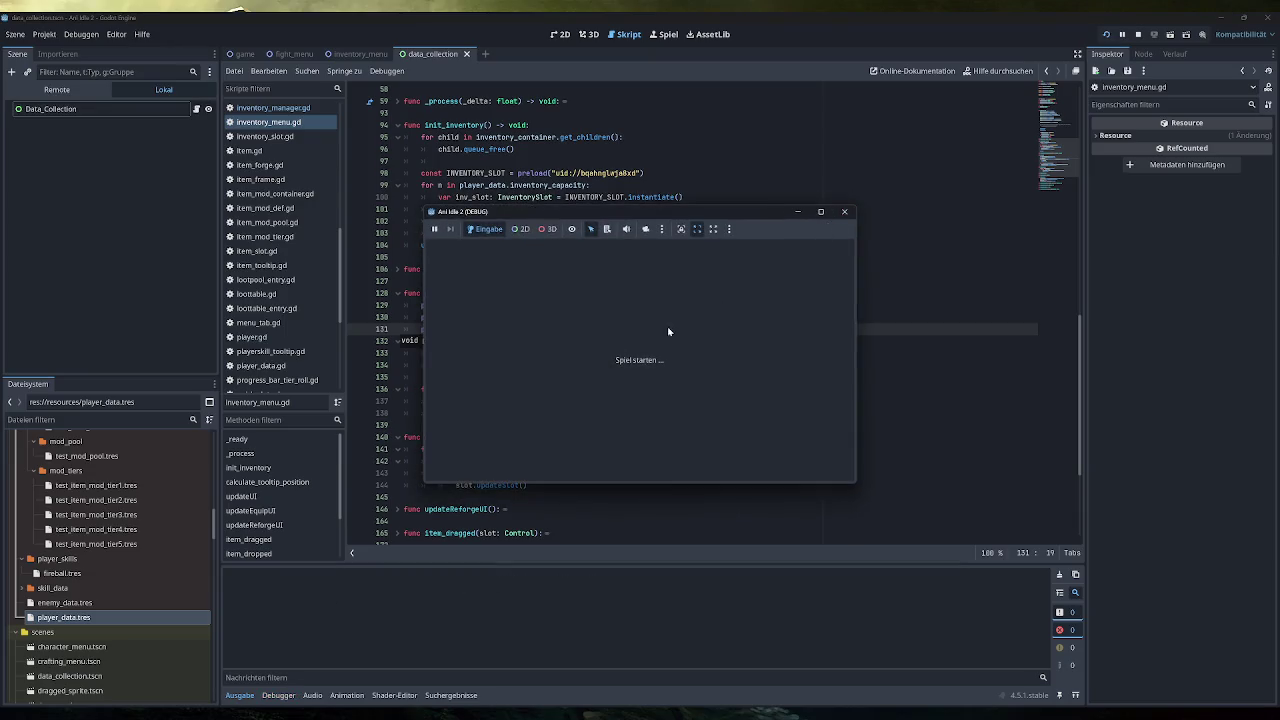
# Step: Open the in-game inventory, add two test items, check the 12 / 12 output, then stop
pyautogui.click(460, 368)
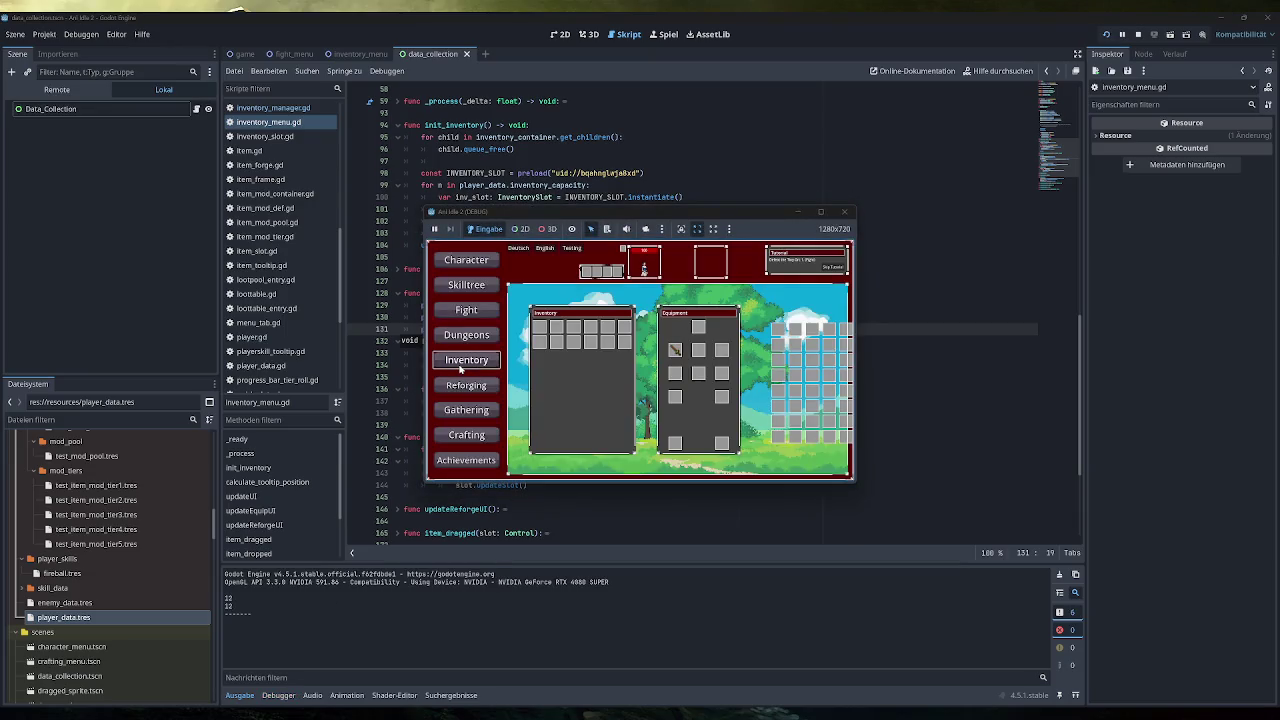
pyautogui.click(566, 251)
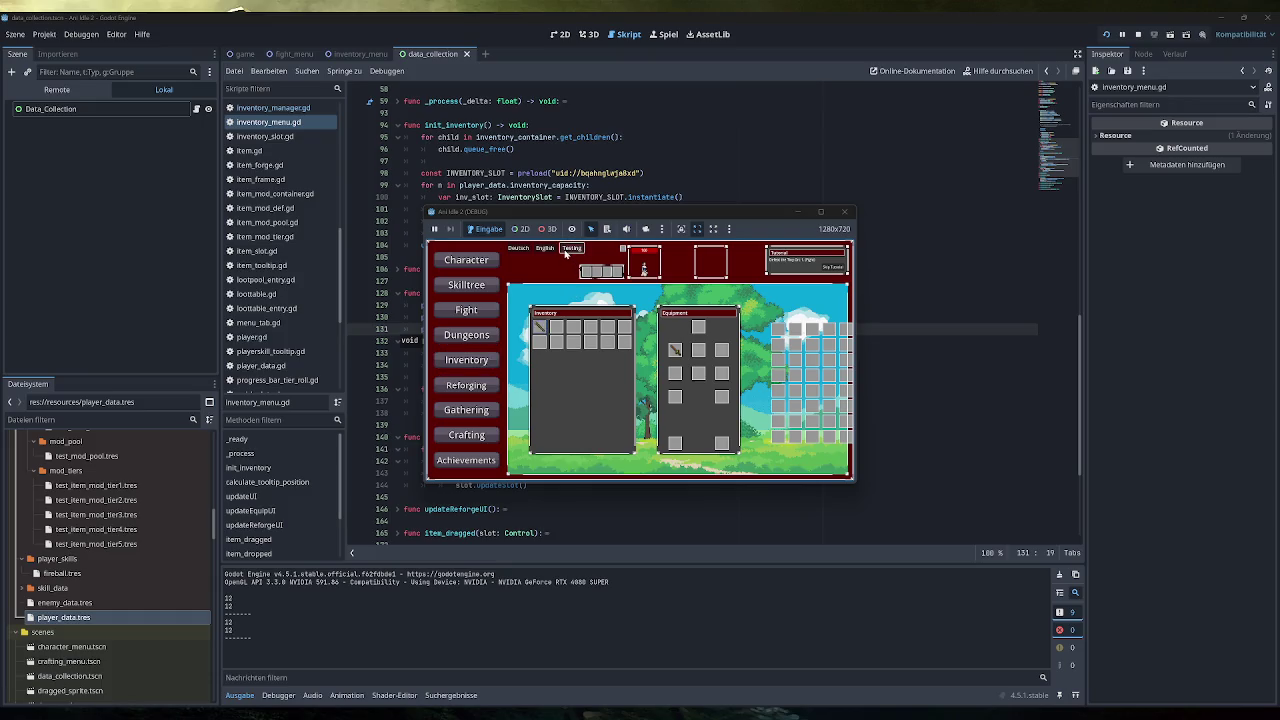
pyautogui.click(566, 251)
pyautogui.moveTo(556, 332)
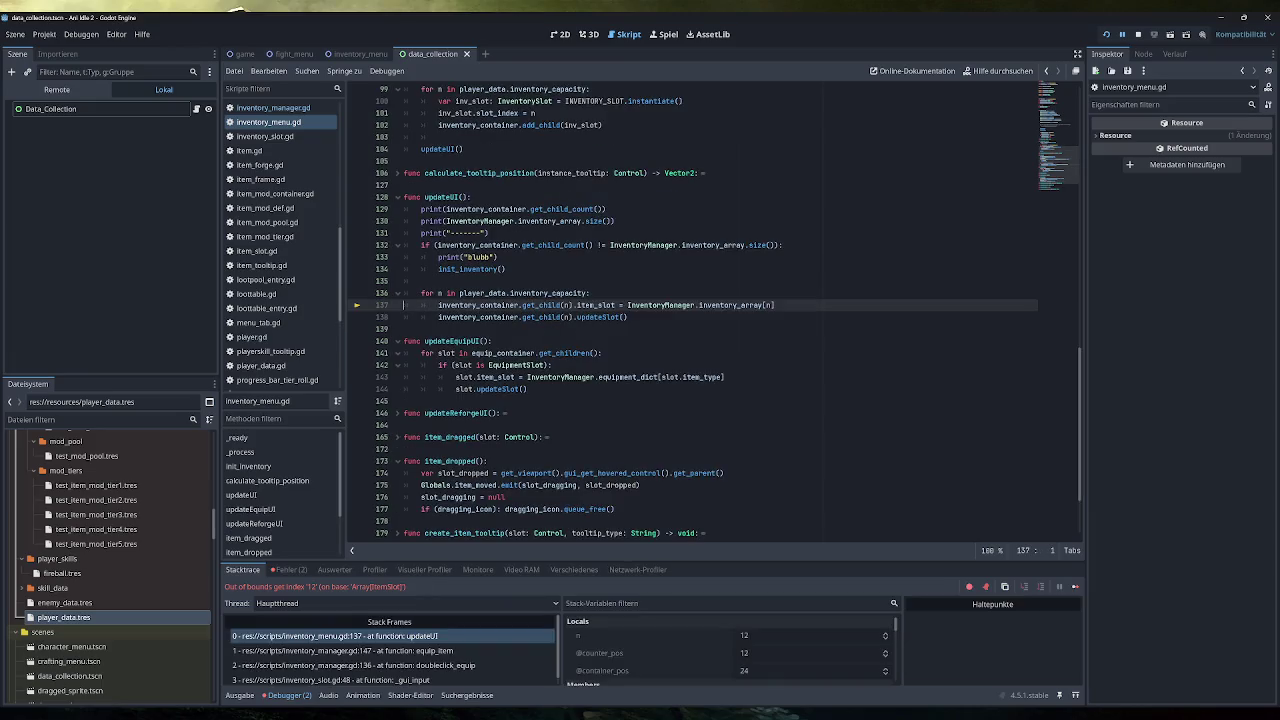
pyautogui.click(240, 695)
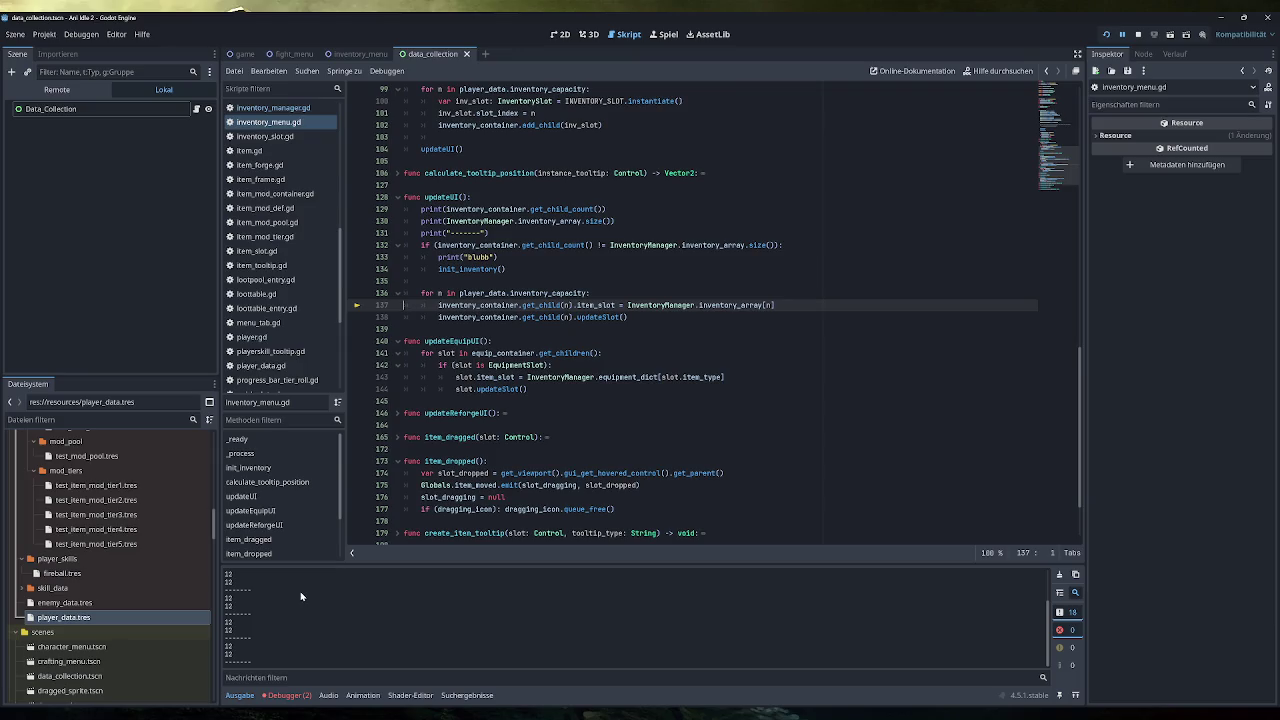
pyautogui.click(1137, 36)
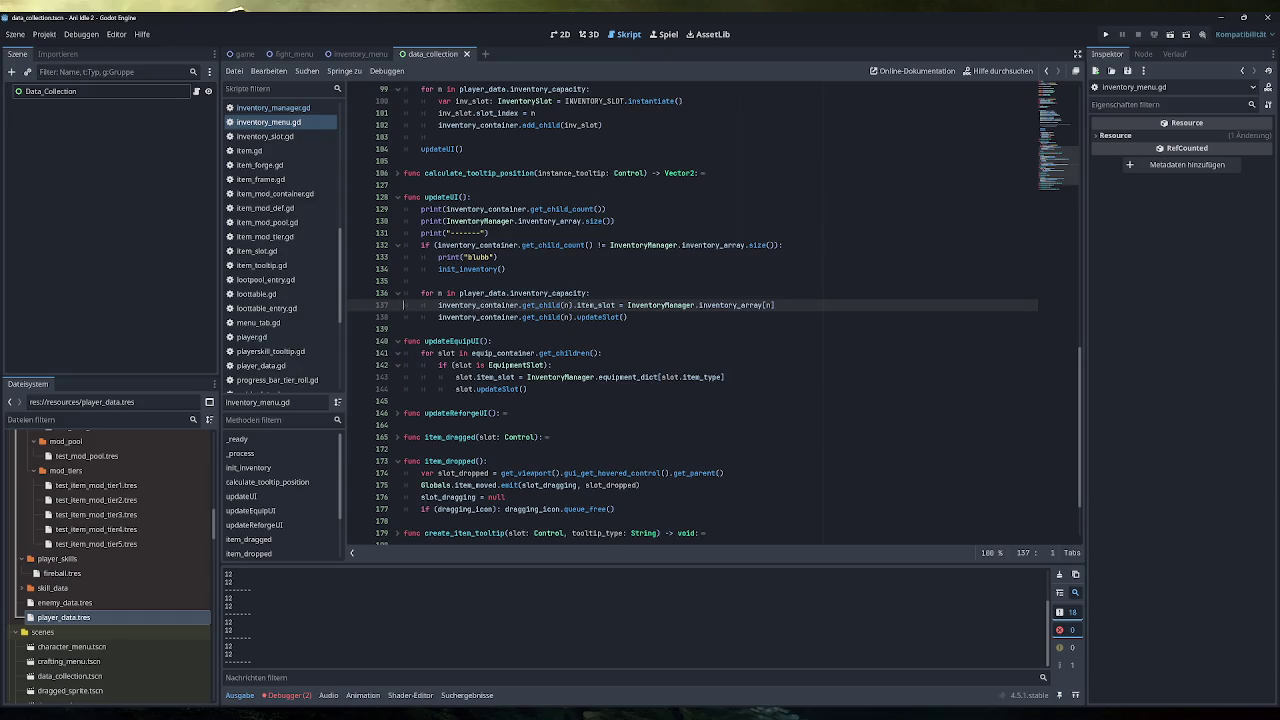
# Step: Delete the three prints and the child-count/init_inventory block from updateUI, then switch to Obsidian
pyautogui.moveTo(380, 244); pyautogui.dragTo(380, 210)
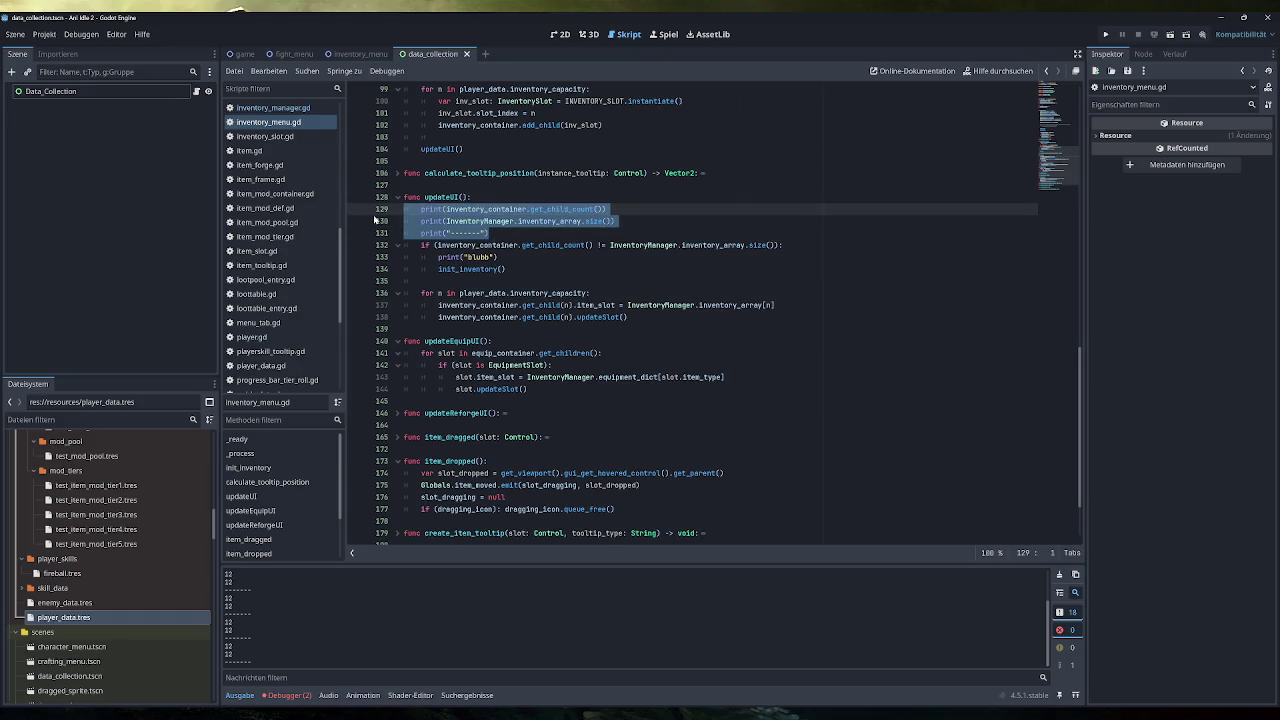
pyautogui.press('BackSpace')
pyautogui.press('BackSpace')
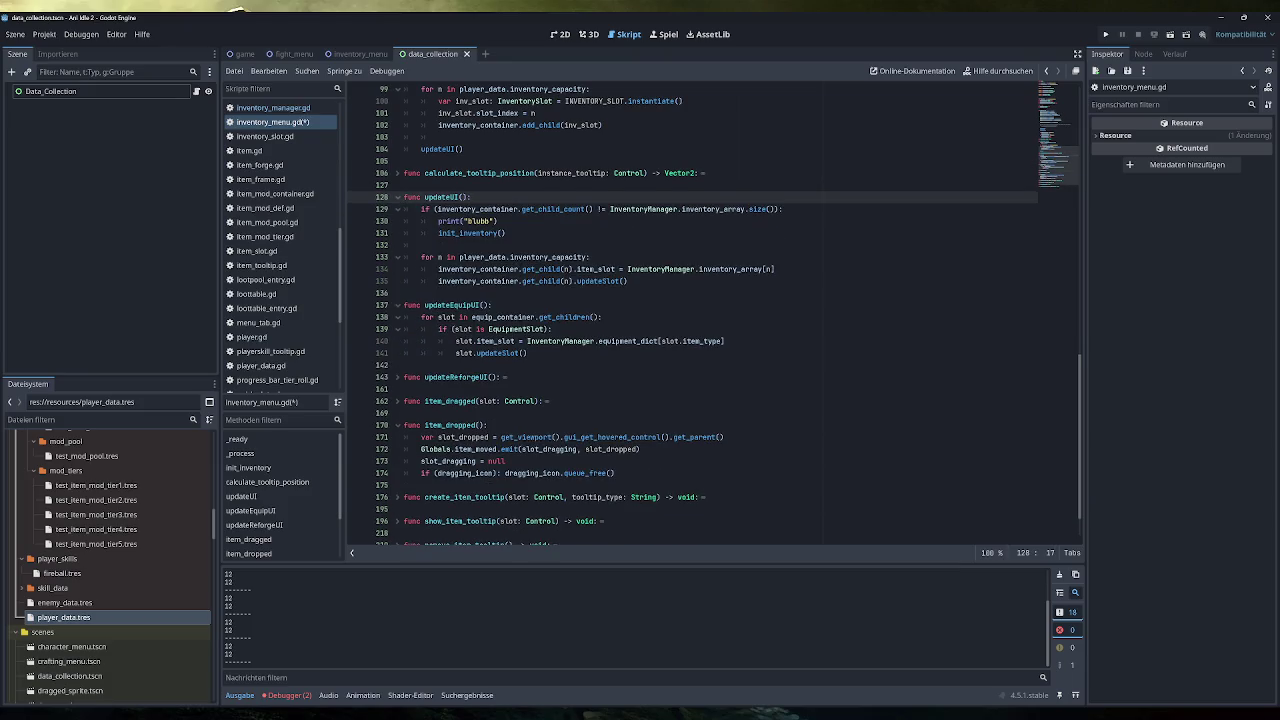
pyautogui.press('Down')
pyautogui.hotkey('shift', 'Down')
pyautogui.hotkey('shift', 'Down')
pyautogui.hotkey('shift', 'Down')
pyautogui.press('BackSpace')
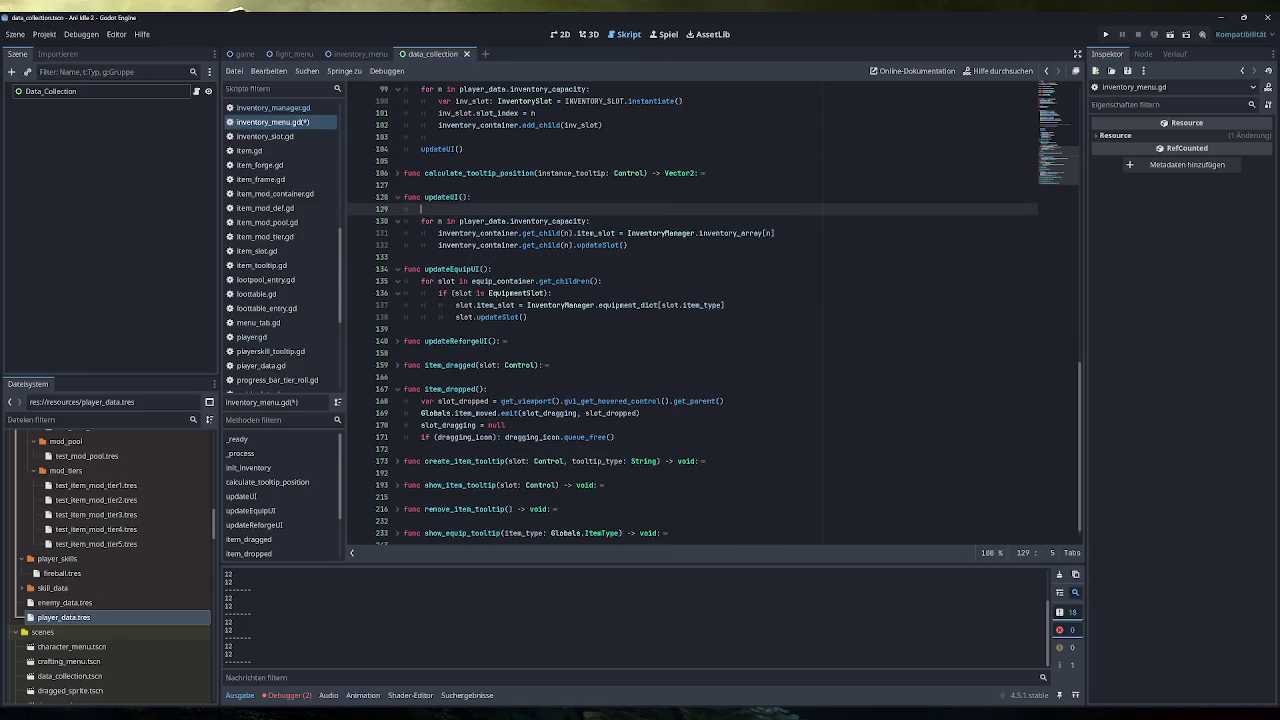
pyautogui.hotkey('alt', 'Tab')
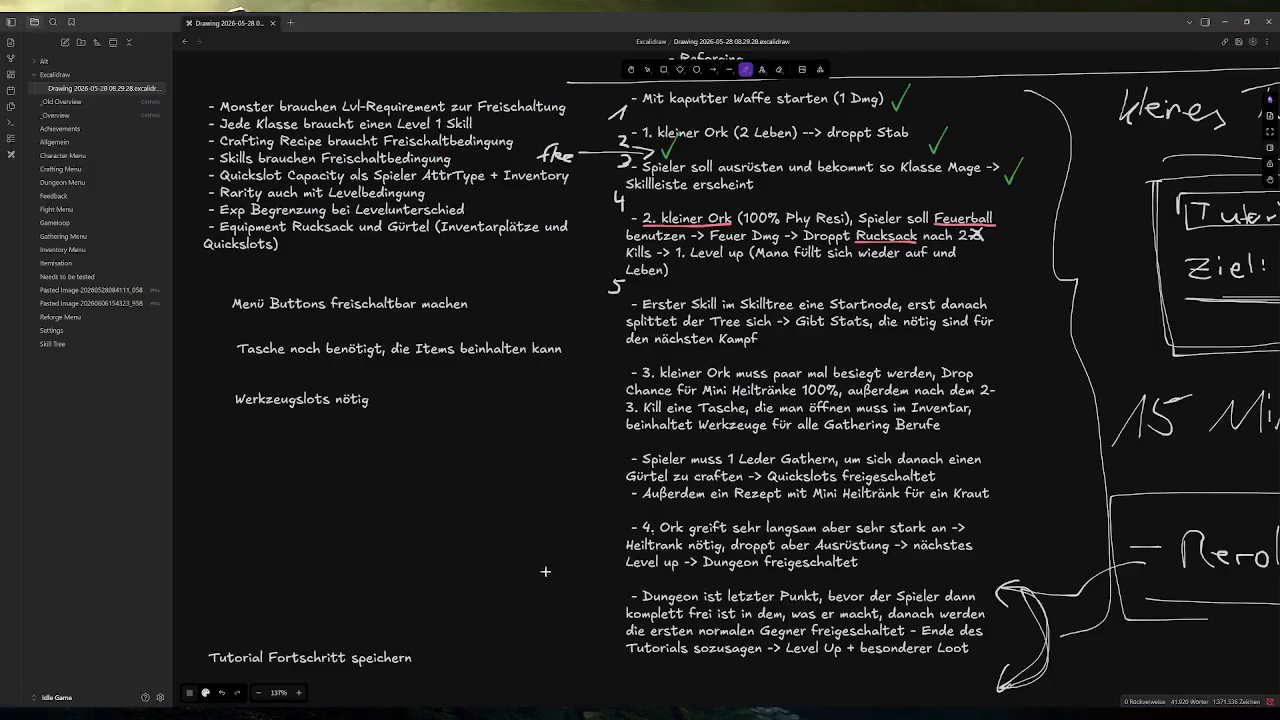
# Step: Add a red text note below the red notes: 'Inventory UI scheint zu updaten, bevor das Array die neue Size gesetzt hat…'
pyautogui.scroll(-5, 650, 440)
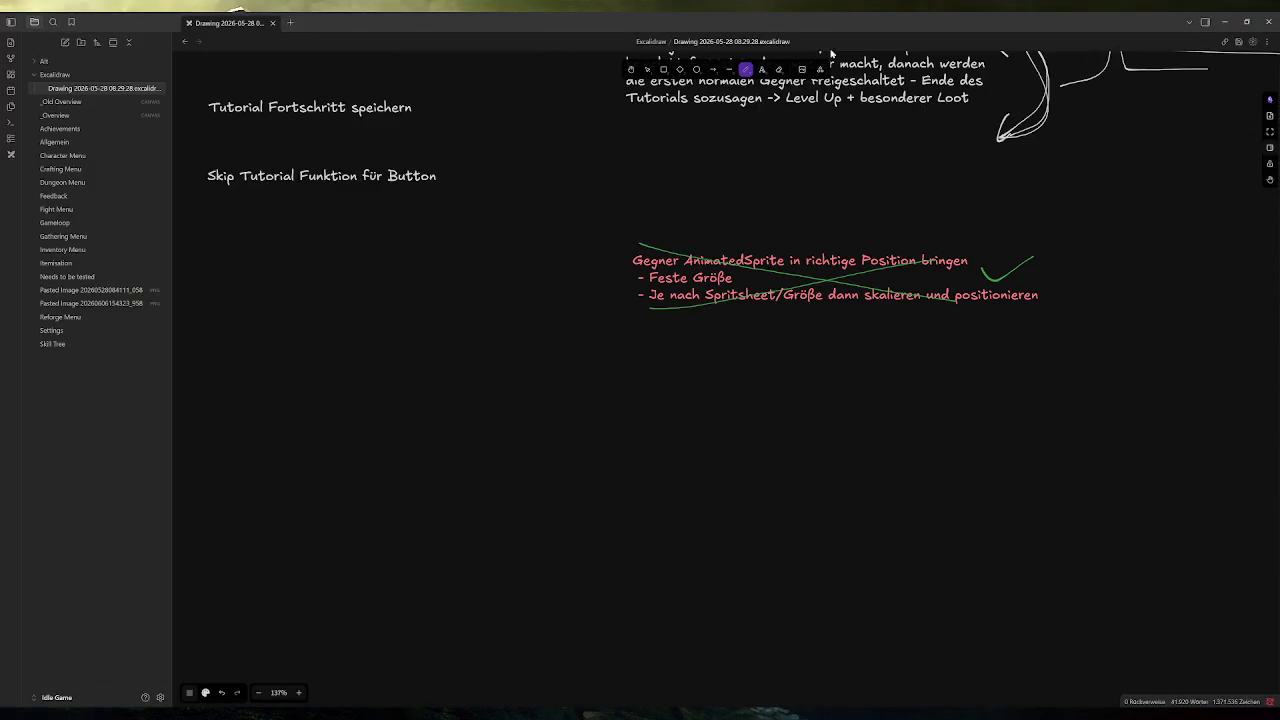
pyautogui.scroll(2, 845, 84)
pyautogui.click(762, 69)
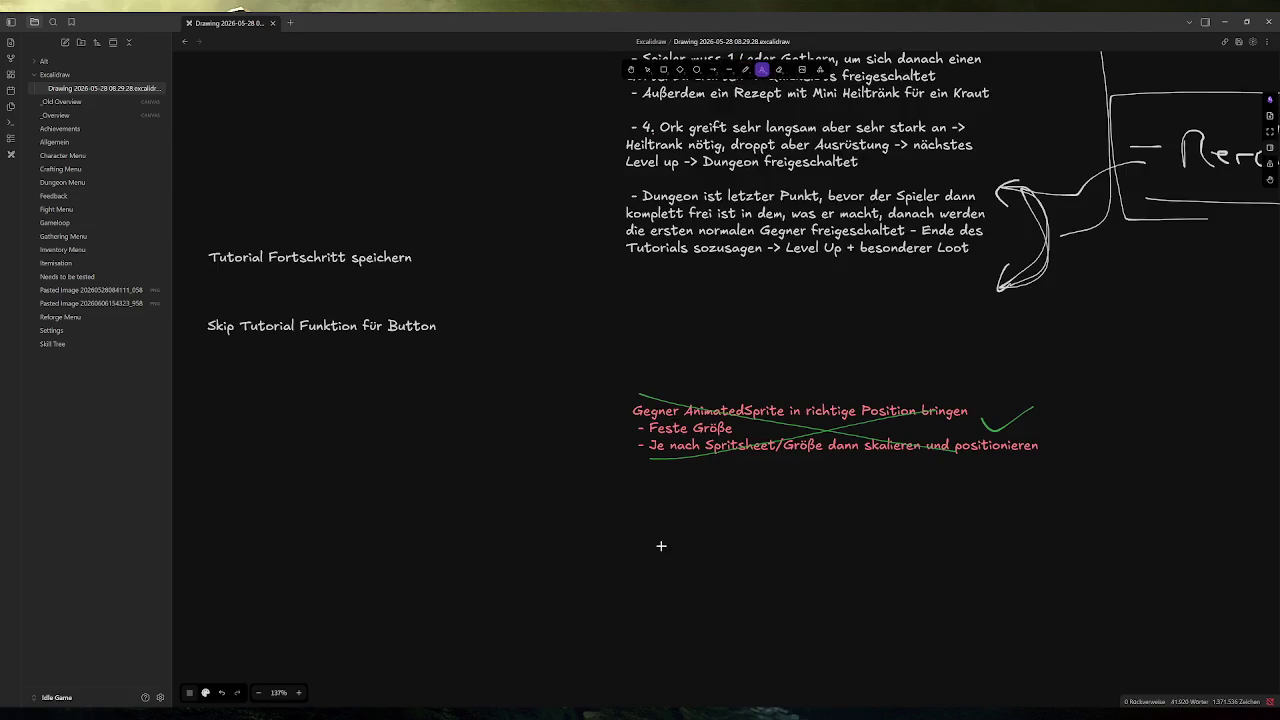
pyautogui.click(638, 502)
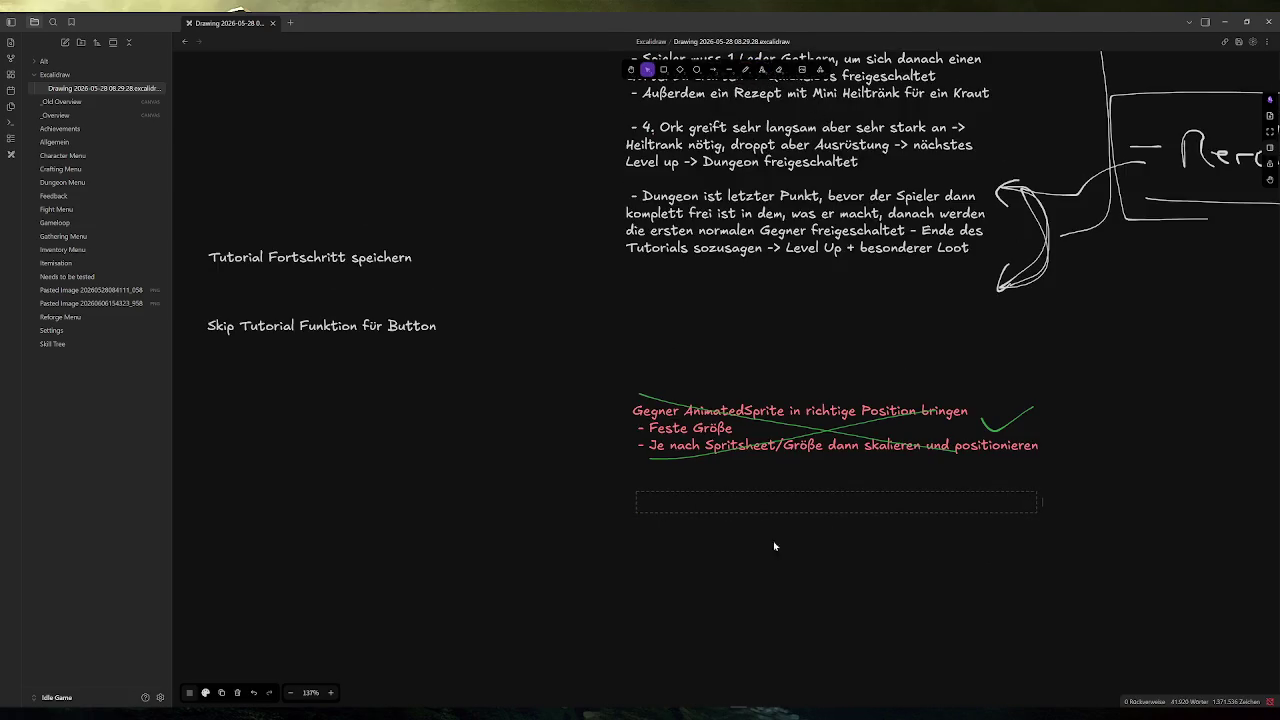
pyautogui.click(205, 692)
pyautogui.click(204, 504)
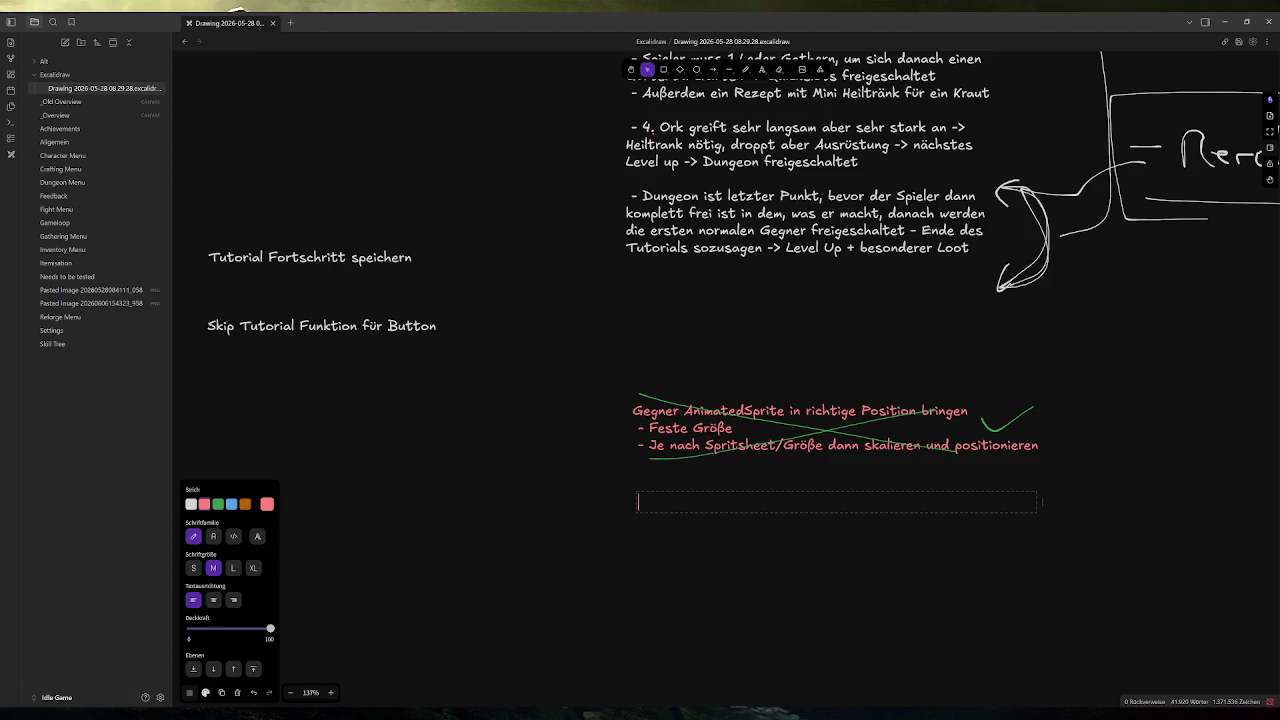
pyautogui.write('Invetory UI')
pyautogui.press('BackSpace')
pyautogui.press('BackSpace')
pyautogui.write('UI scheint ')
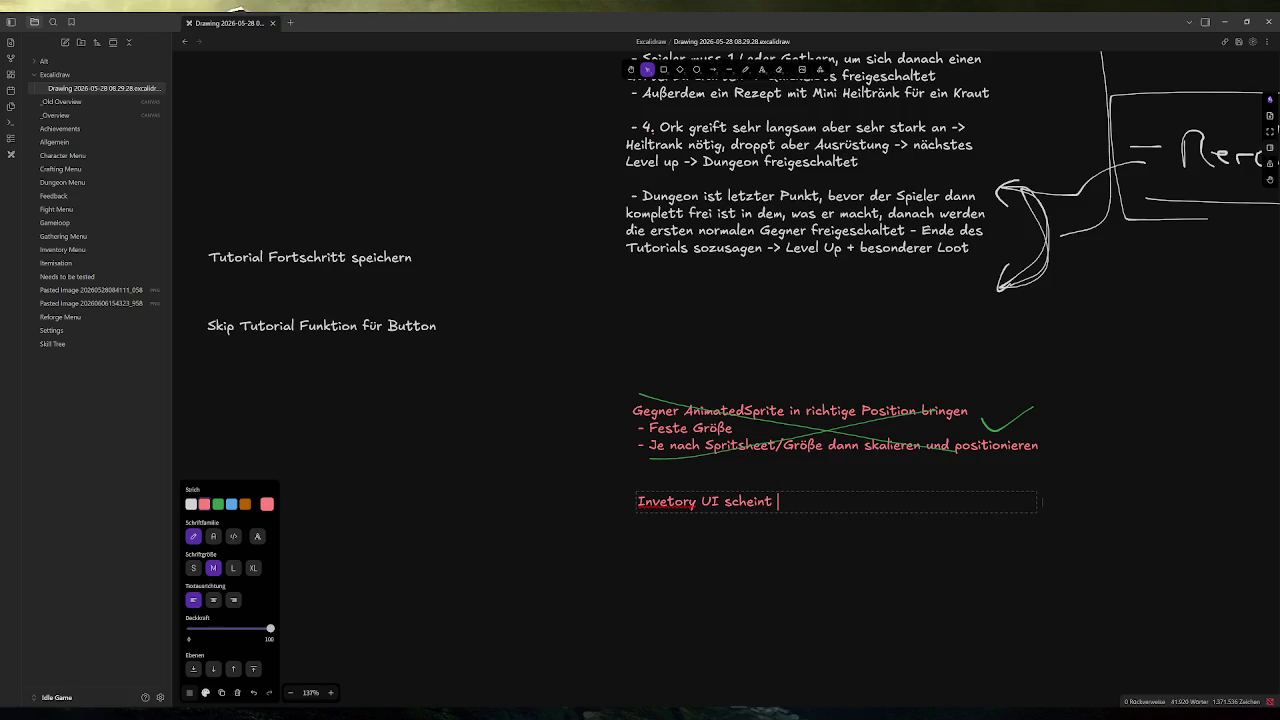
pyautogui.write('zu updaten')
pyautogui.write(', bevor da')
pyautogui.write('s Arra')
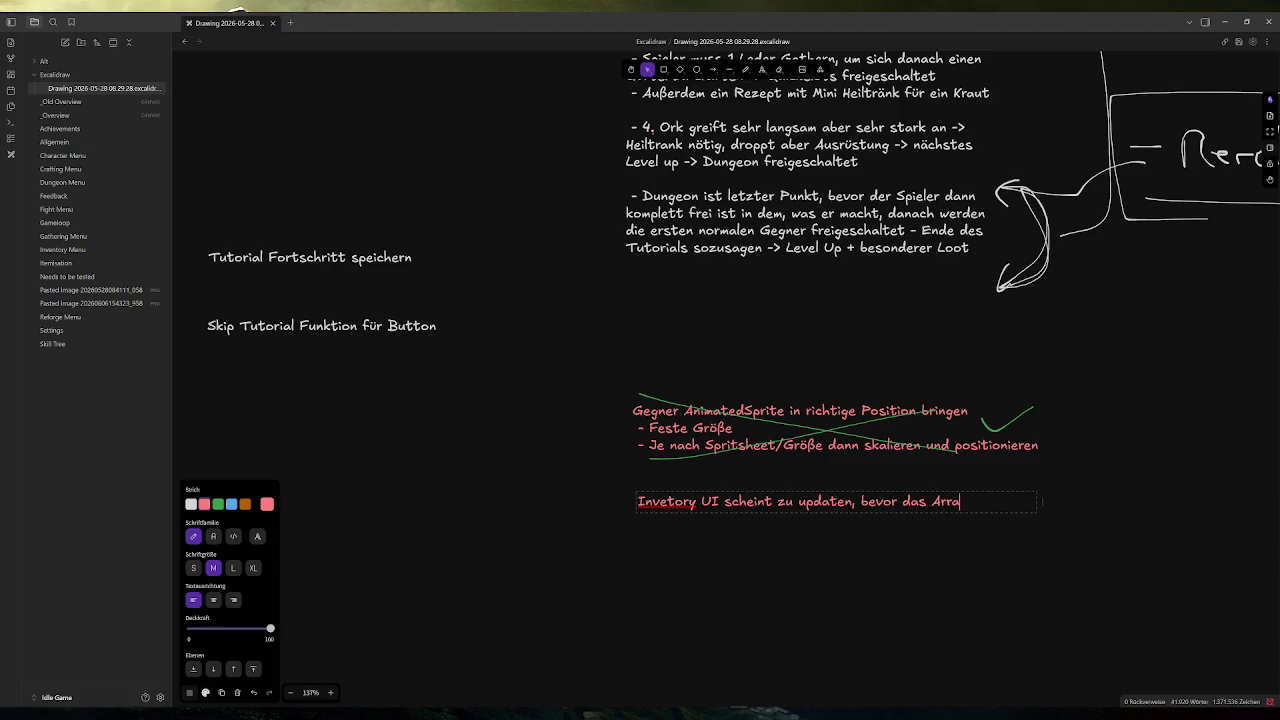
pyautogui.write('y die neue Size ge')
pyautogui.write('setzt h')
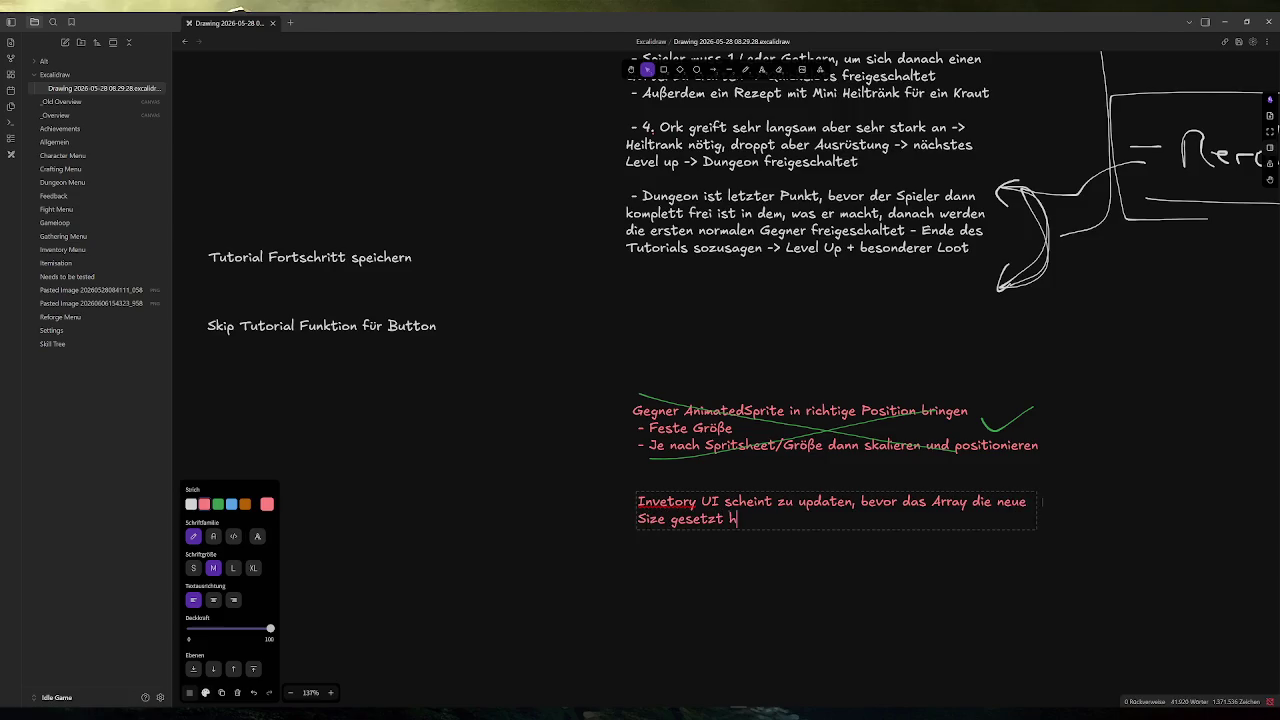
pyautogui.write('at, bzw. bevor die ')
pyautogui.write('Slots ne')
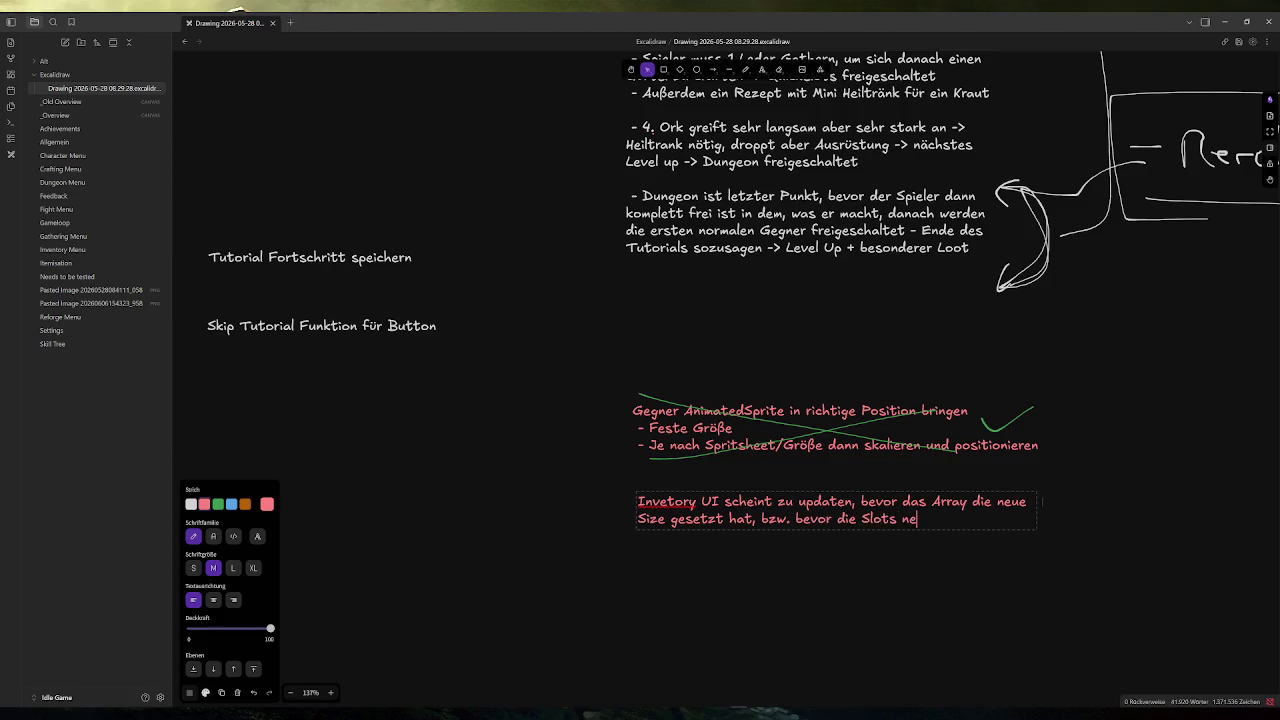
pyautogui.write('u init.')
pyautogui.write(' sind')
pyautogui.write('n')
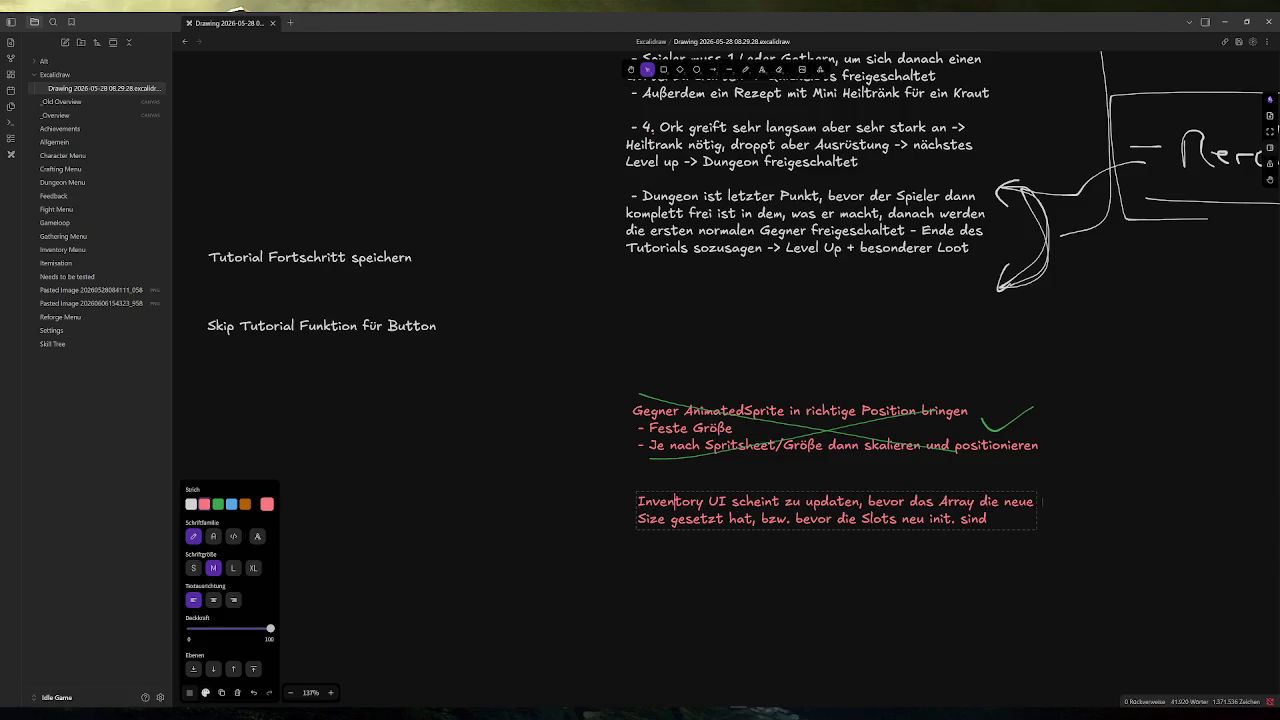
pyautogui.press('Escape')
# Step: Move the Inventory UI note slightly down and deselect it
pyautogui.click(1021, 519)
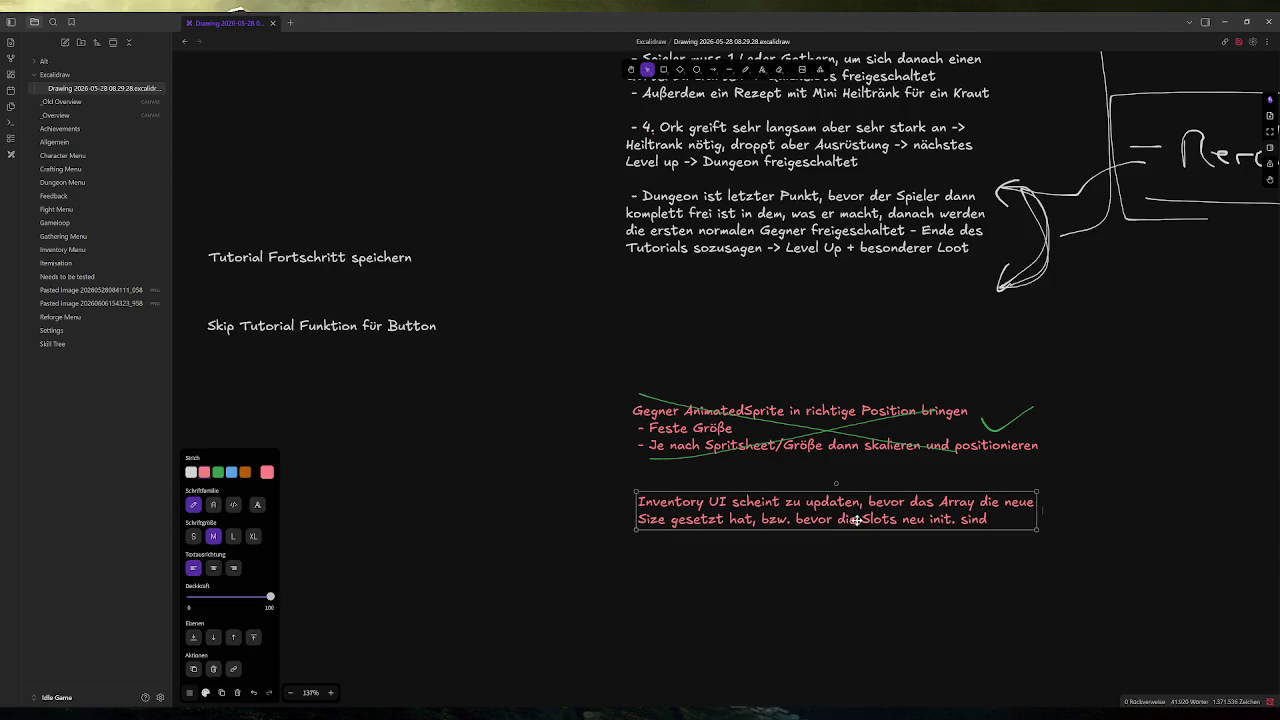
pyautogui.moveTo(1021, 519); pyautogui.dragTo(1021, 544)
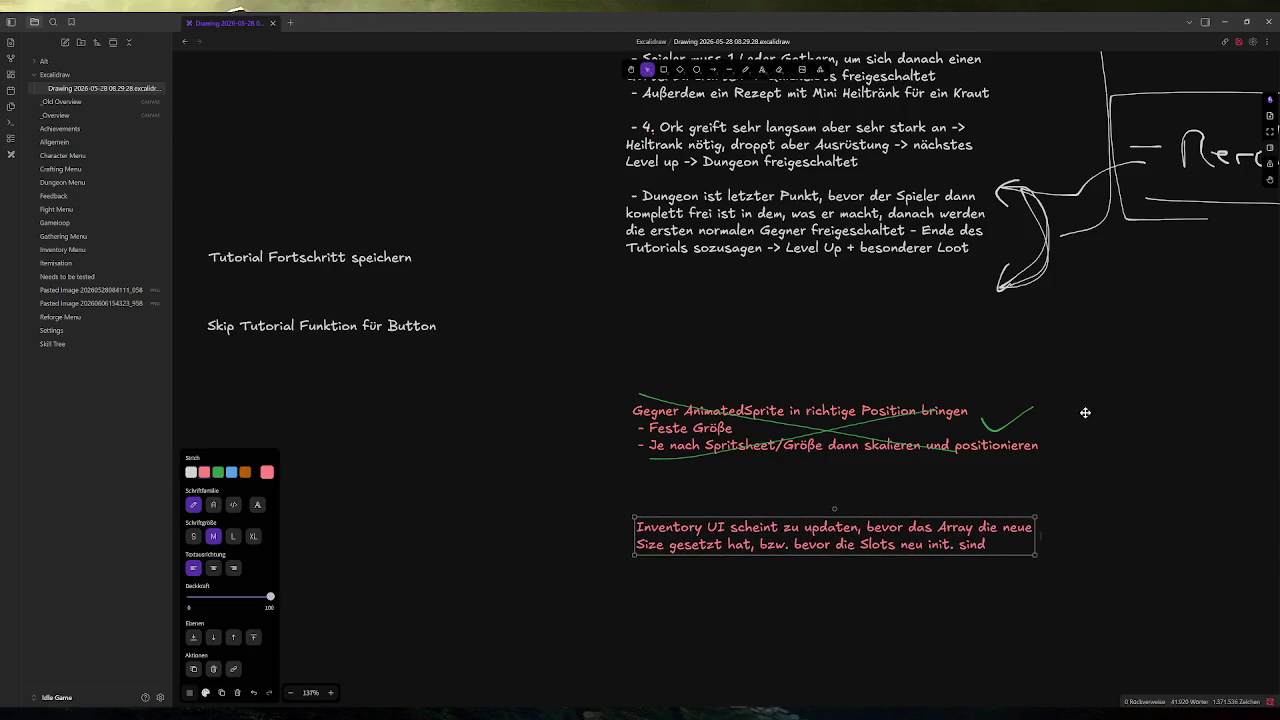
pyautogui.click(1085, 412)
pyautogui.click(822, 540)
pyautogui.moveTo(392, 716)
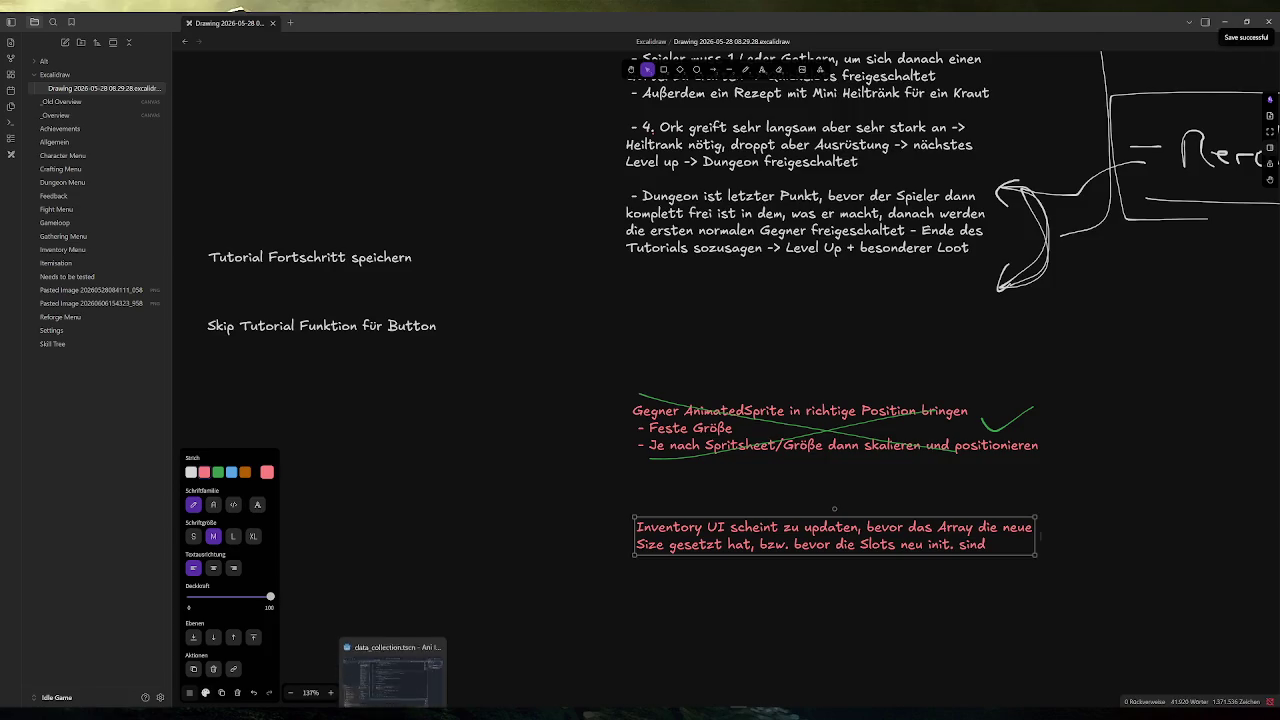
pyautogui.click(594, 378)
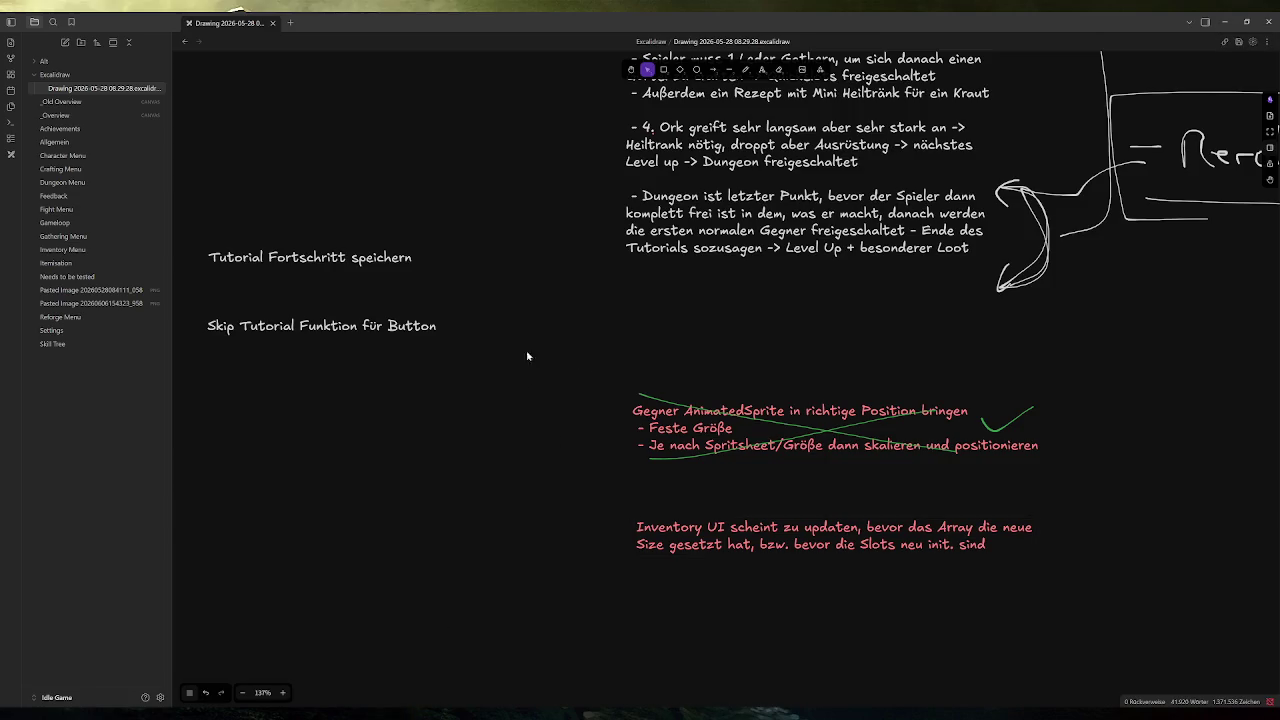